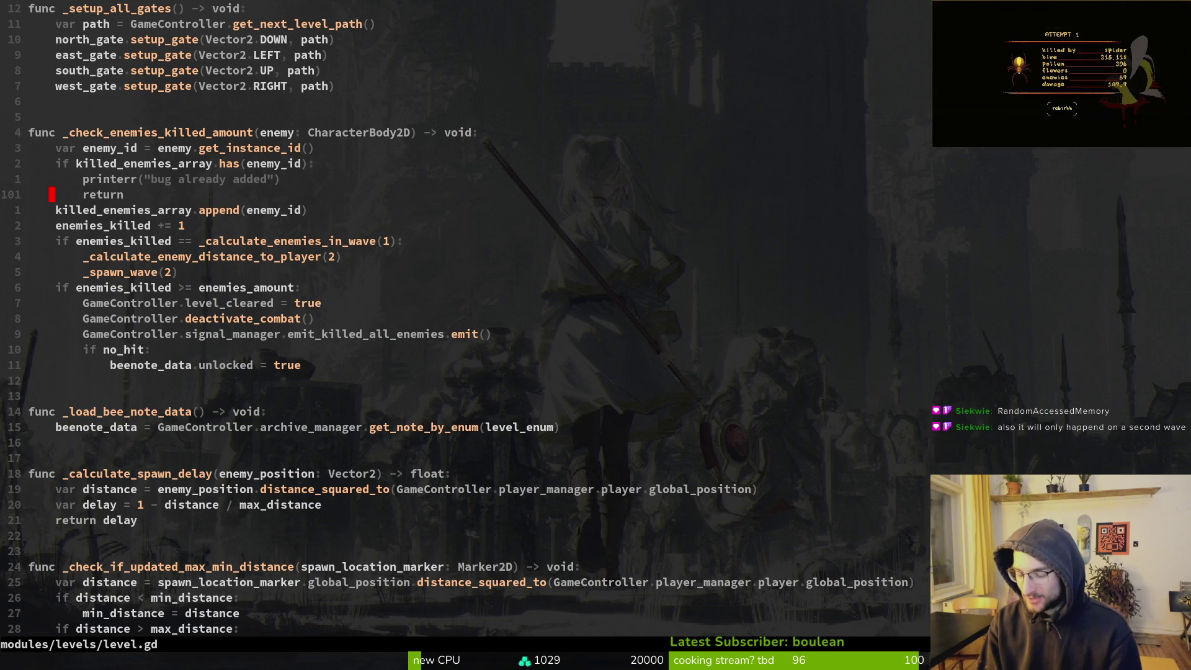
Lower the game's music volume in settings, then start a new game
key(Return)
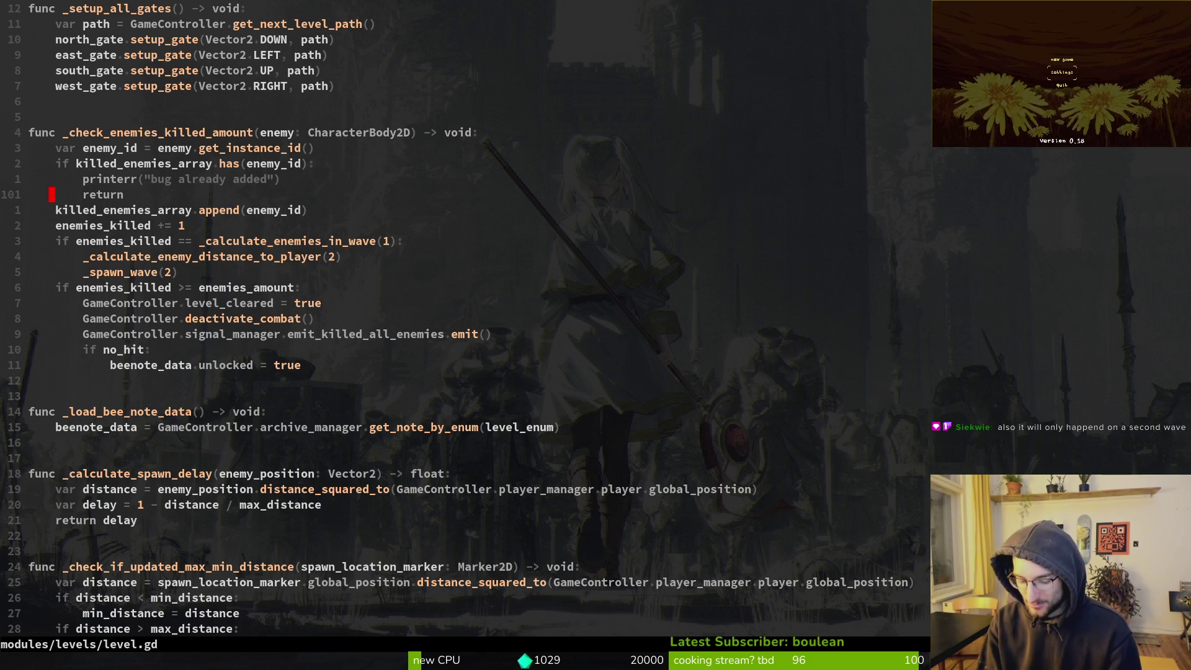
key(Return)
key(Left)
key(Left)
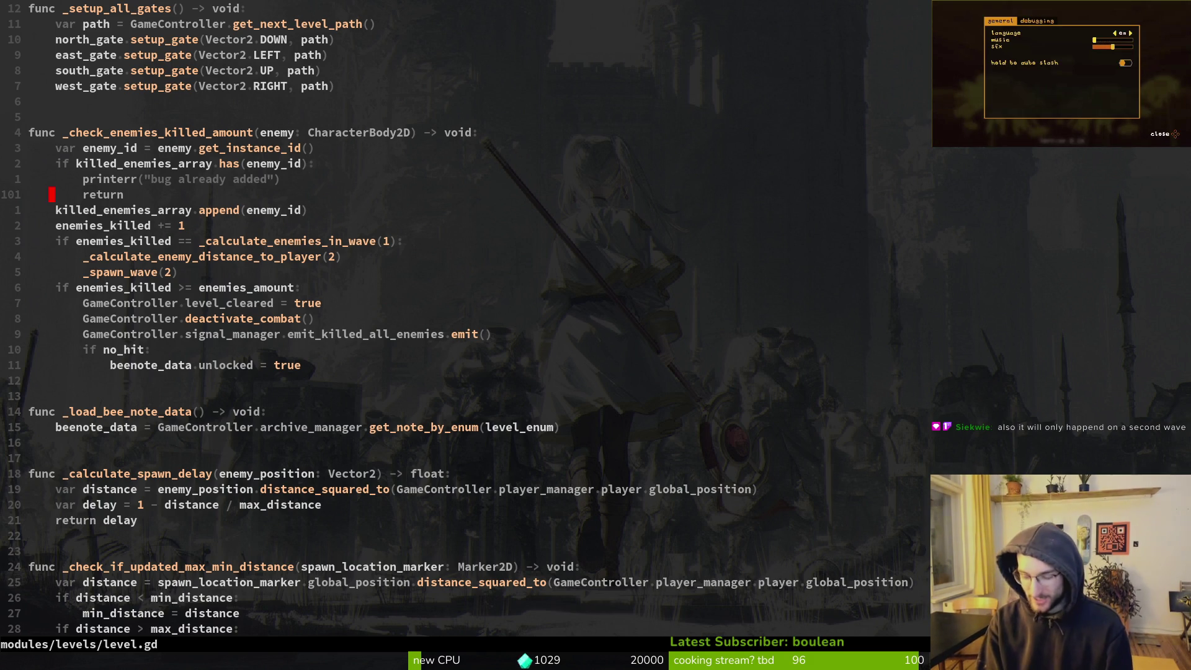
key(Escape)
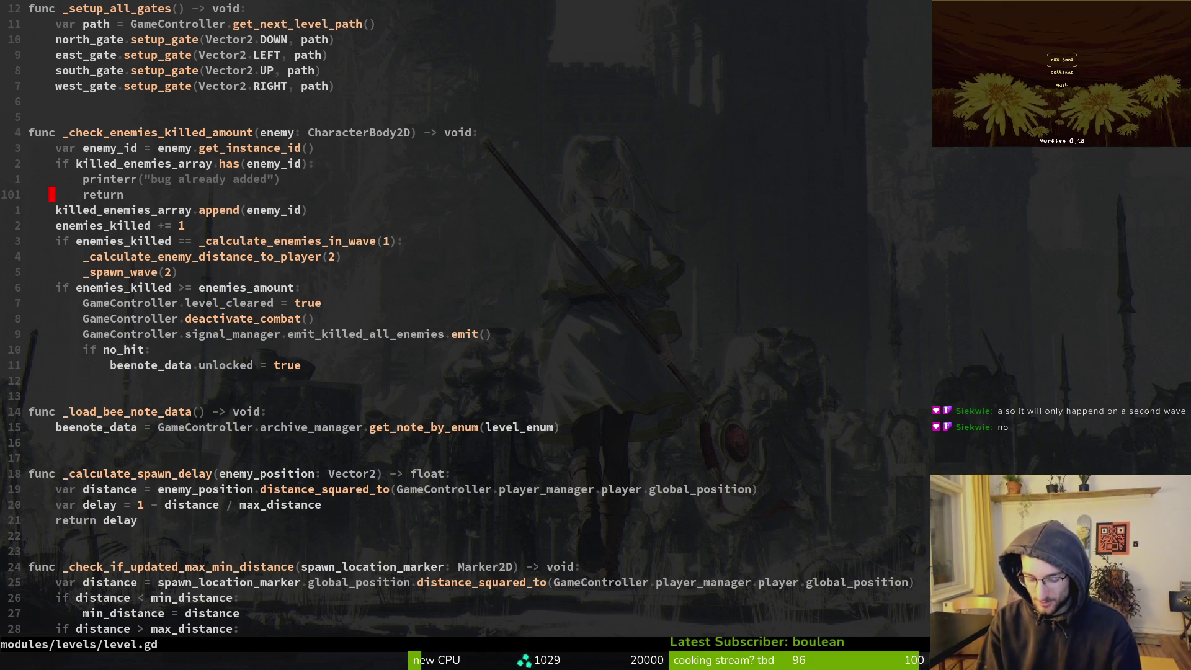
key(Return)
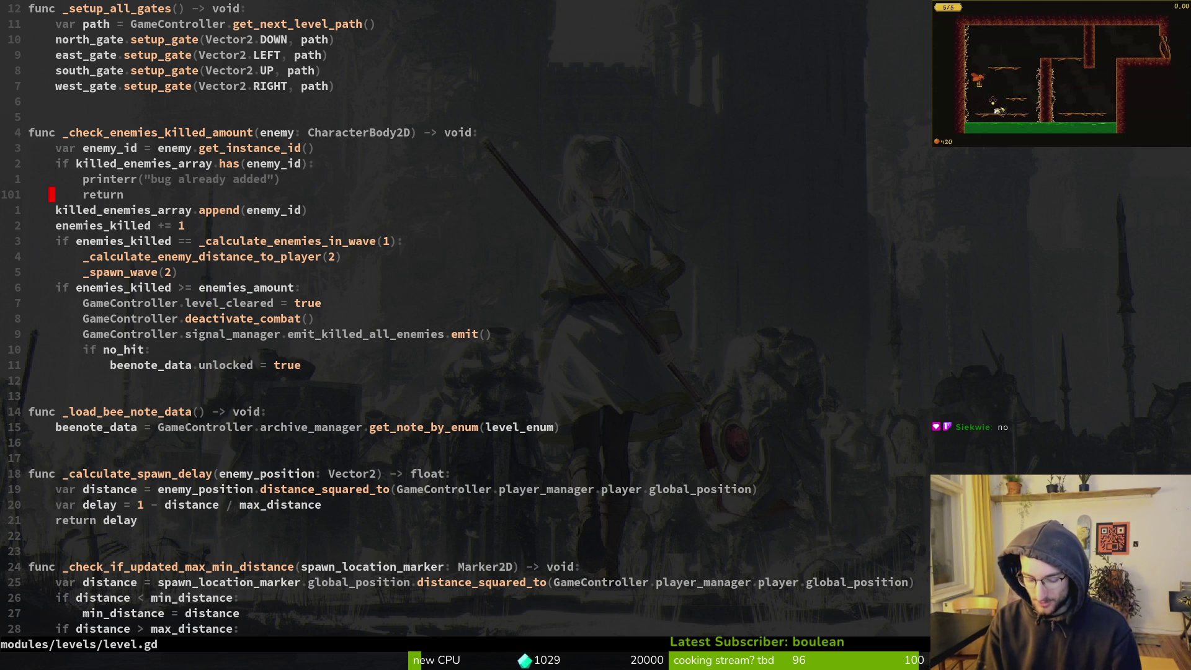
Move the bee across the platforms, defeat an enemy, and enter the next larger room
key(space)
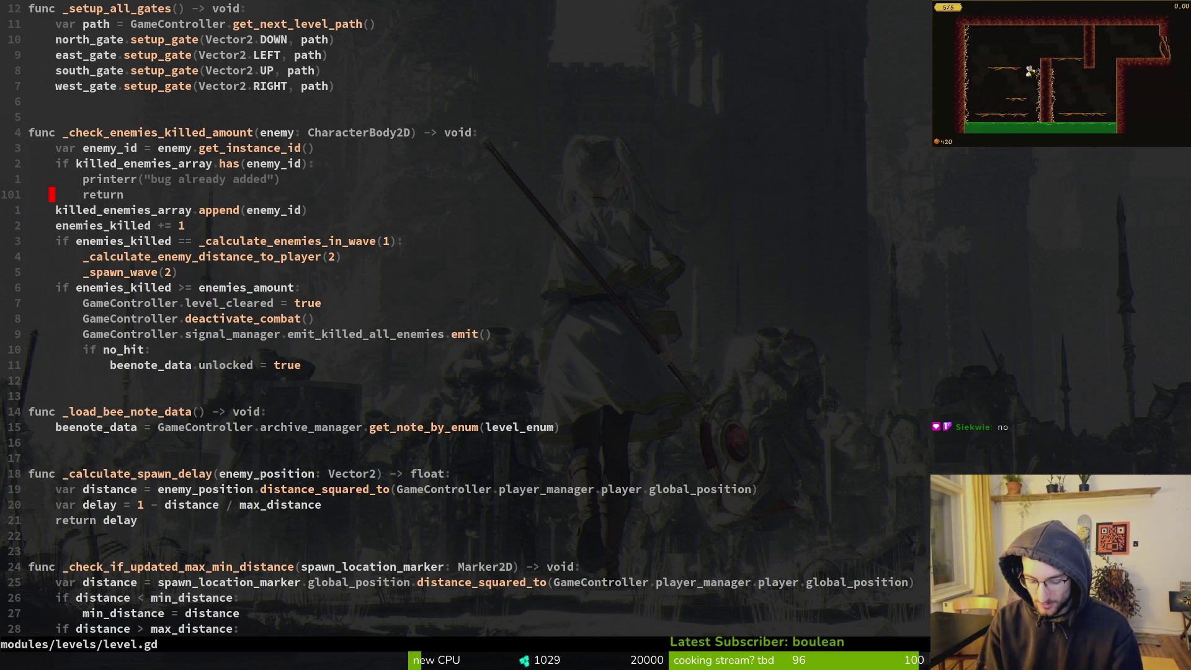
key(Left)
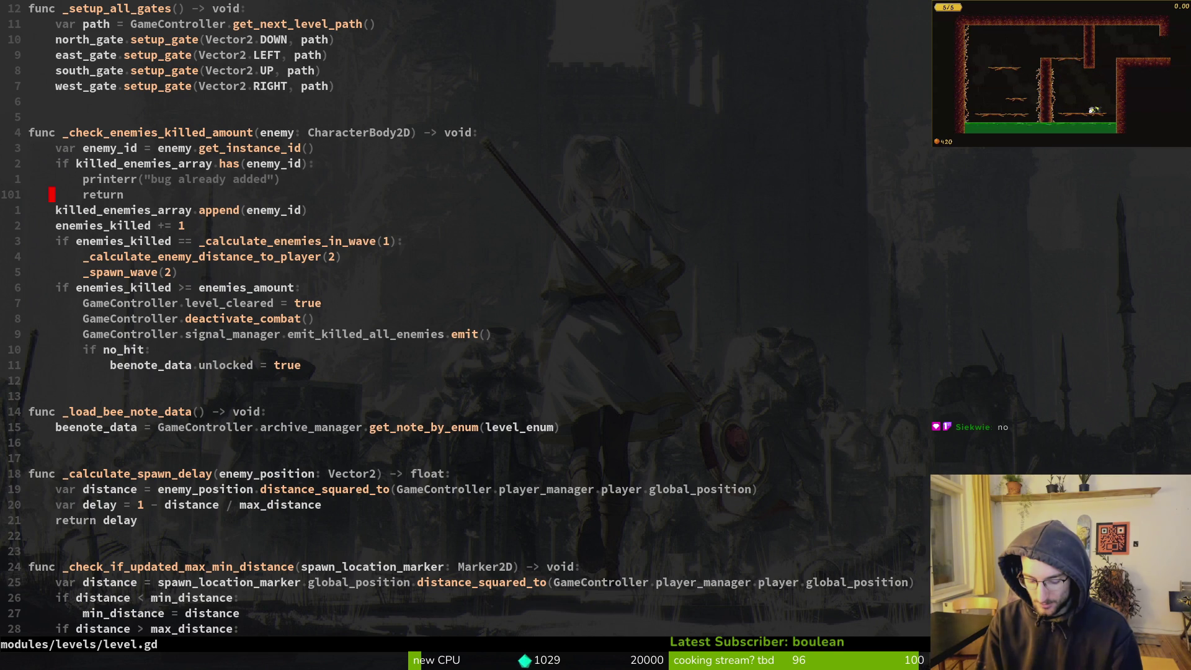
key(Right)
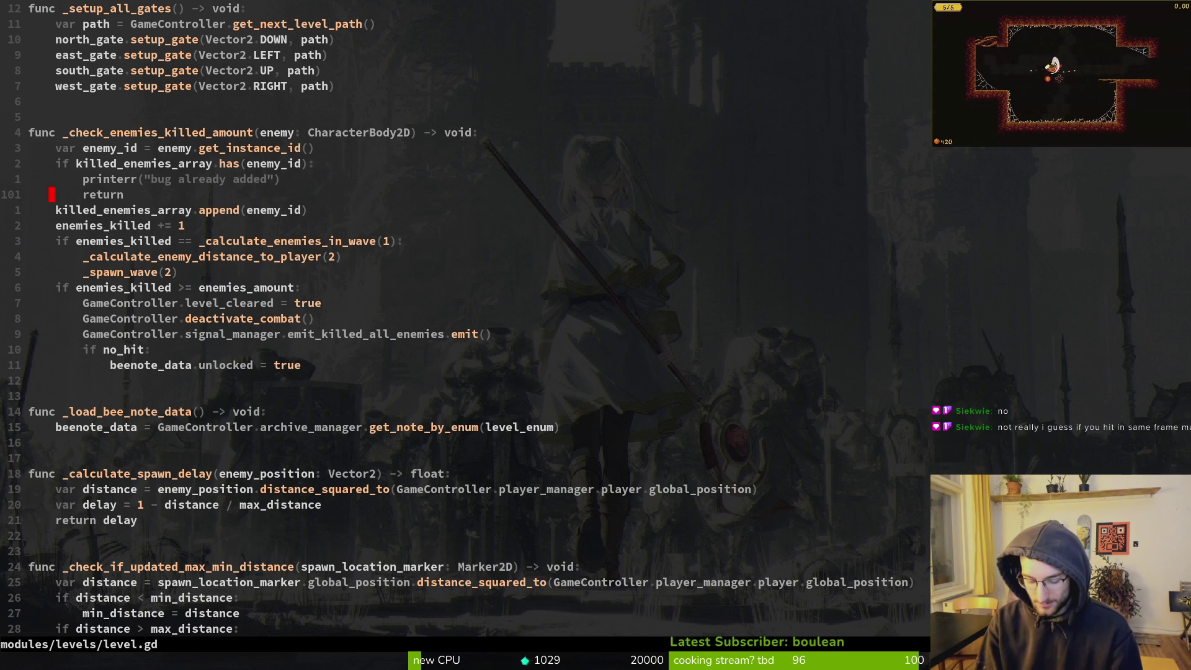
key(Right)
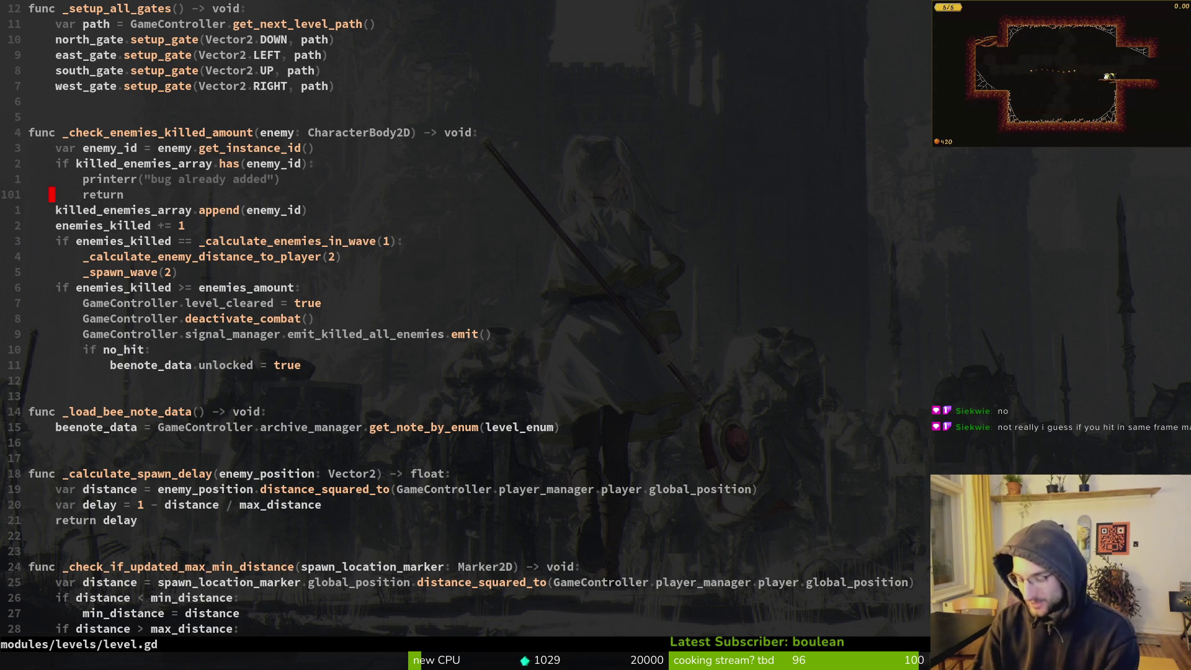
key(Right)
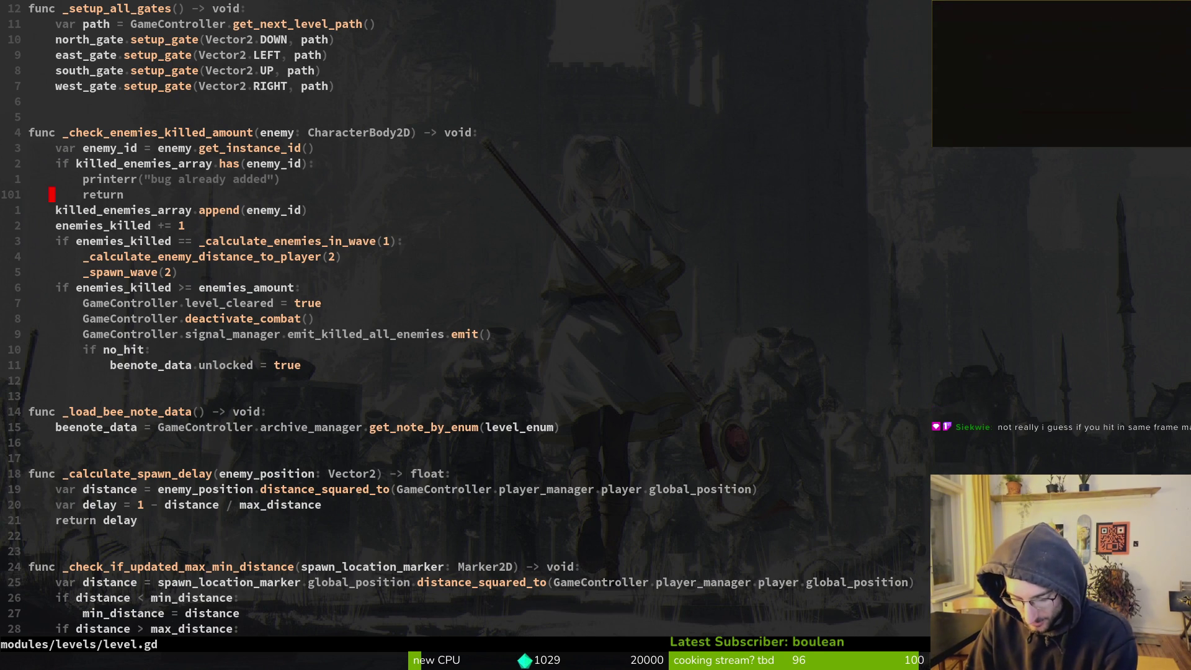
key(Right)
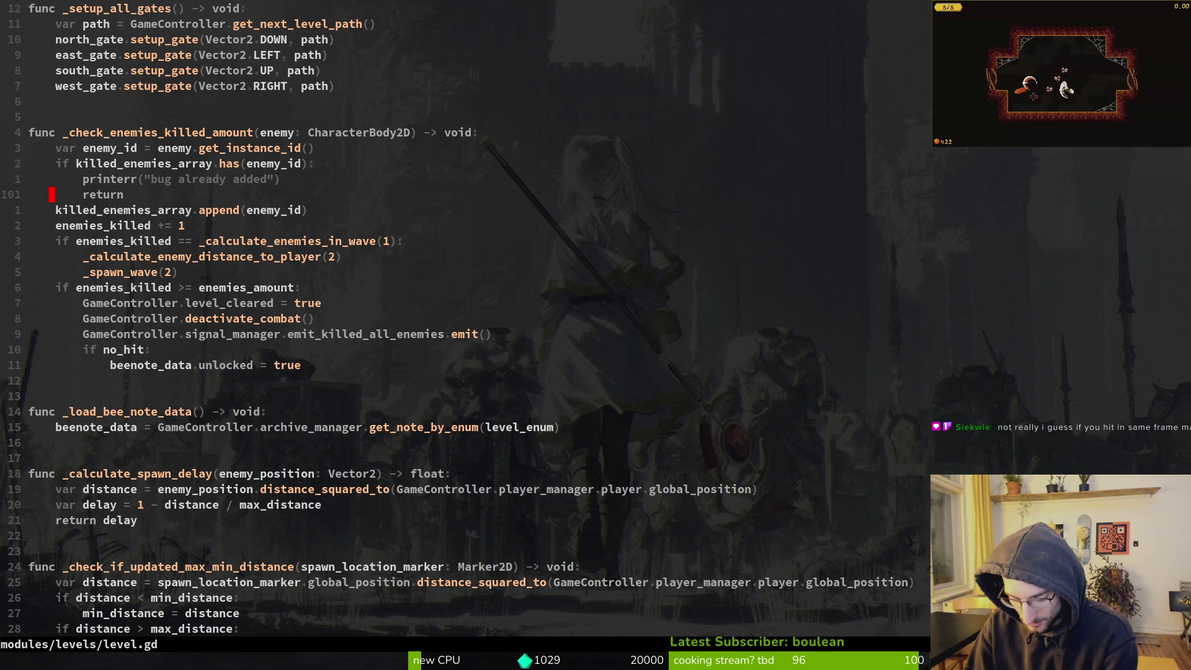
key(Right)
key(Left)
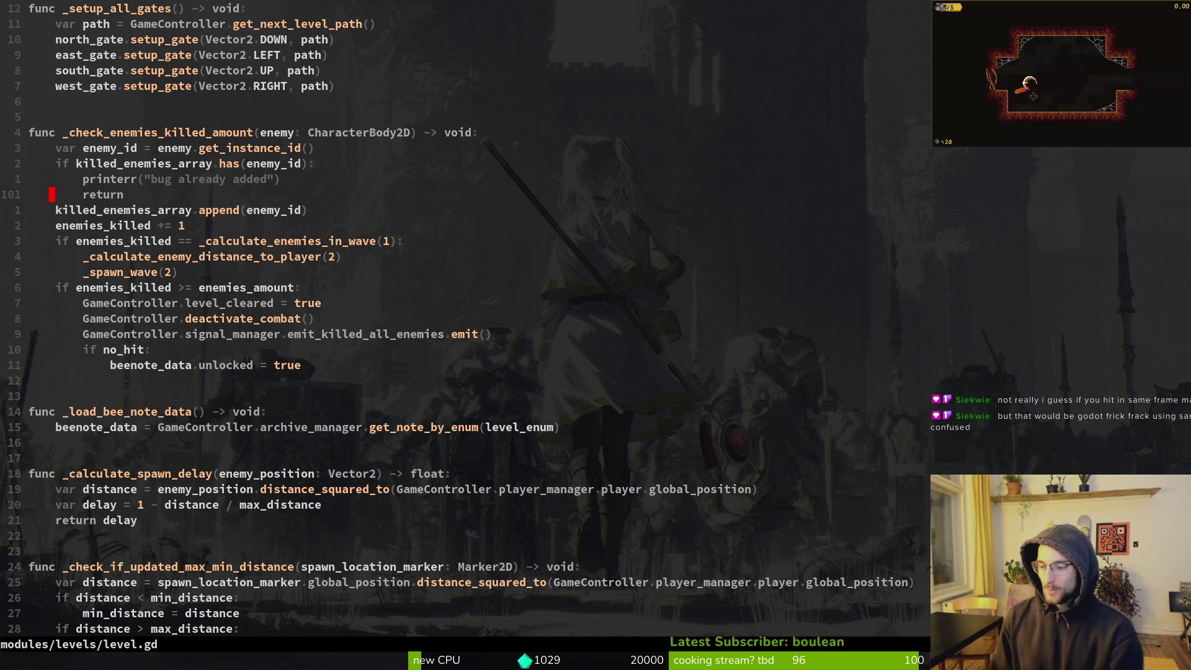
key(Left)
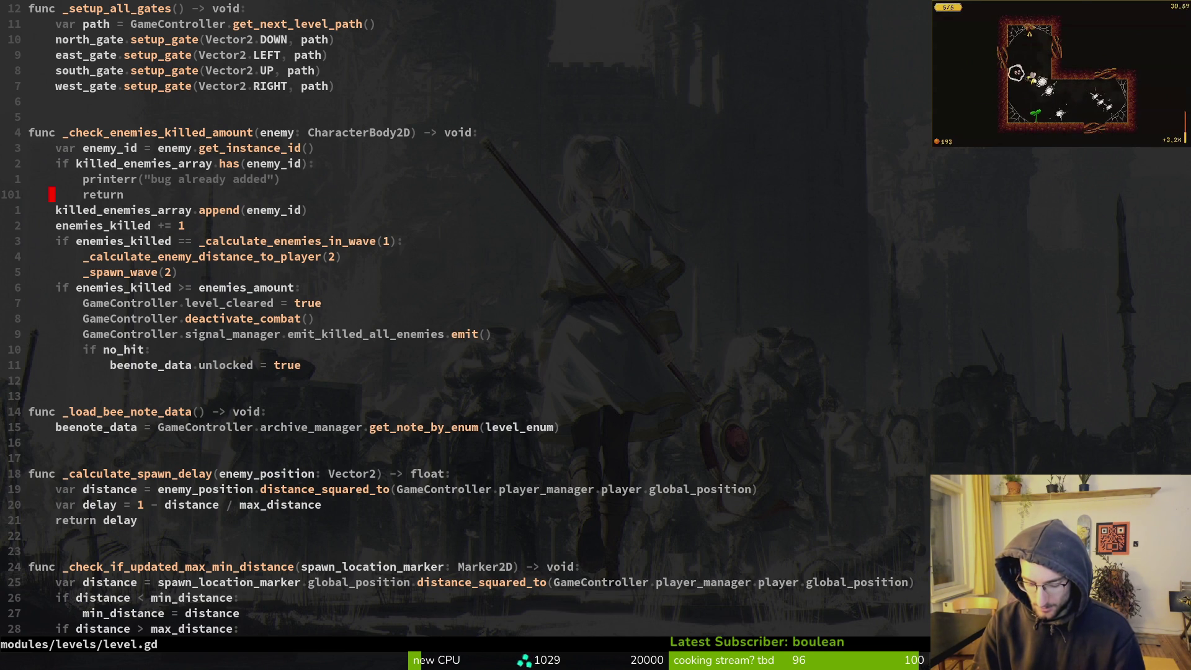
Pause the game, resume it, then pause it again
key(Escape)
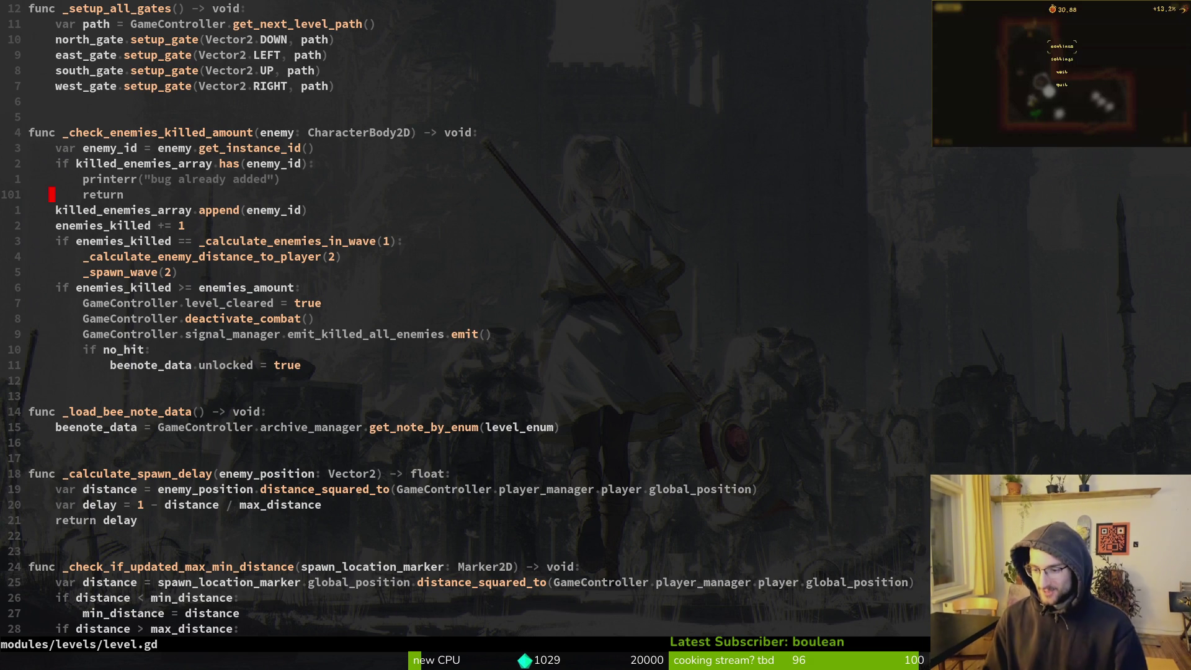
key(Escape)
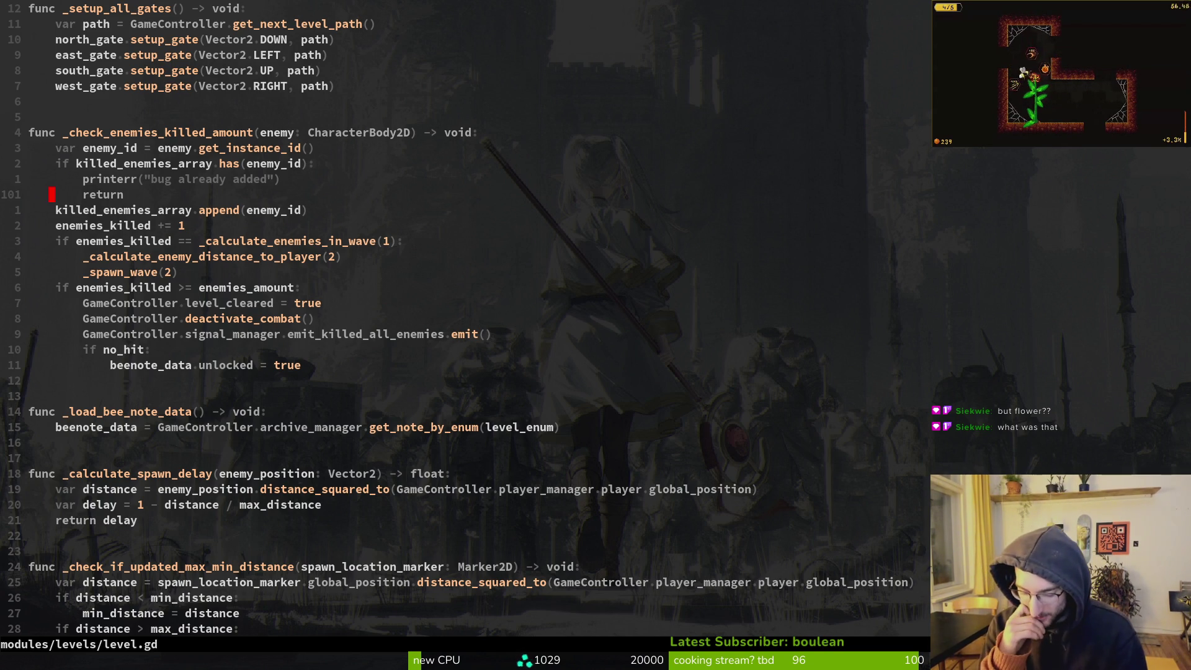
key(Escape)
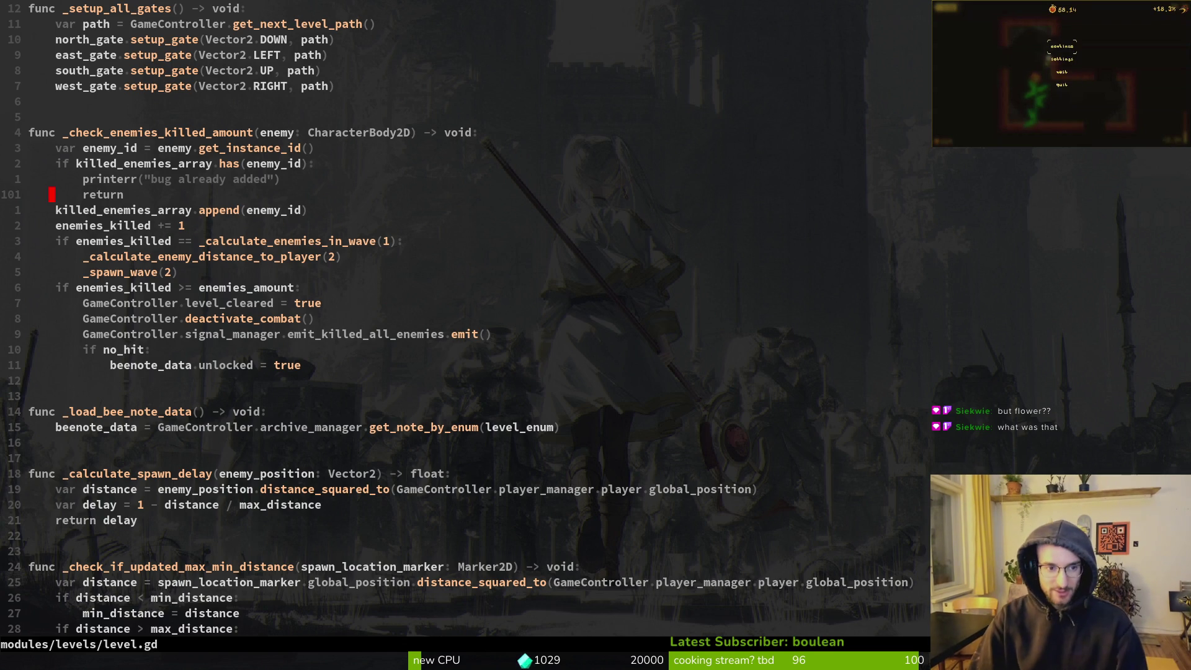
Search the project files for 'flower' and open flower.gd
key(space)
key(f)
key(f)
text(flower)
key(Return)
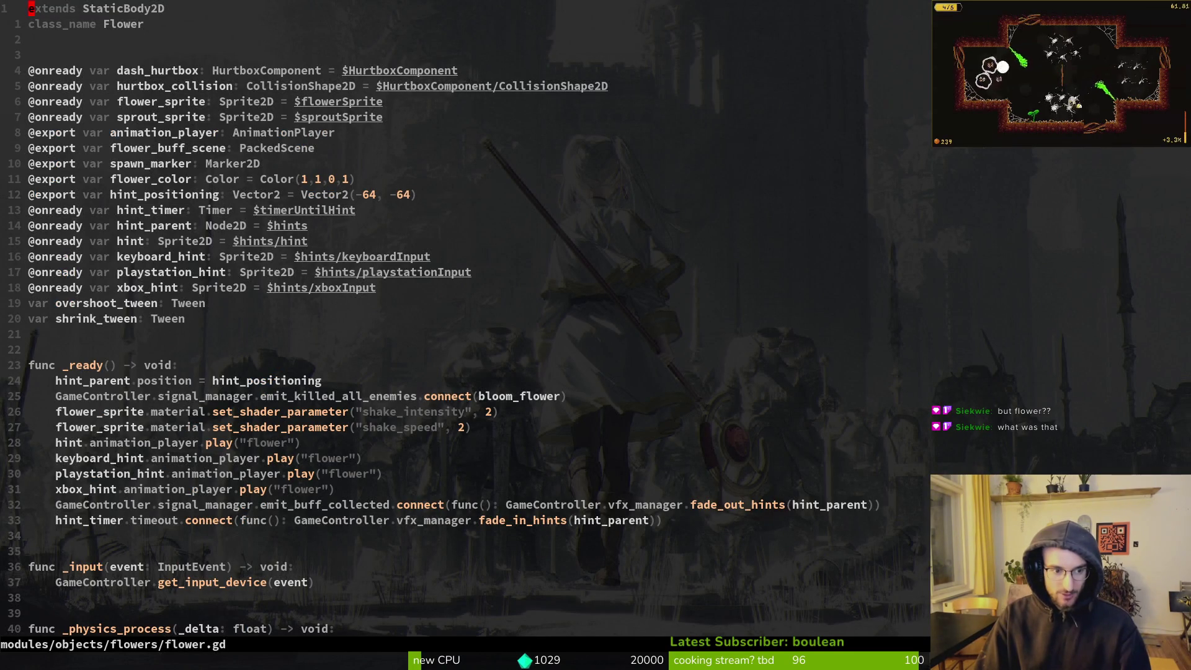
click(52, 396)
key(V)
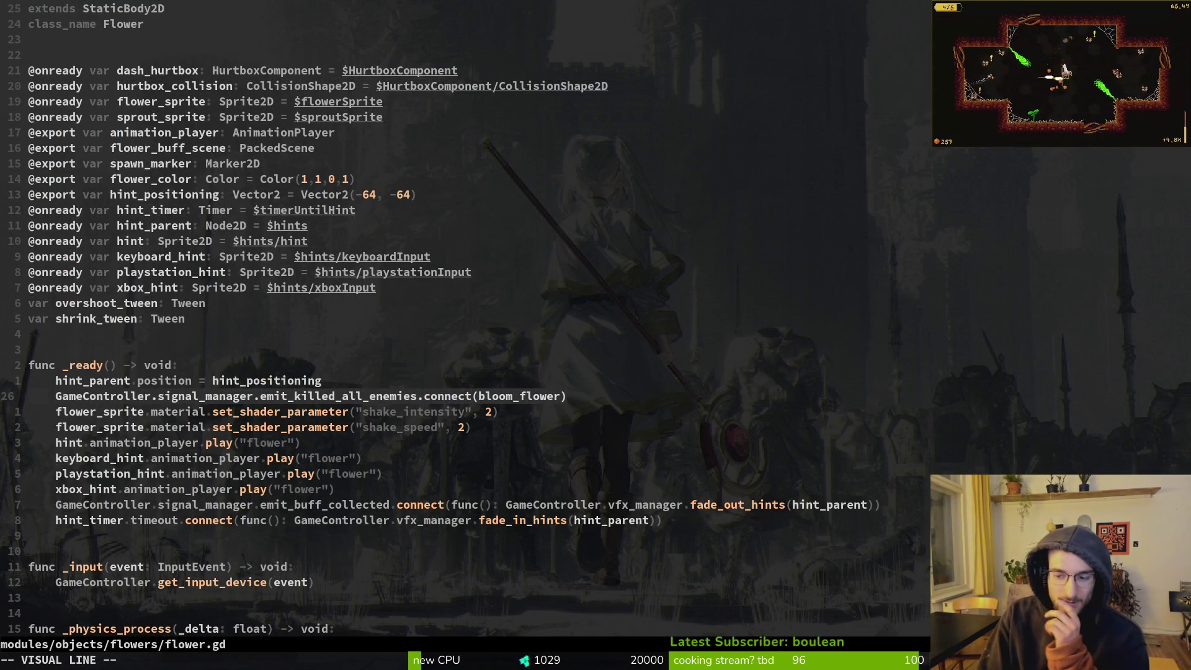
key(Escape)
key(w)
key(w)
key(w)
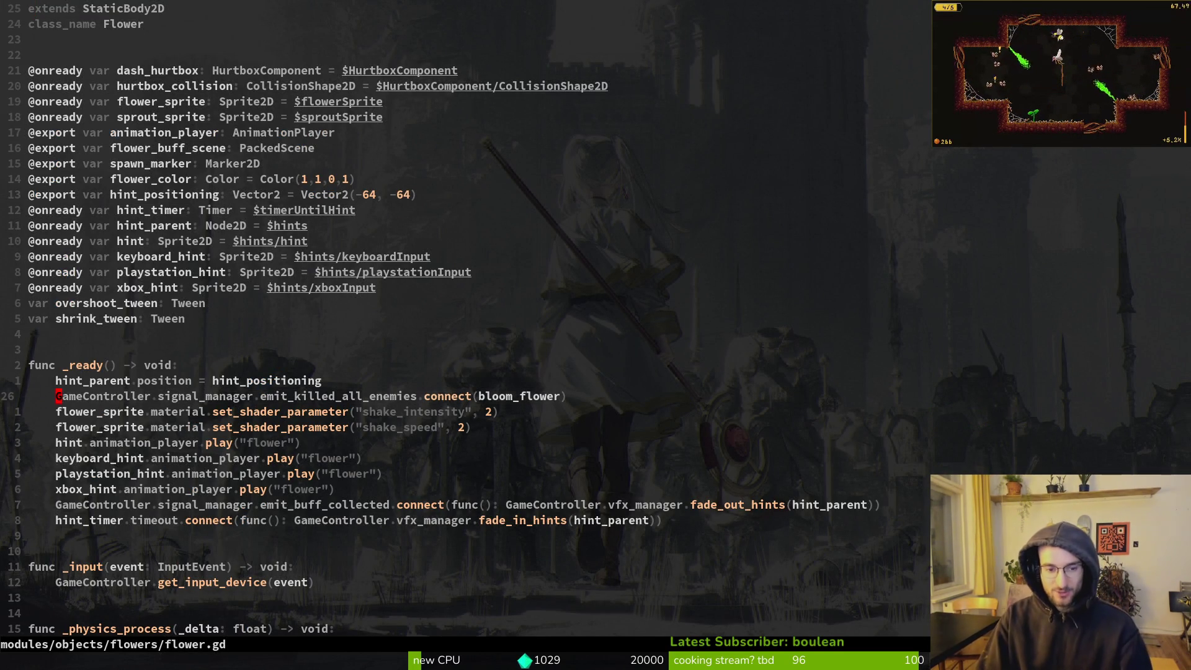
key(w)
key(w)
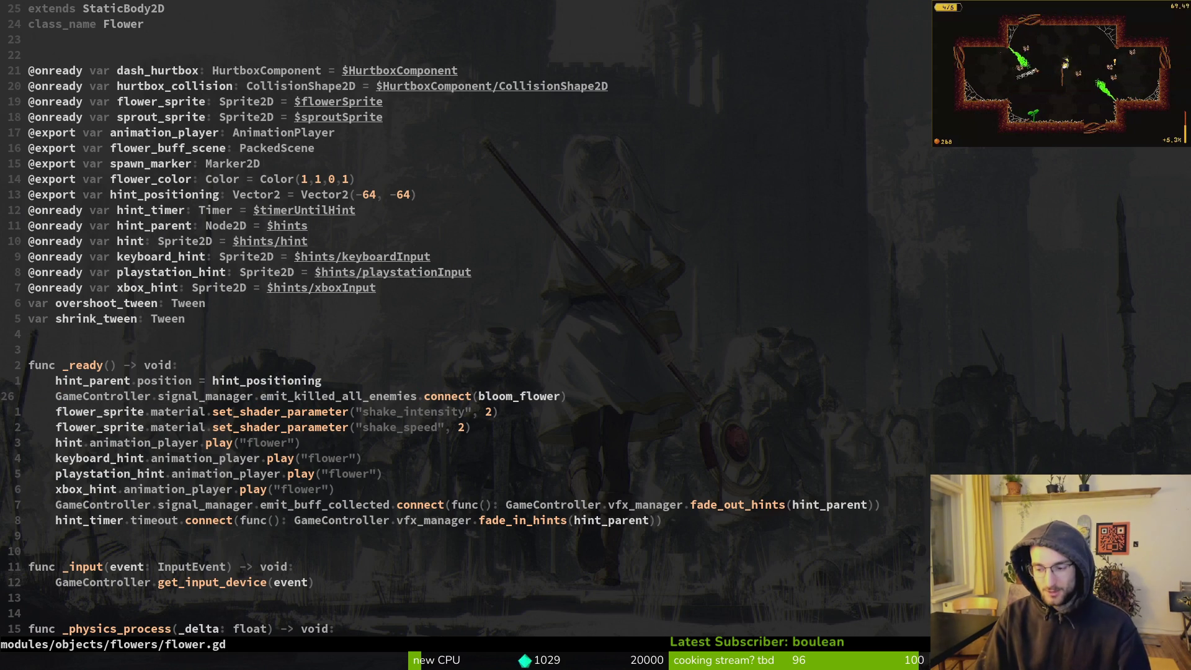
text(id)
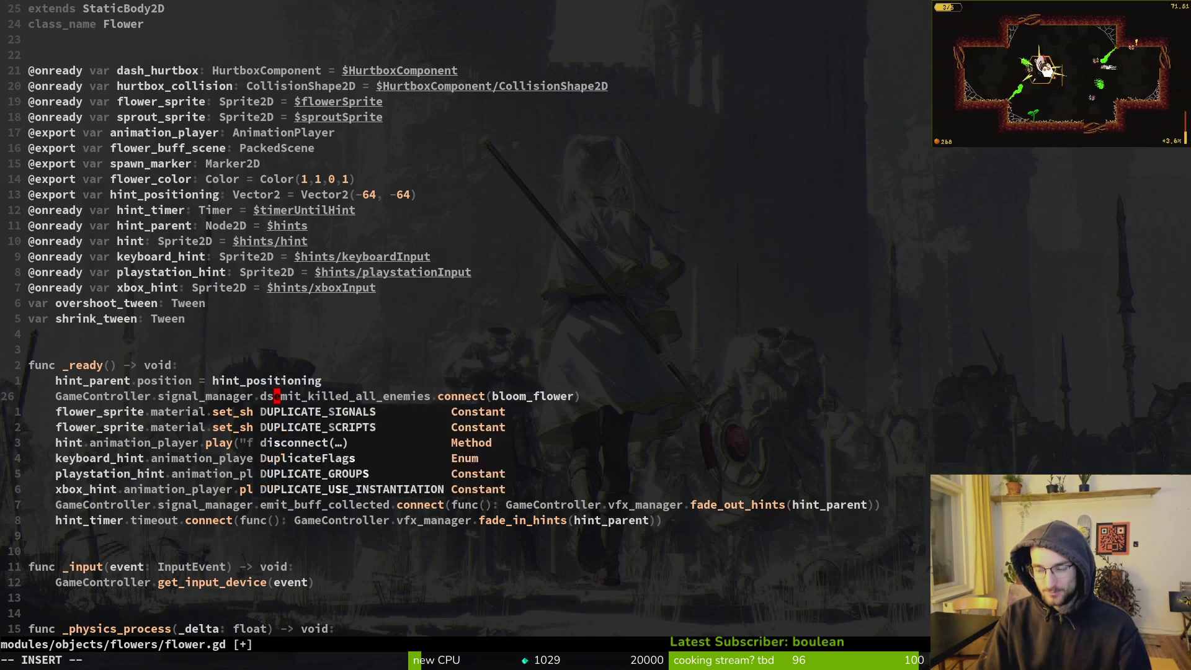
key(Escape)
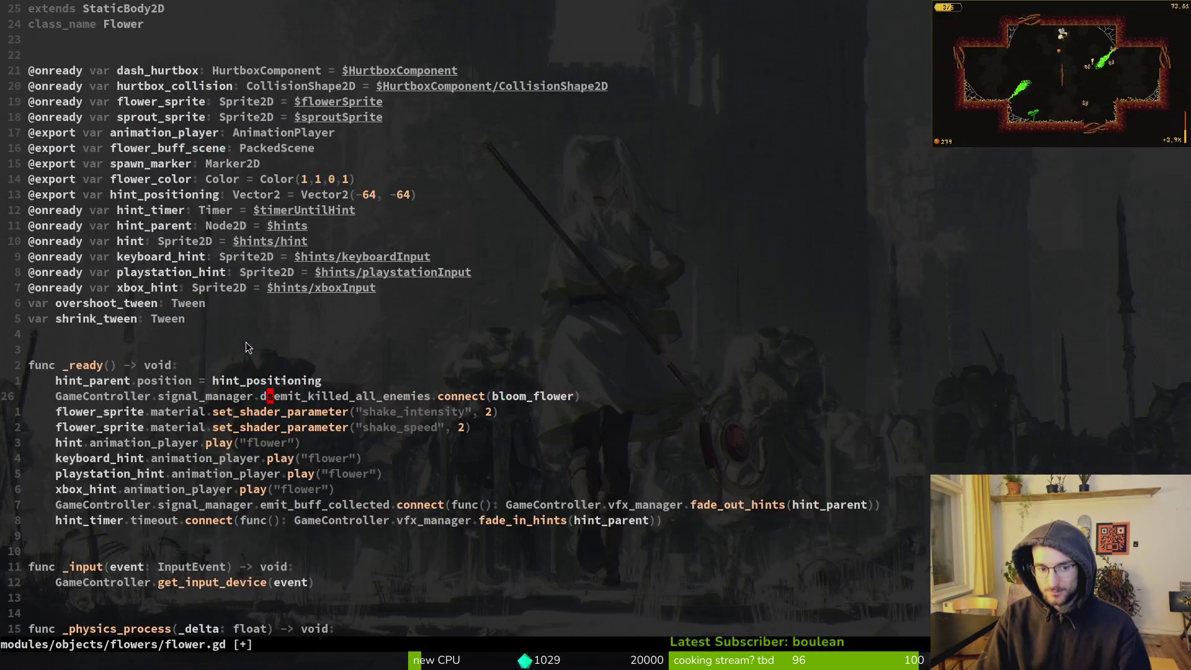
key(u)
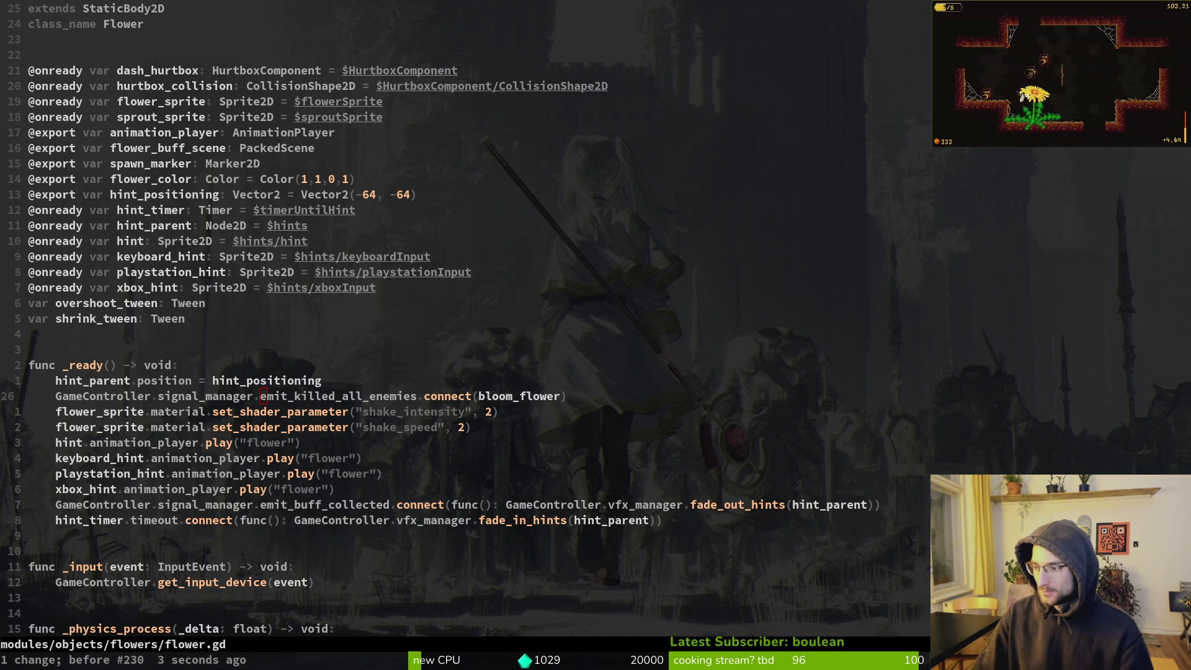
key(Escape)
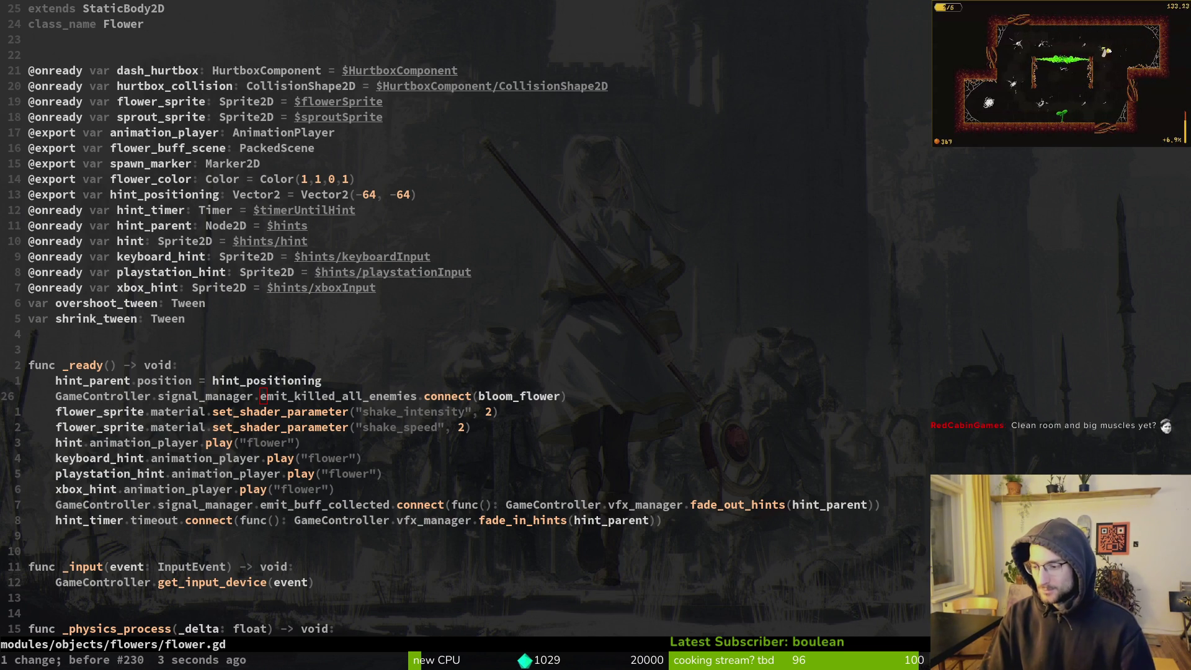
key(super+o)
key(super+o)
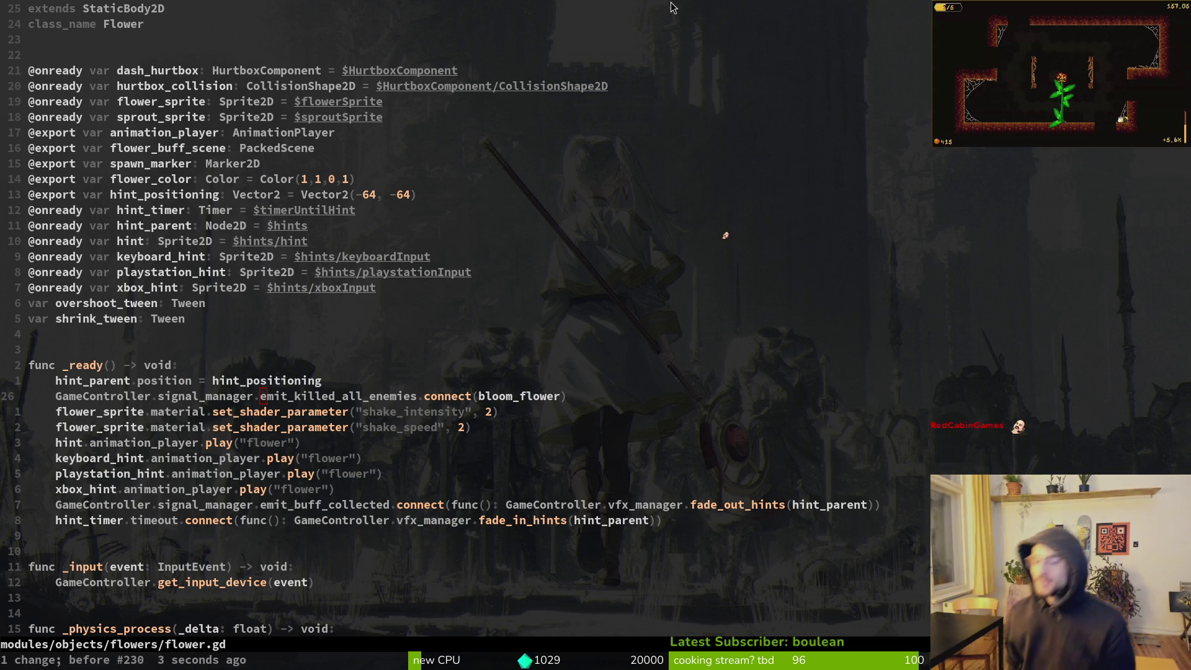
click(421, 233)
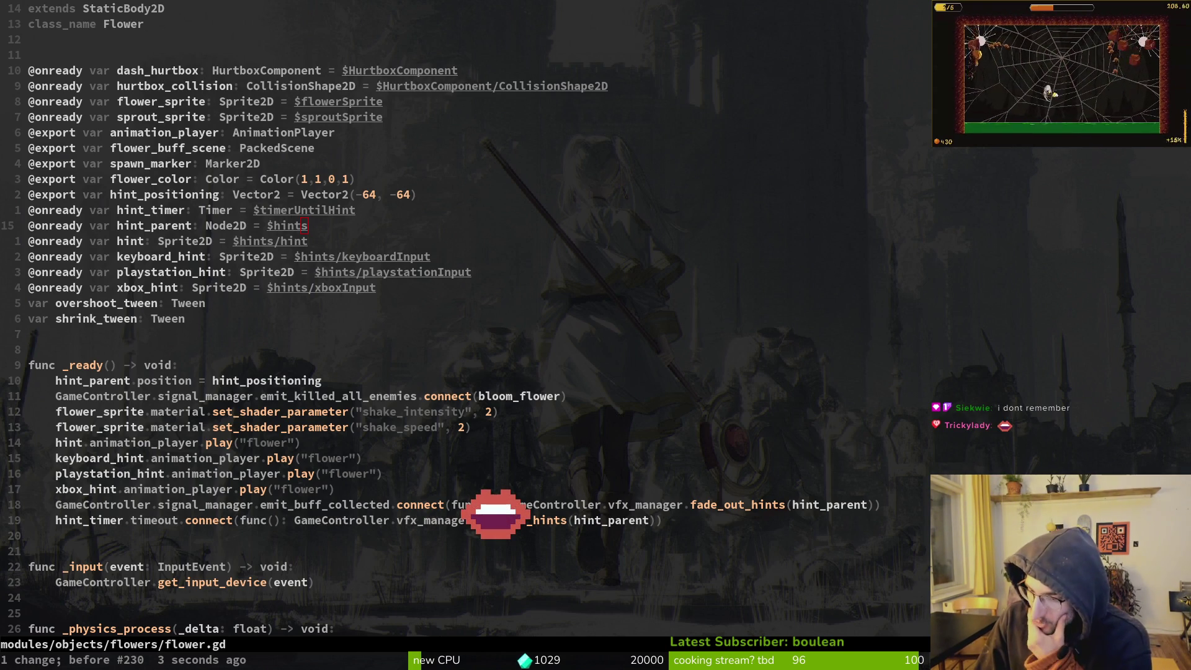
click(530, 355)
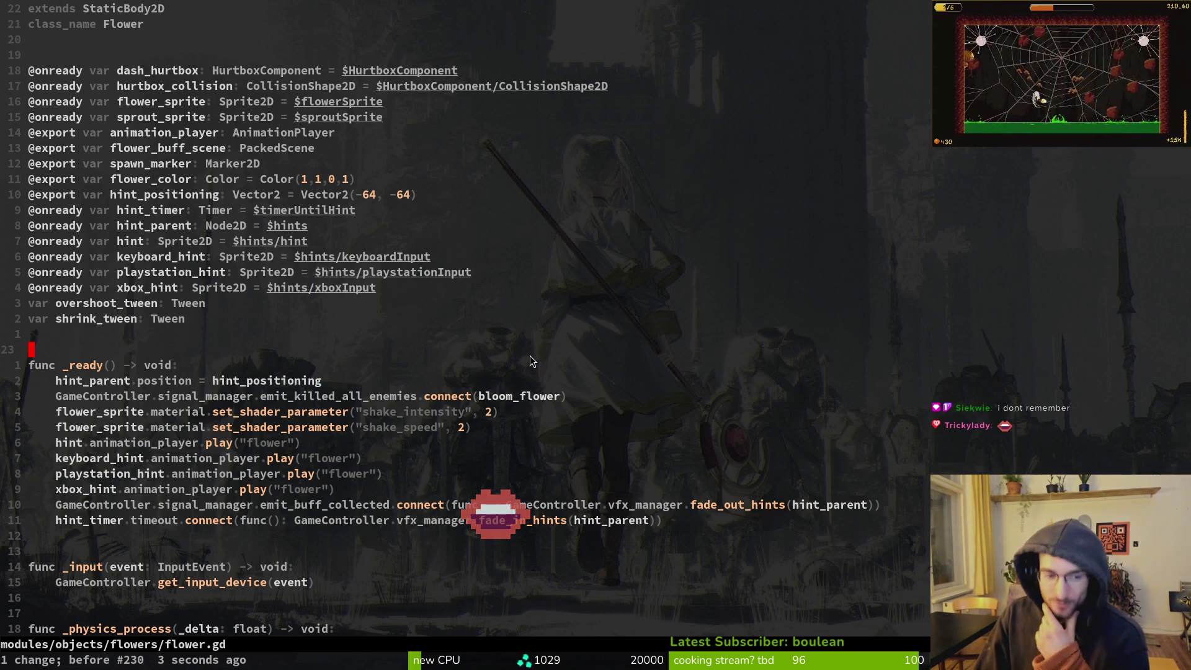
key(space)
key(f)
key(f)
key(Escape)
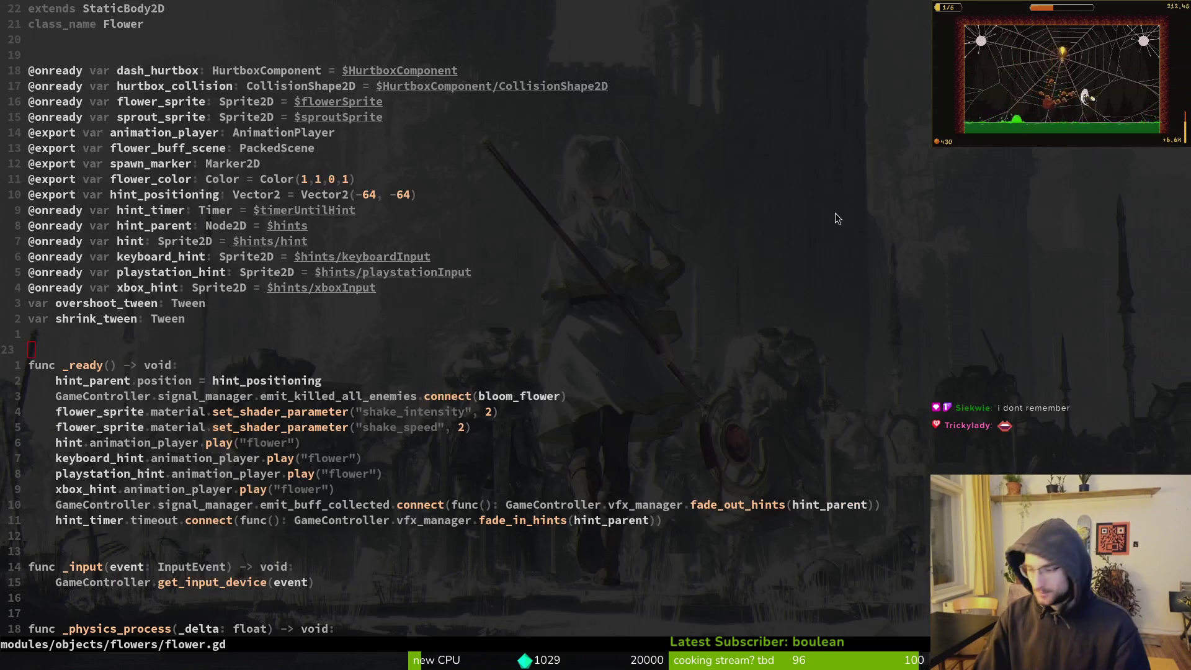
key(alt+Tab)
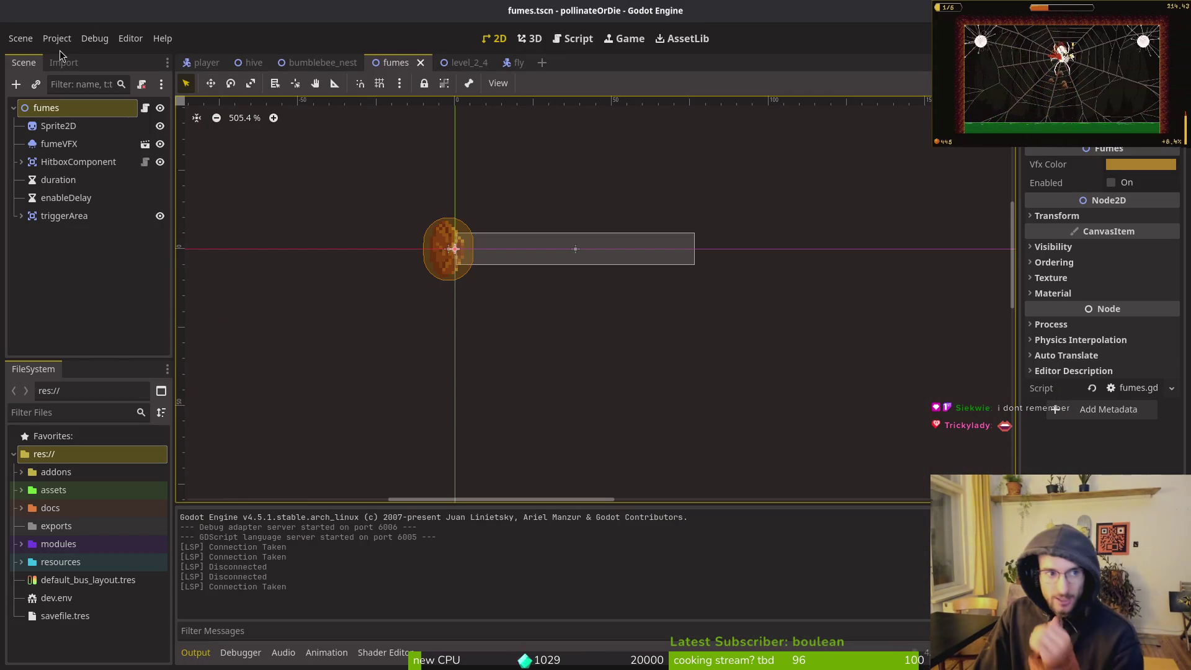
click(57, 38)
click(64, 56)
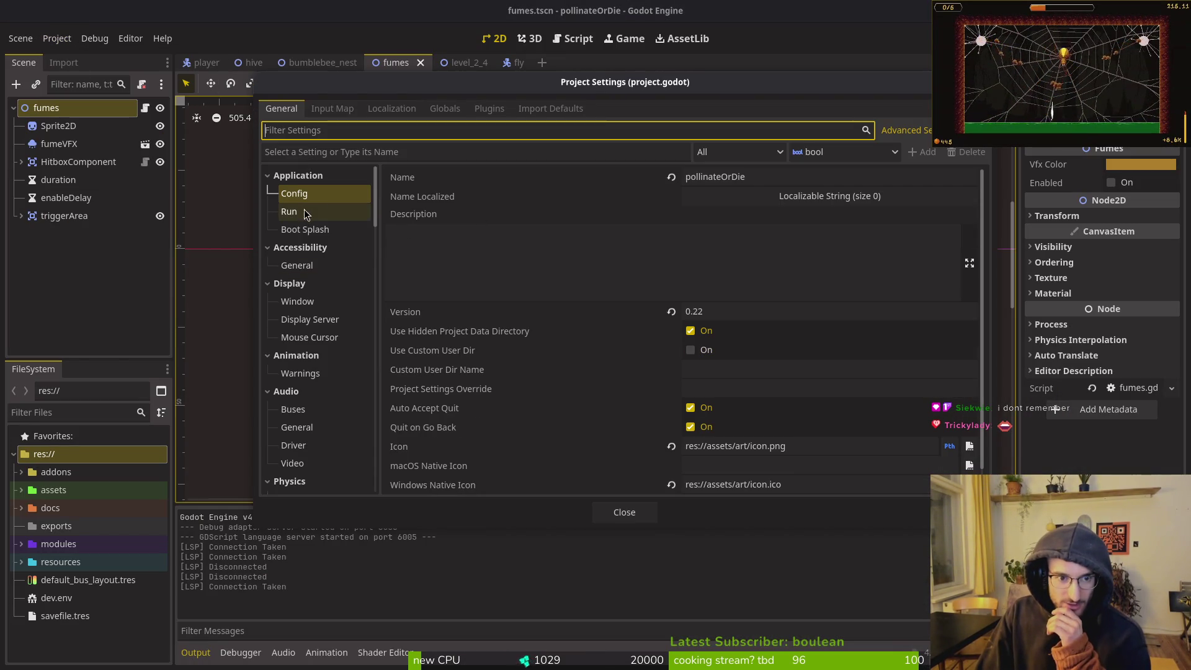
click(712, 306)
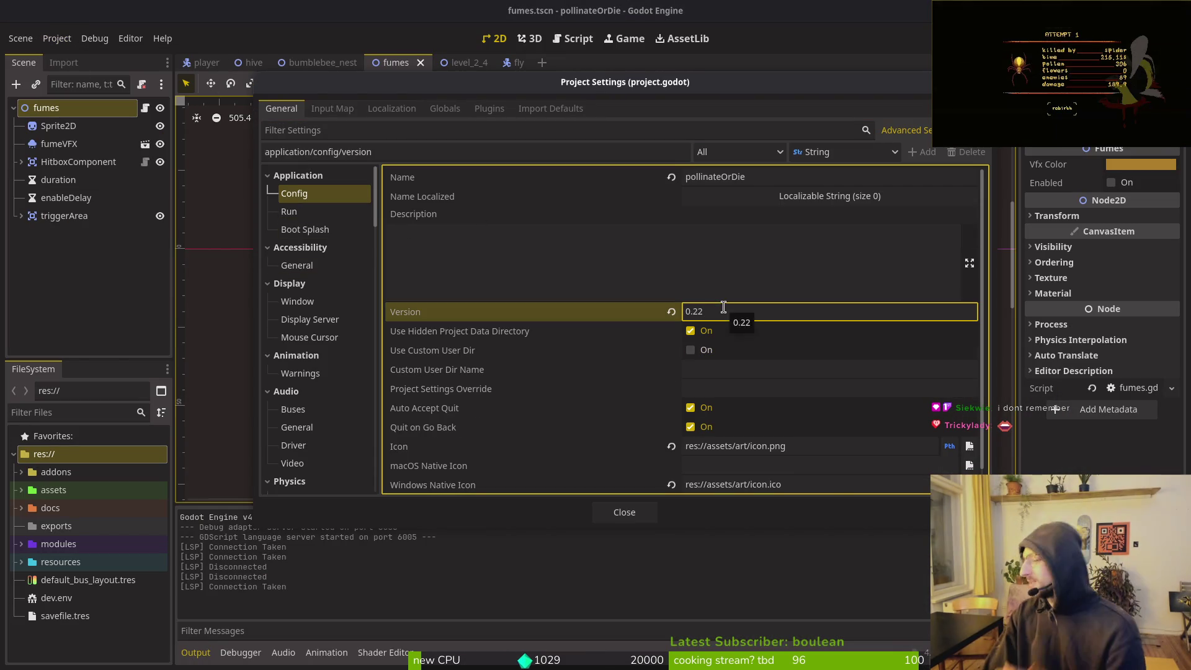
click(612, 510)
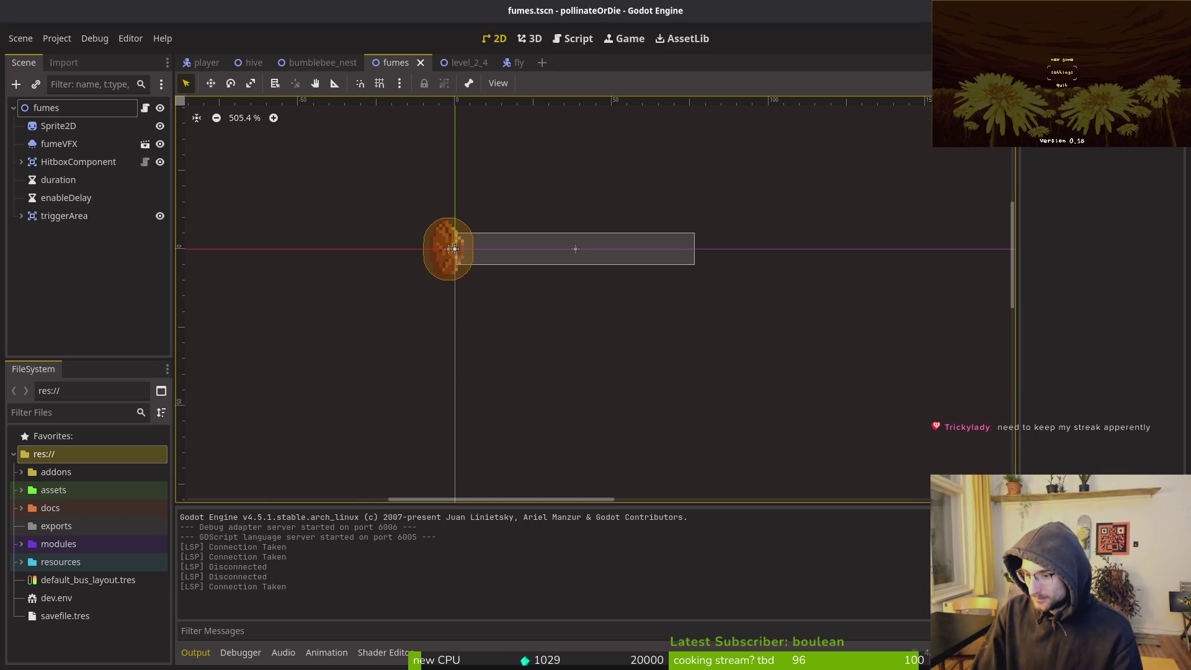
key(Return)
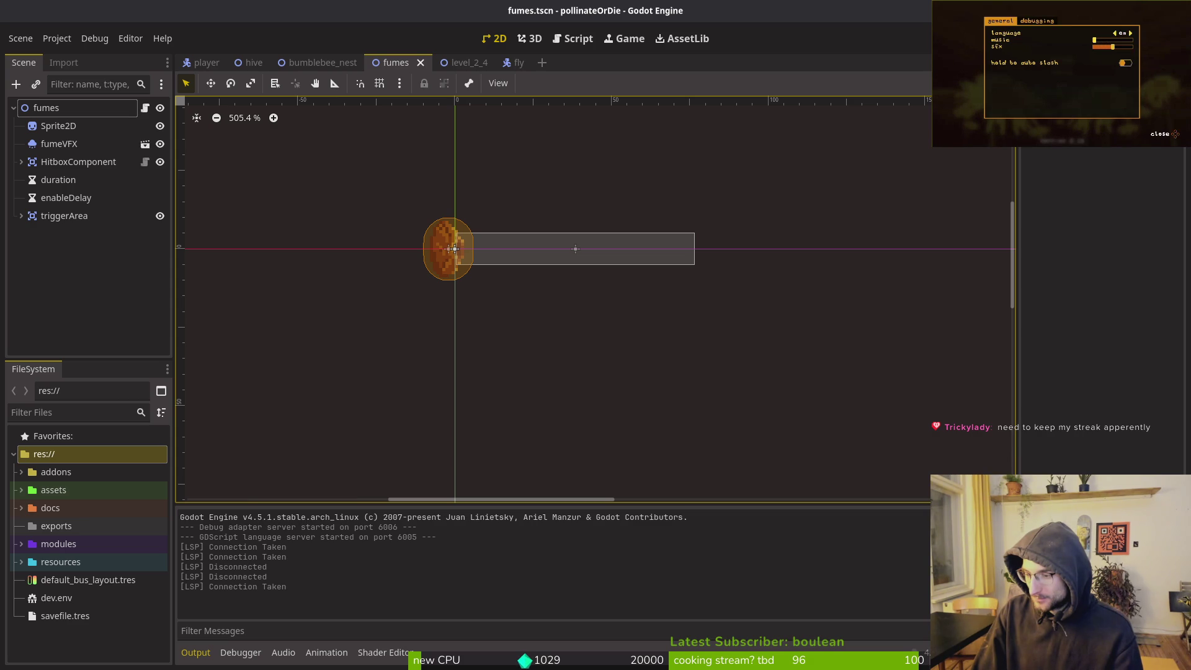
Back out to the title menu, start a new game, and fly the bee over the pillar
key(Escape)
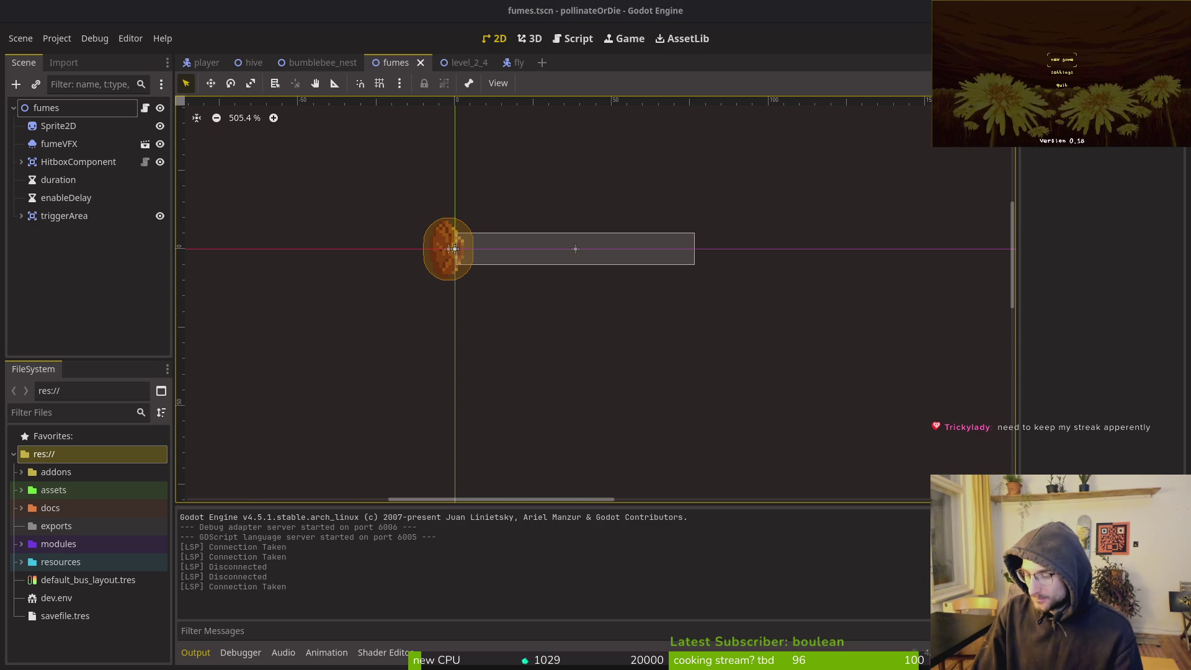
key(Return)
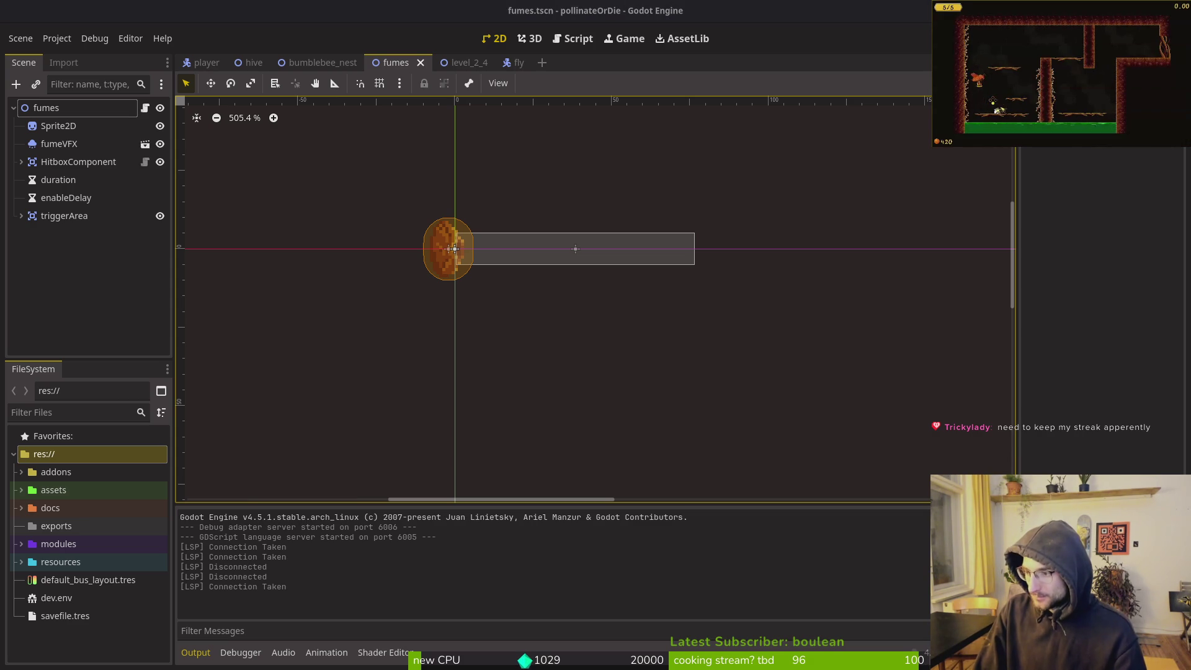
key(w)
key(d)
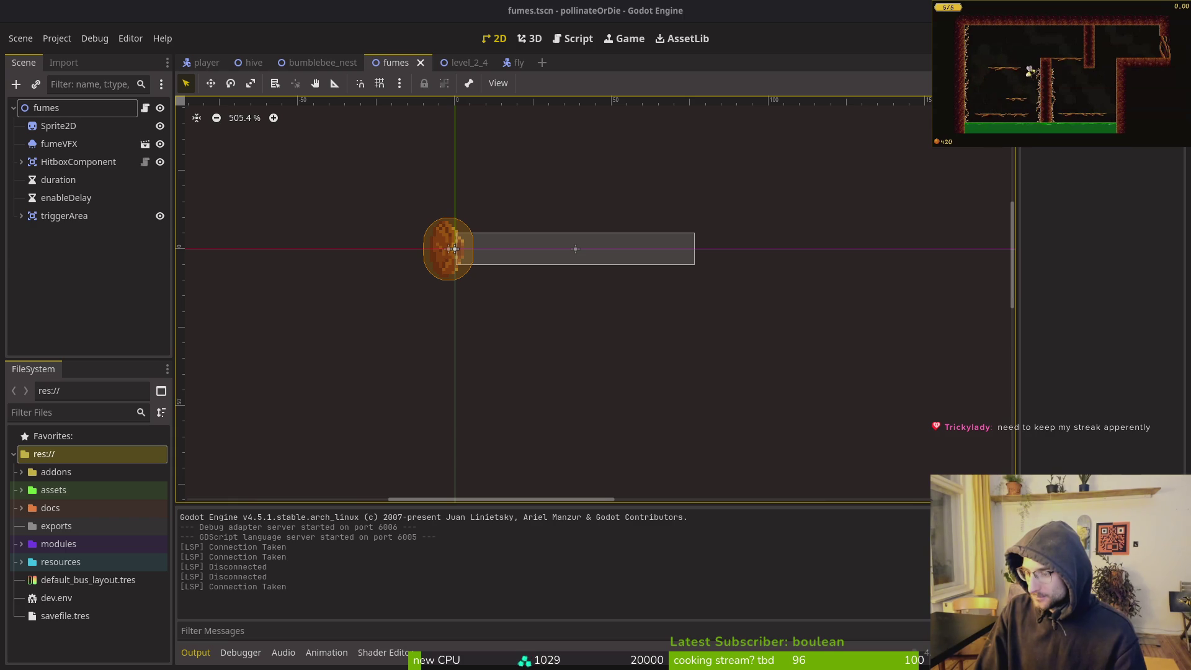
key(w)
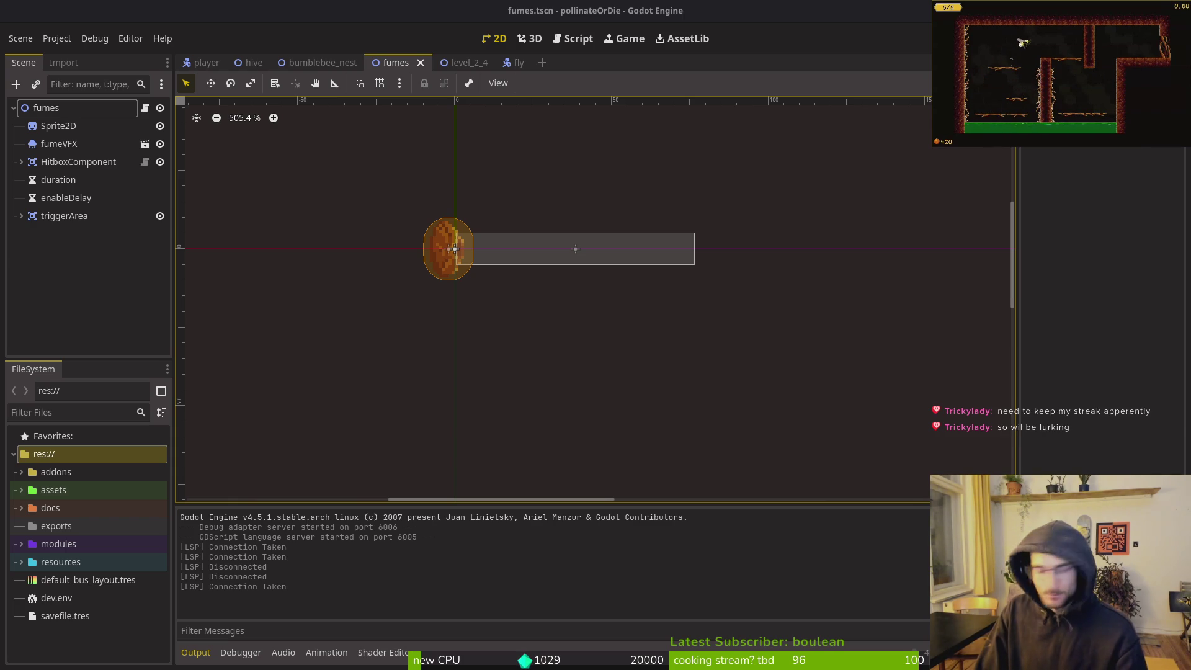
key(d)
key(d)
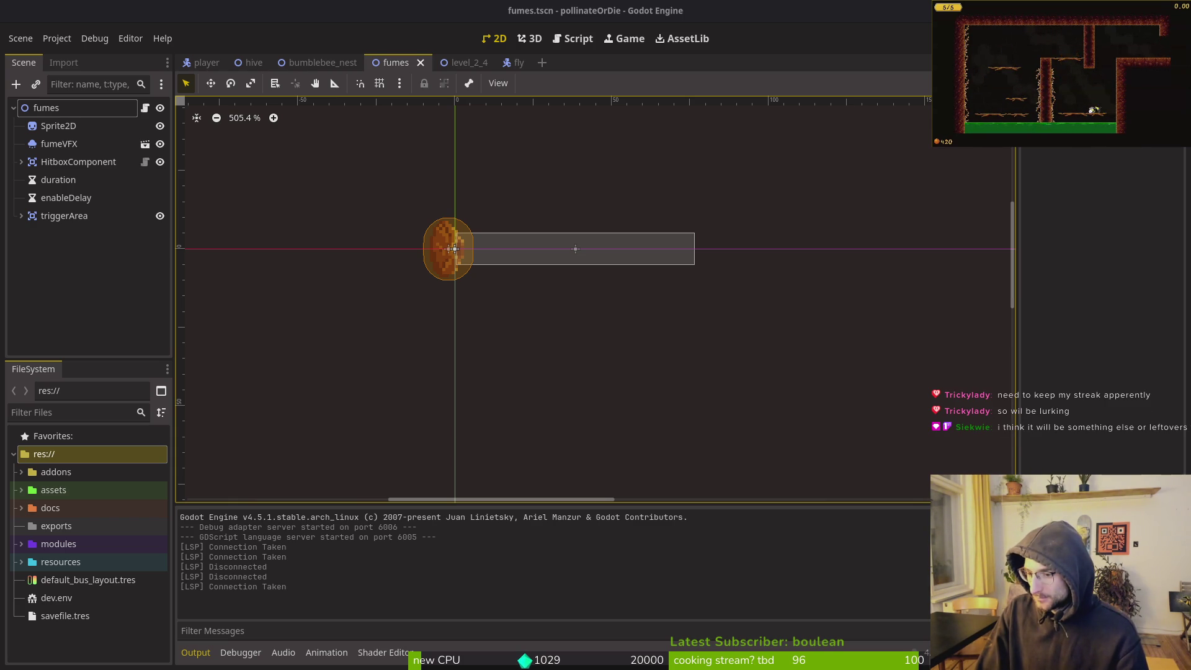
Fly the bee through the exit into the next cave room, then return to Neovim
key(w)
key(d)
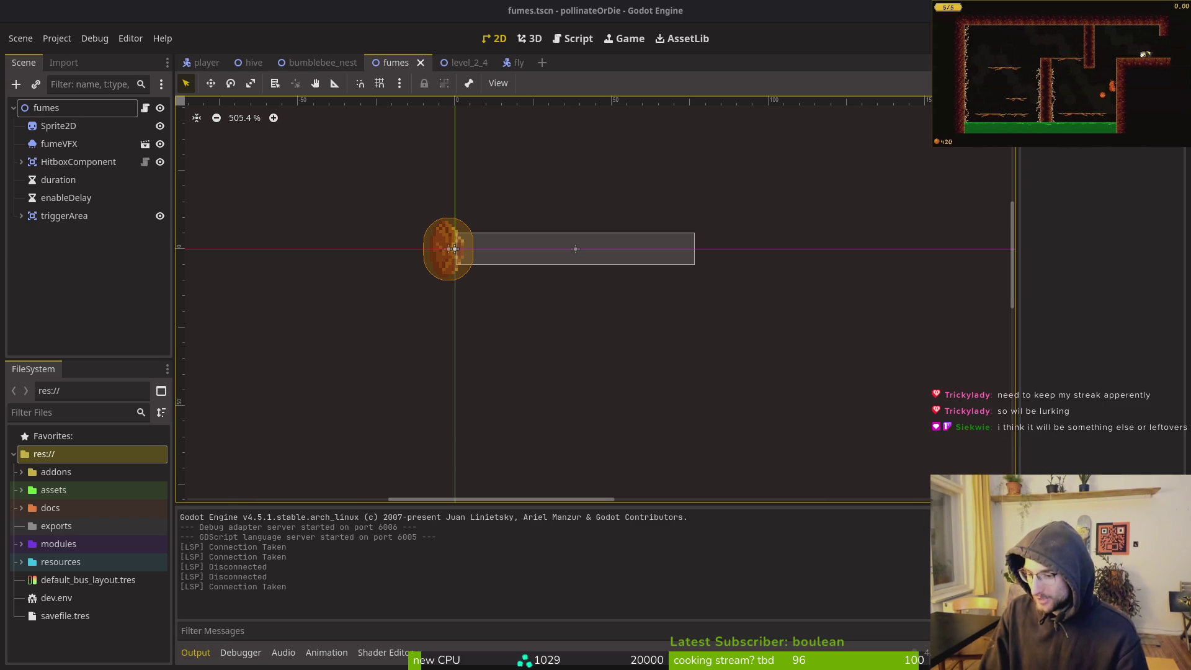
key(w)
key(d)
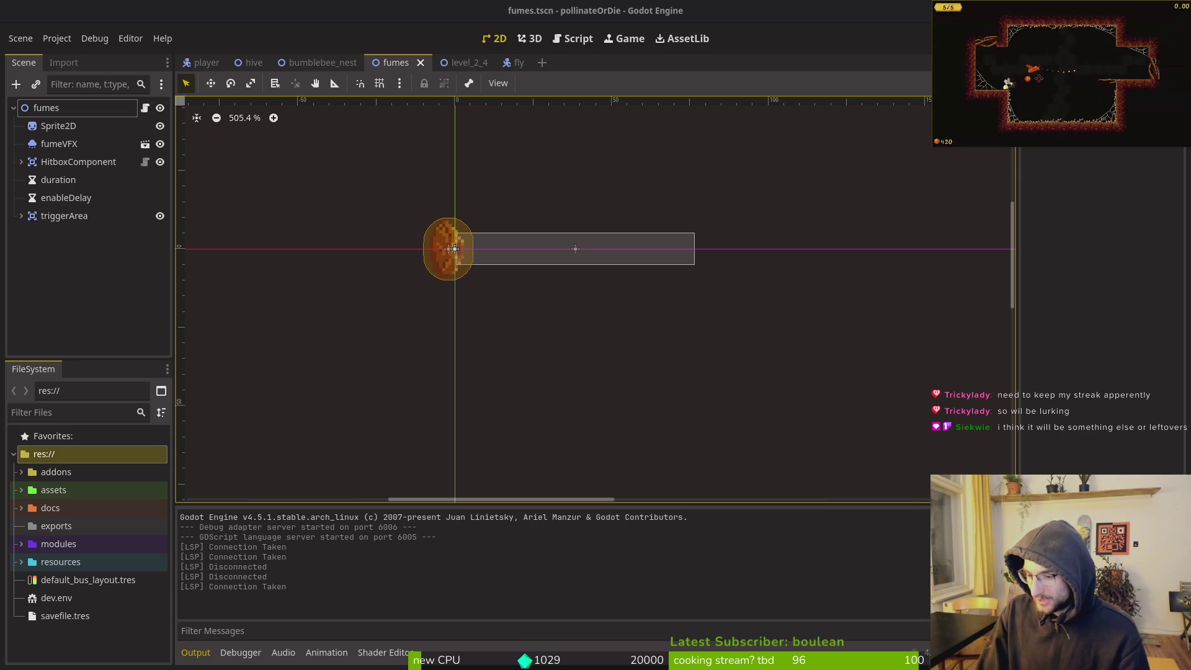
key(d)
key(w)
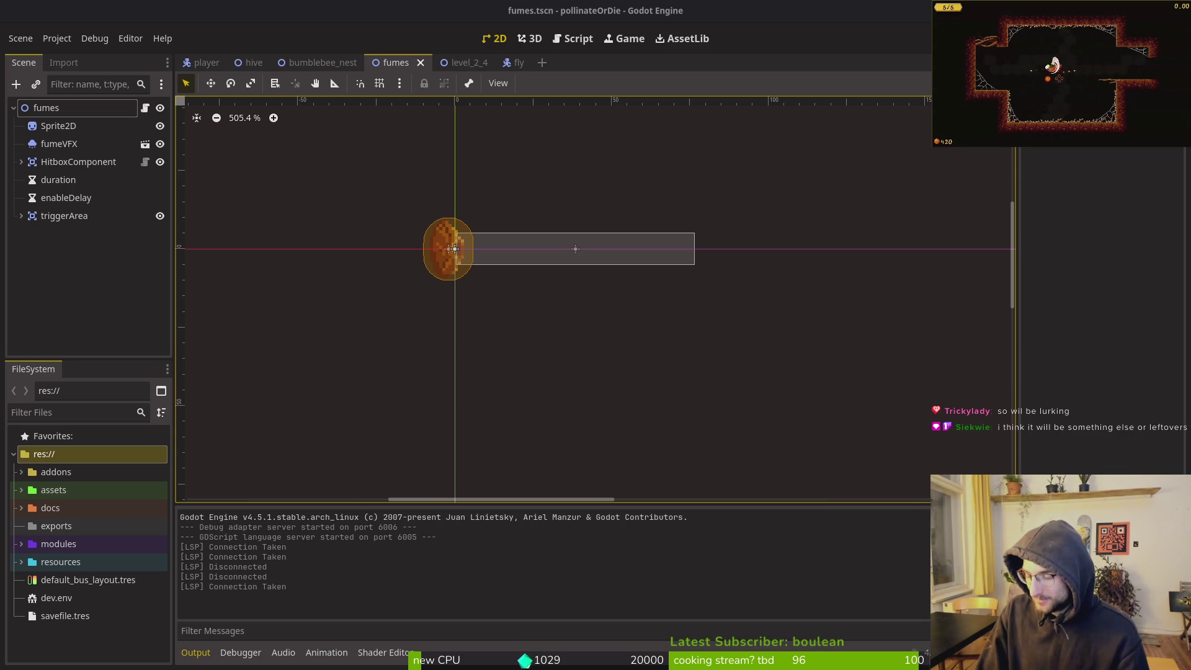
key(alt+Tab)
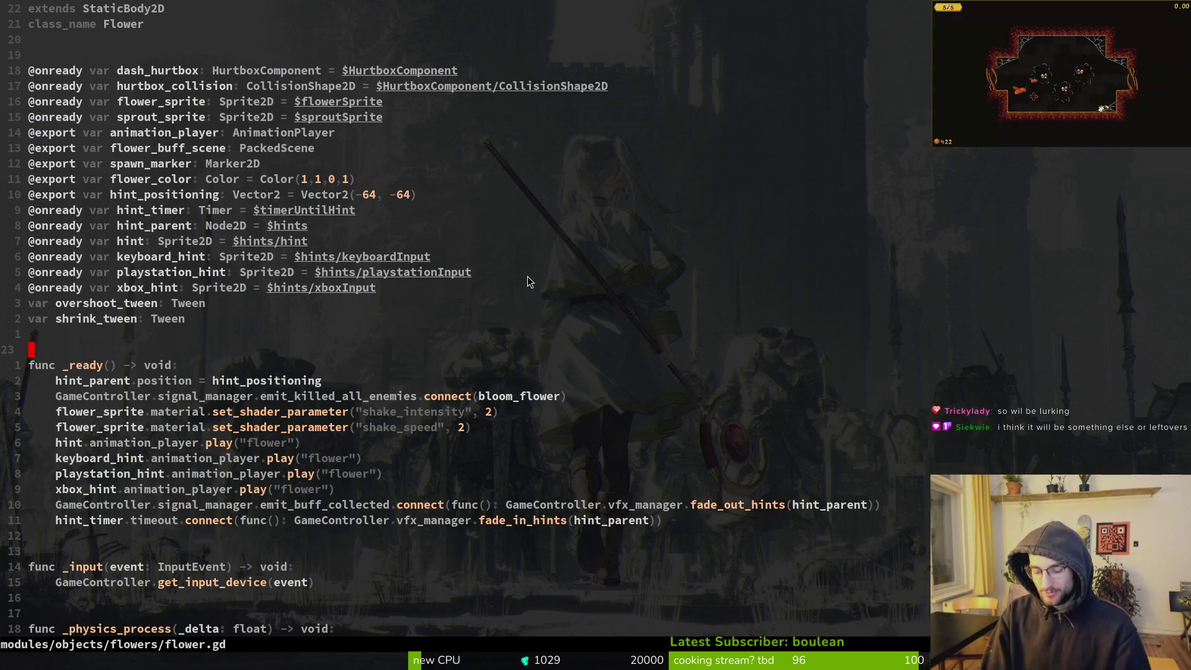
key(space)
Search the project files for 'dyingstate' and open dying.state.gd
key(f)
key(f)
text(dying)
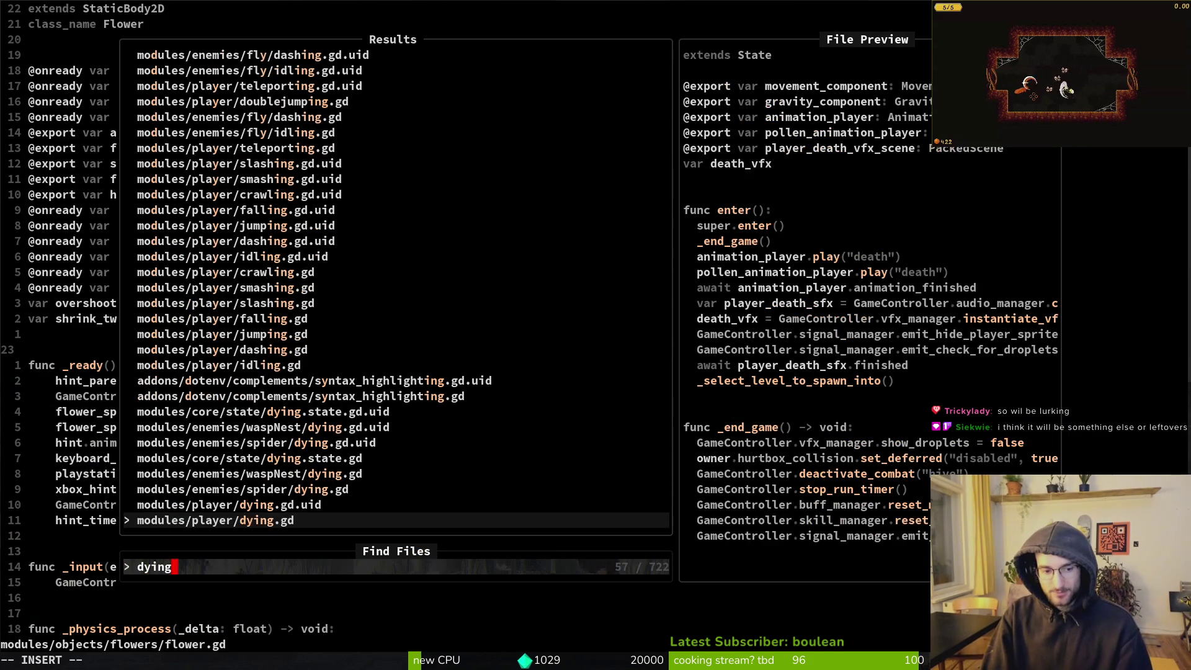
key(Up)
key(Up)
text(state)
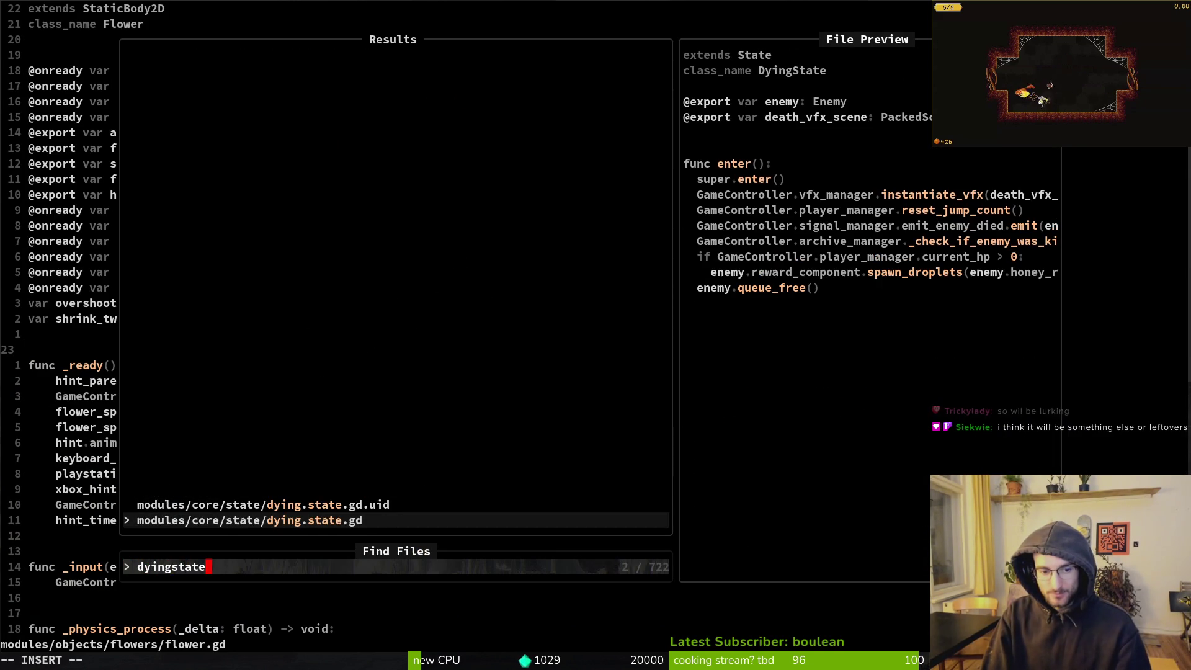
key(Return)
key(Return)
key(Return)
key(Return)
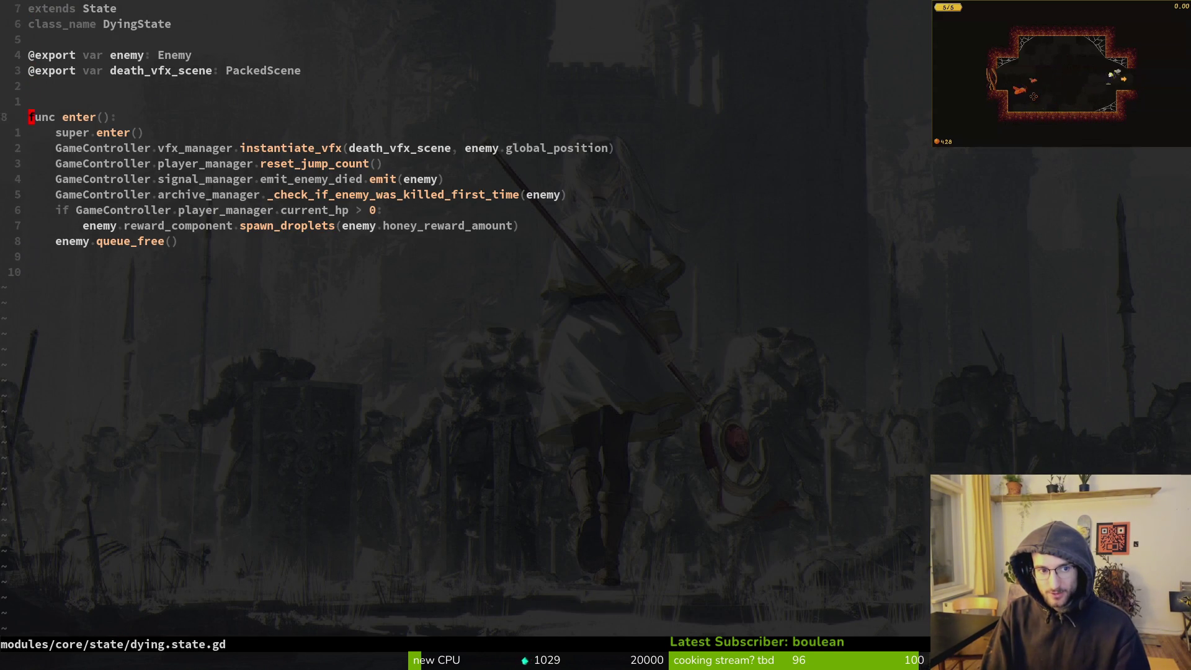
Highlight the emit_enemy_died line in Visual Line mode
key(j)
key(shift+v)
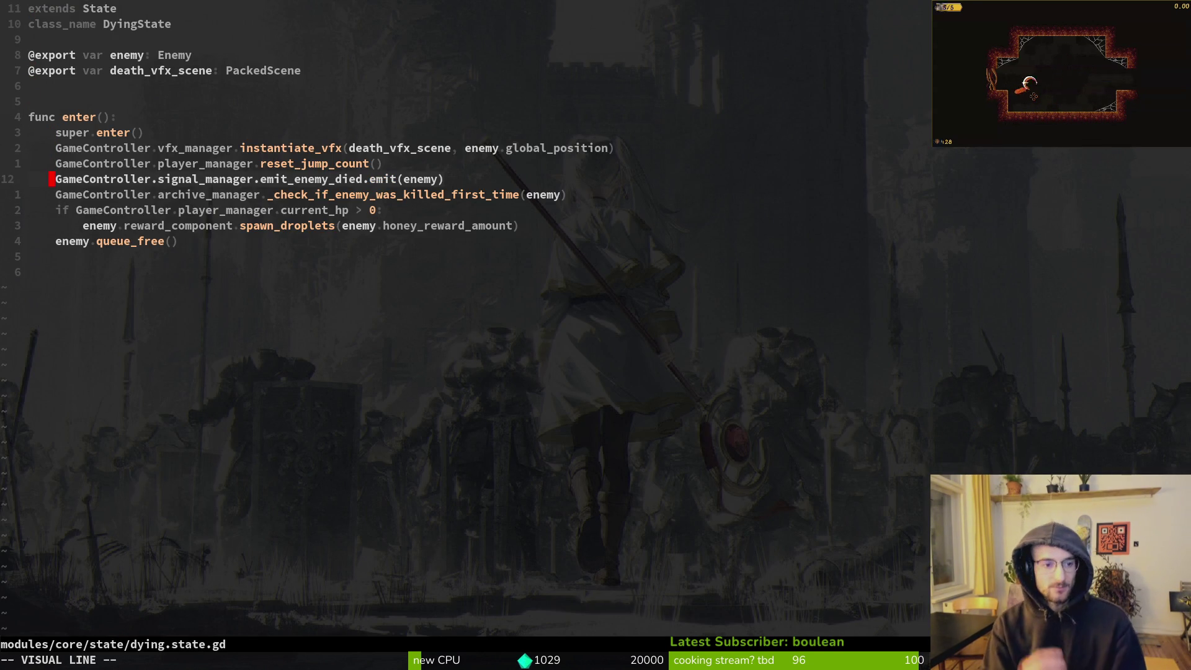
key(y)
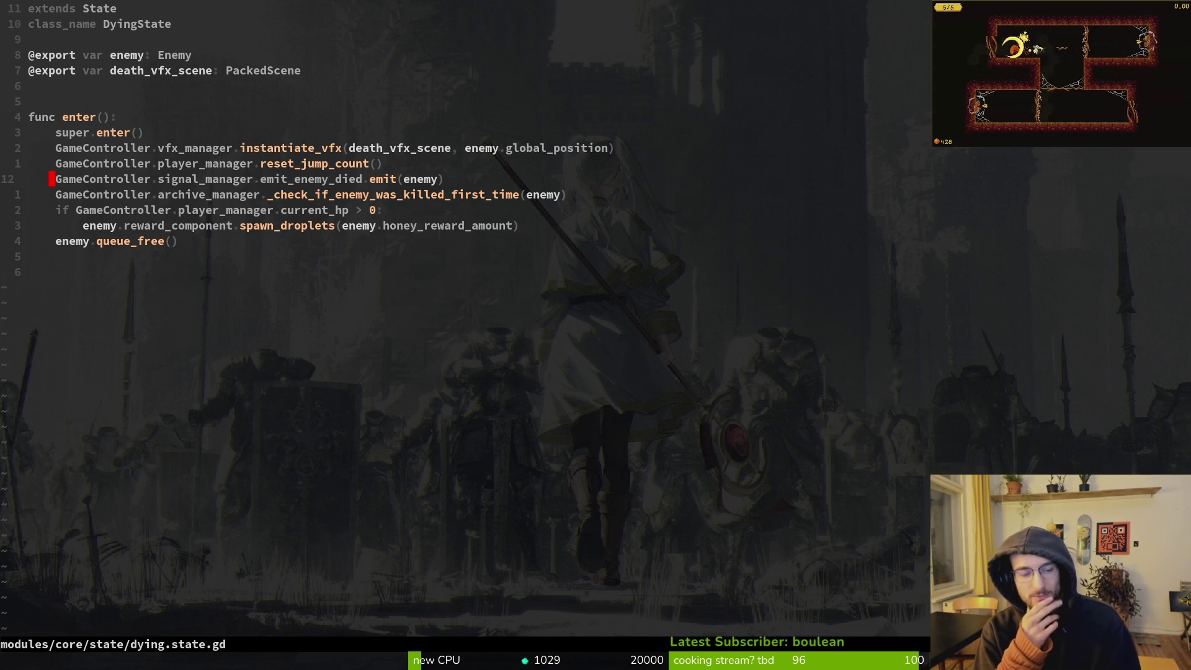
key(shift+v)
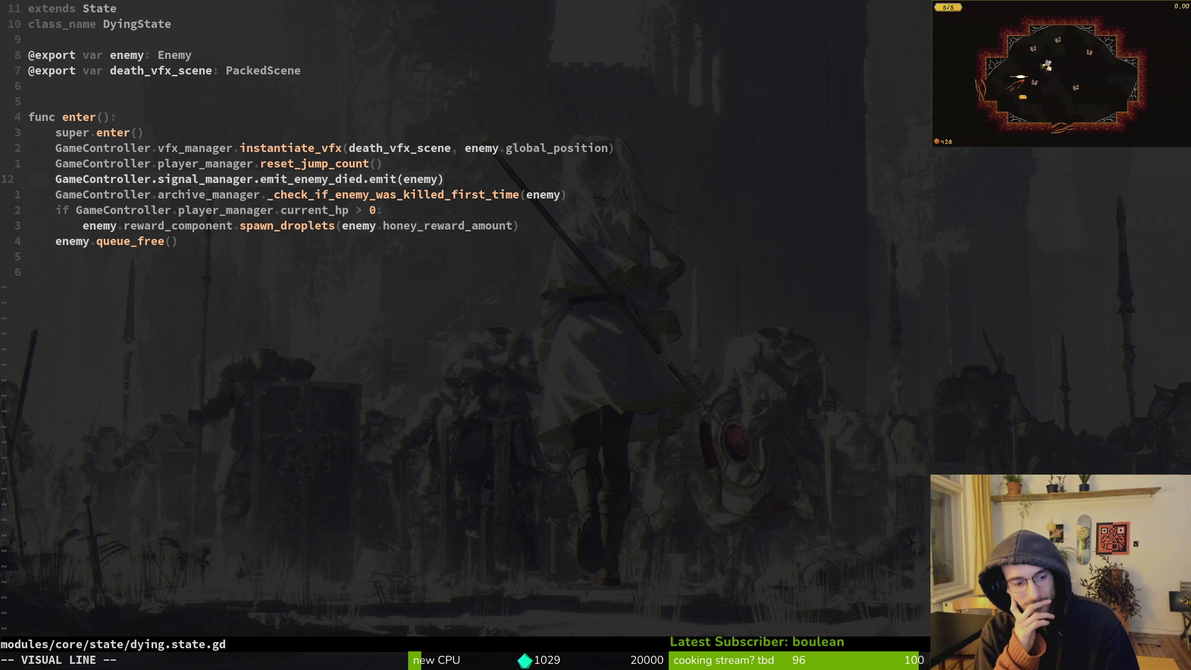
Leave Visual Line mode, put the cursor on the instantiate_vfx line, and bring up GitLab
key(Escape)
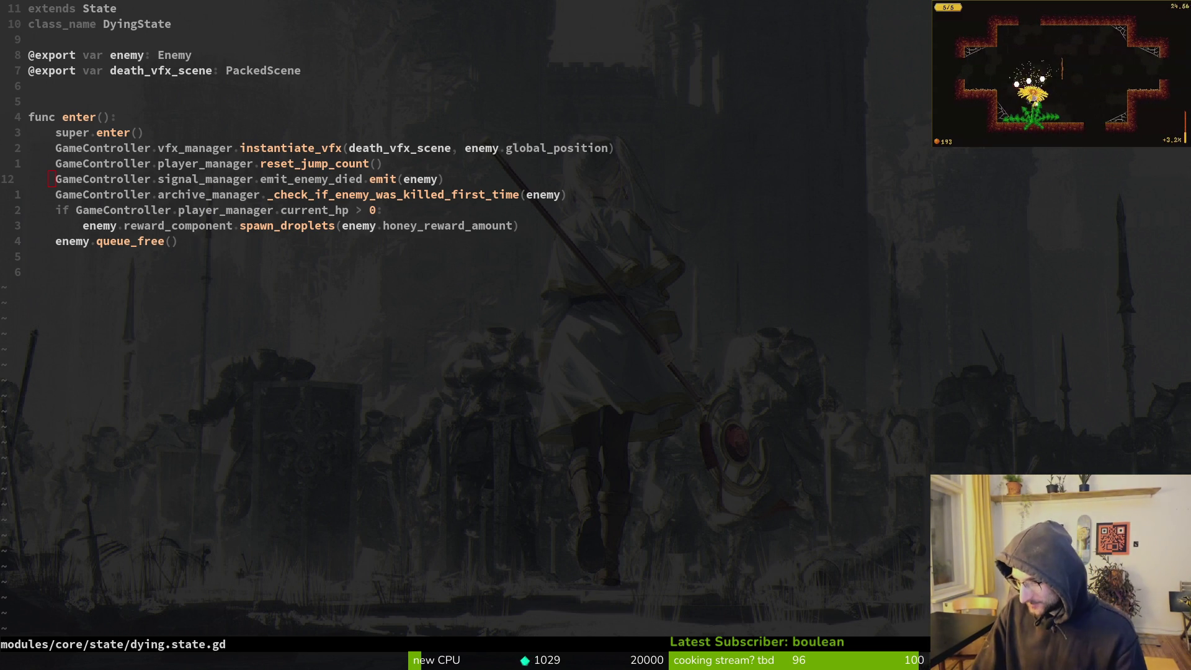
key(alt+Tab)
key(alt+Tab)
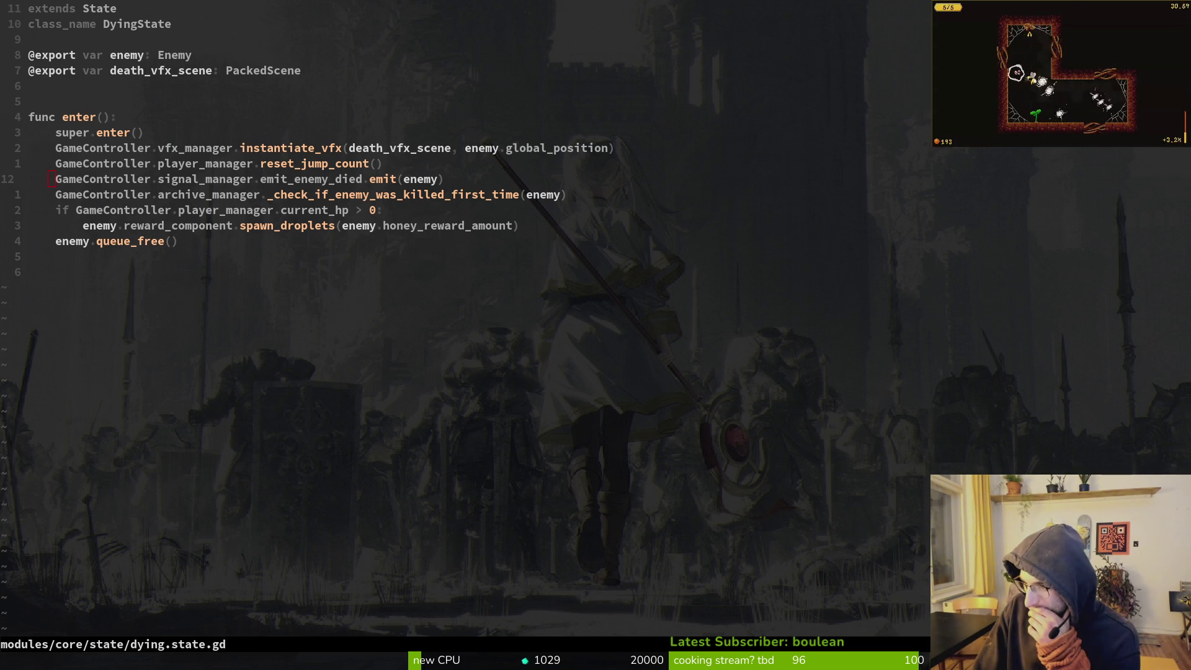
click(345, 153)
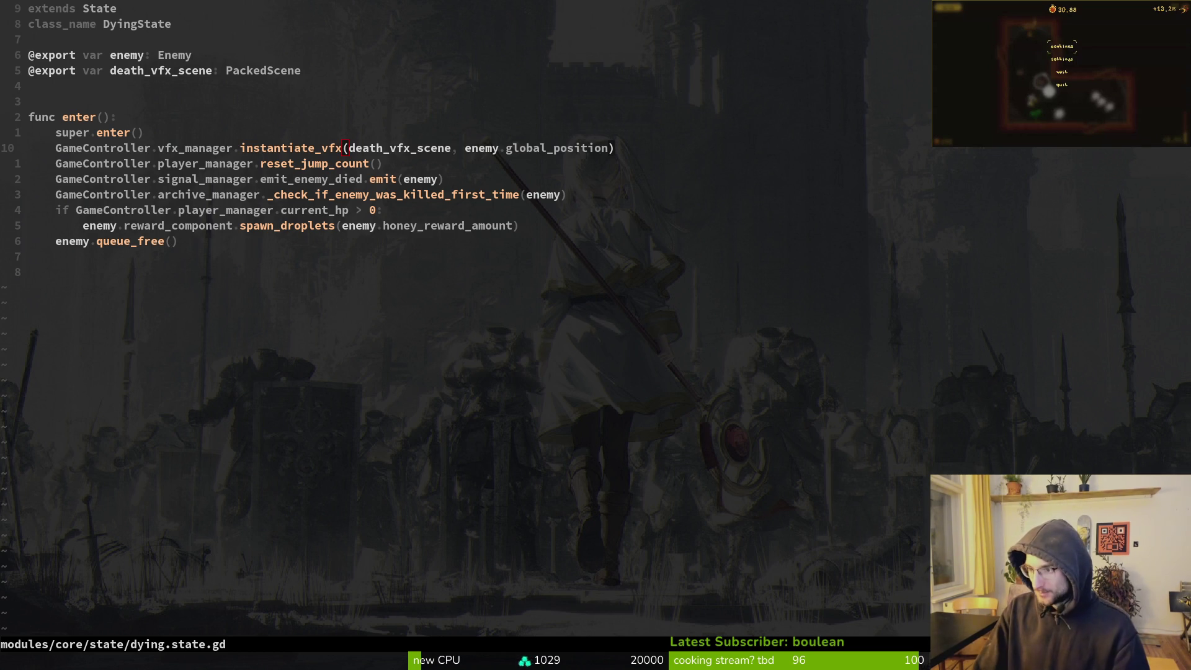
key(super+b)
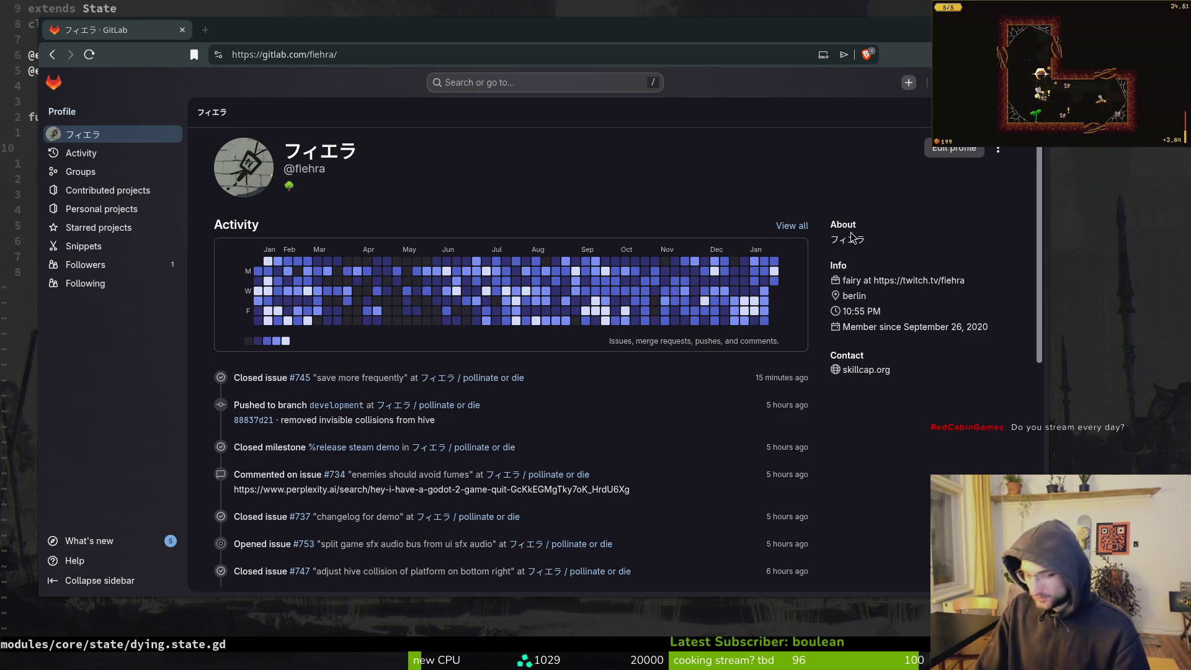
Open the pollinate or die project's issue list, then return to the code
click(490, 378)
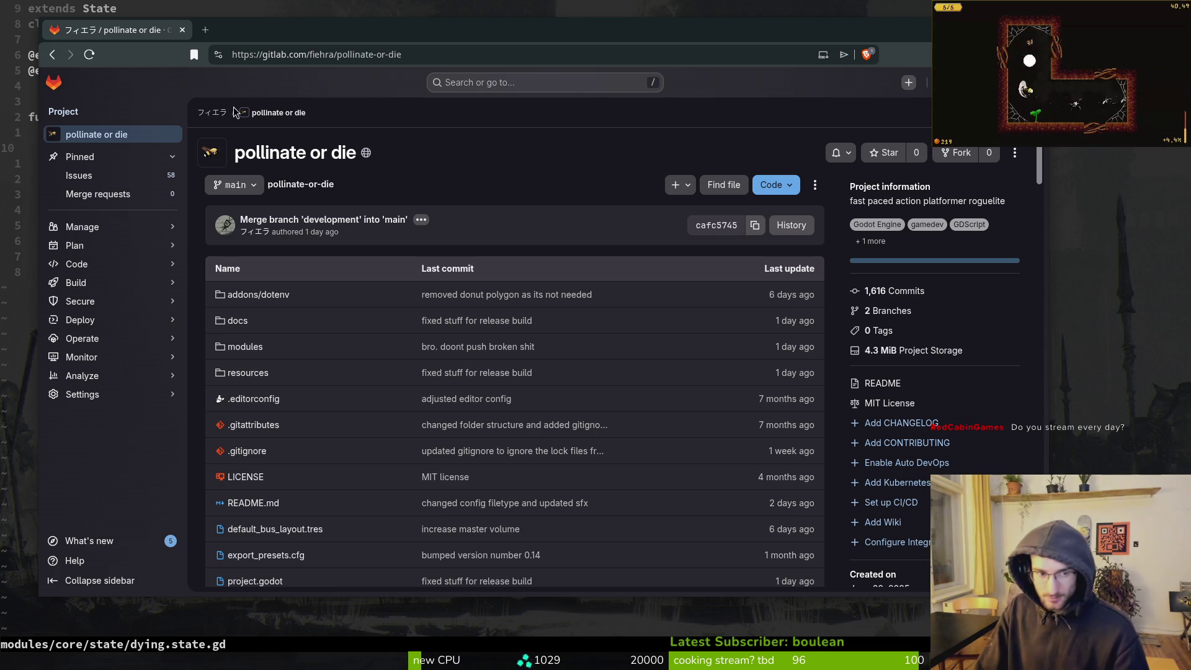
click(81, 176)
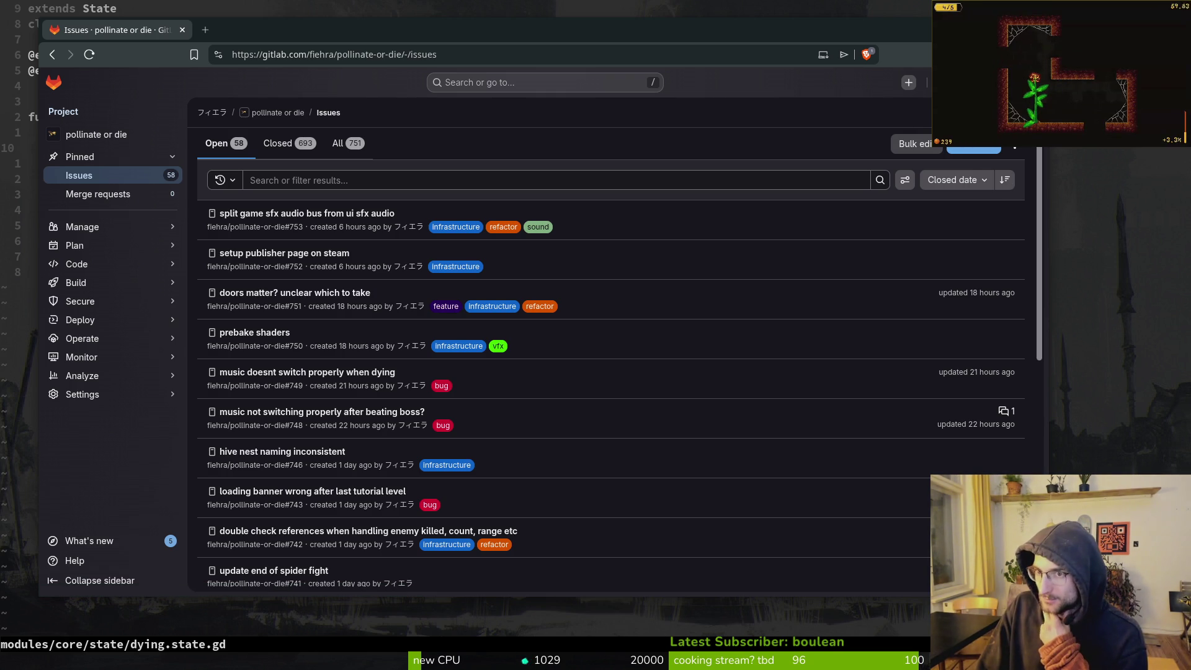
key(alt+Tab)
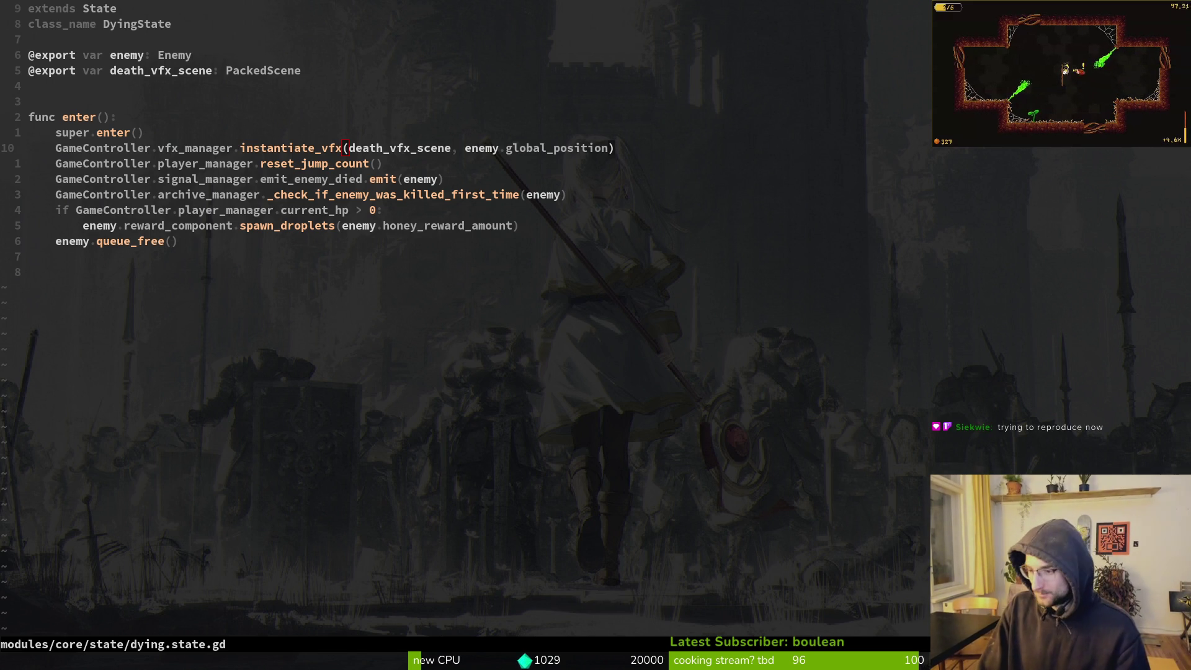
Back in GitLab, close the issue detail panel and start a new issue
key(alt+Tab)
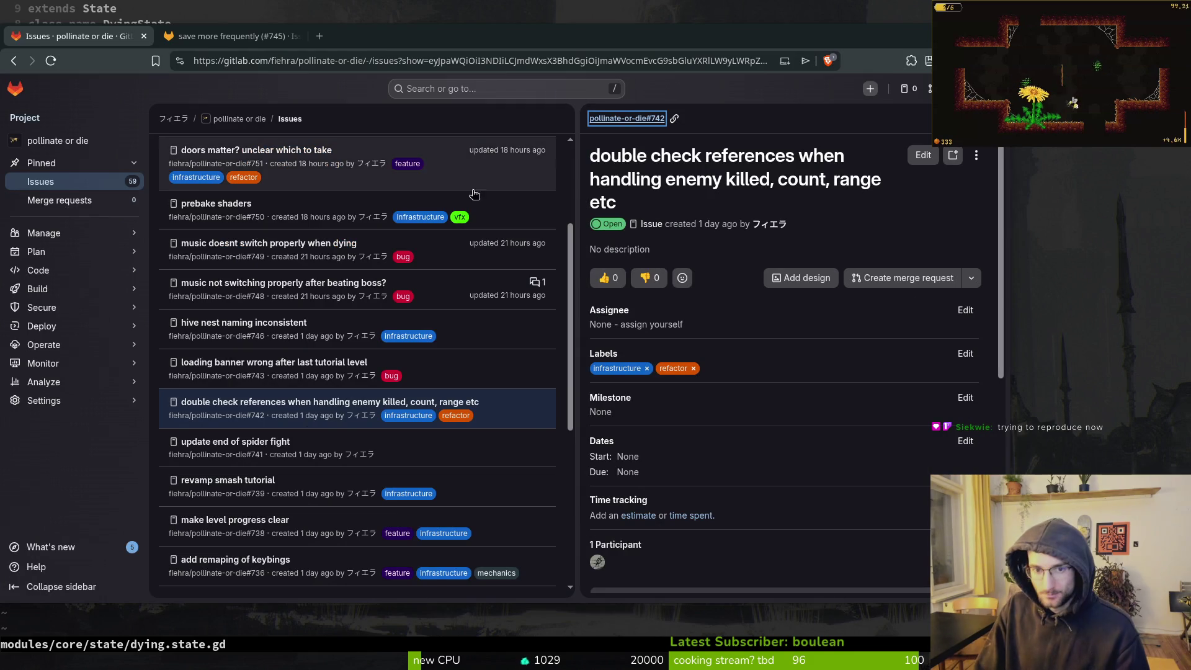
click(496, 179)
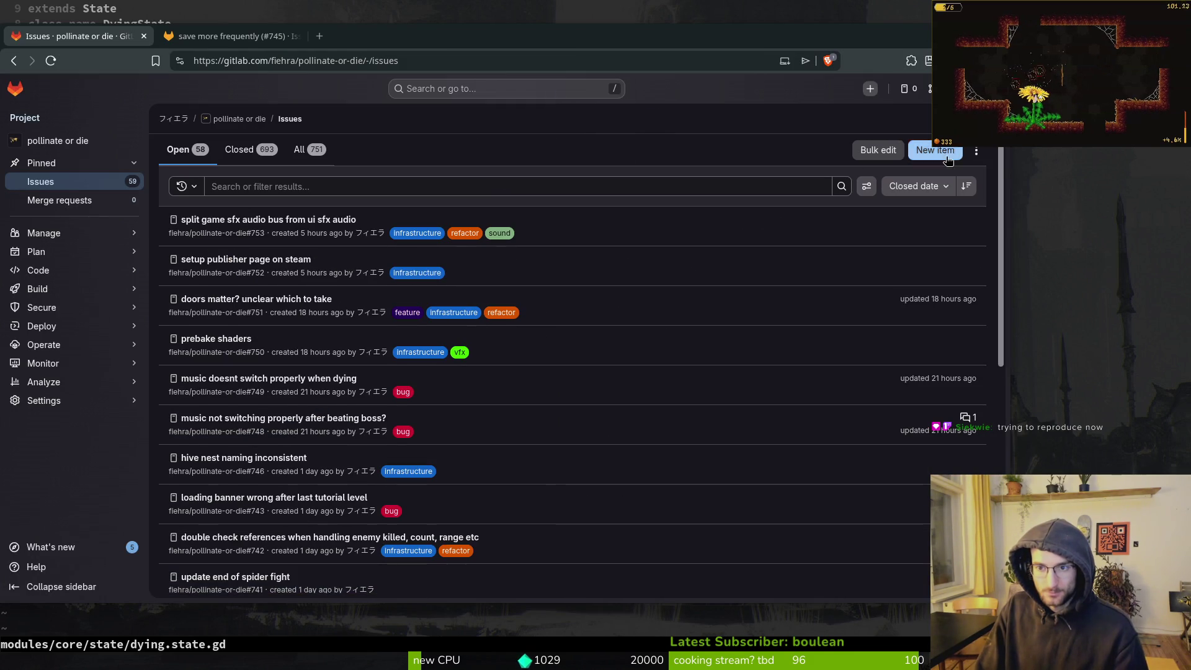
click(935, 149)
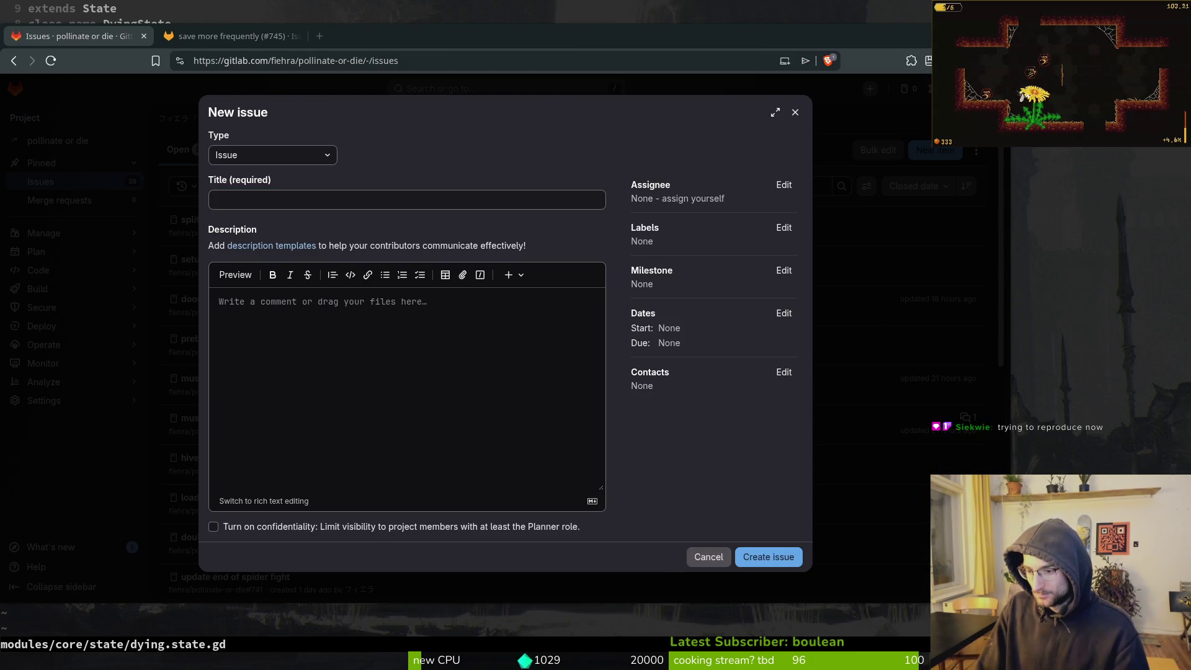
Create the issue 'flowers and wasps sometimes dont get stunned' with the bug label
key(alt+Tab)
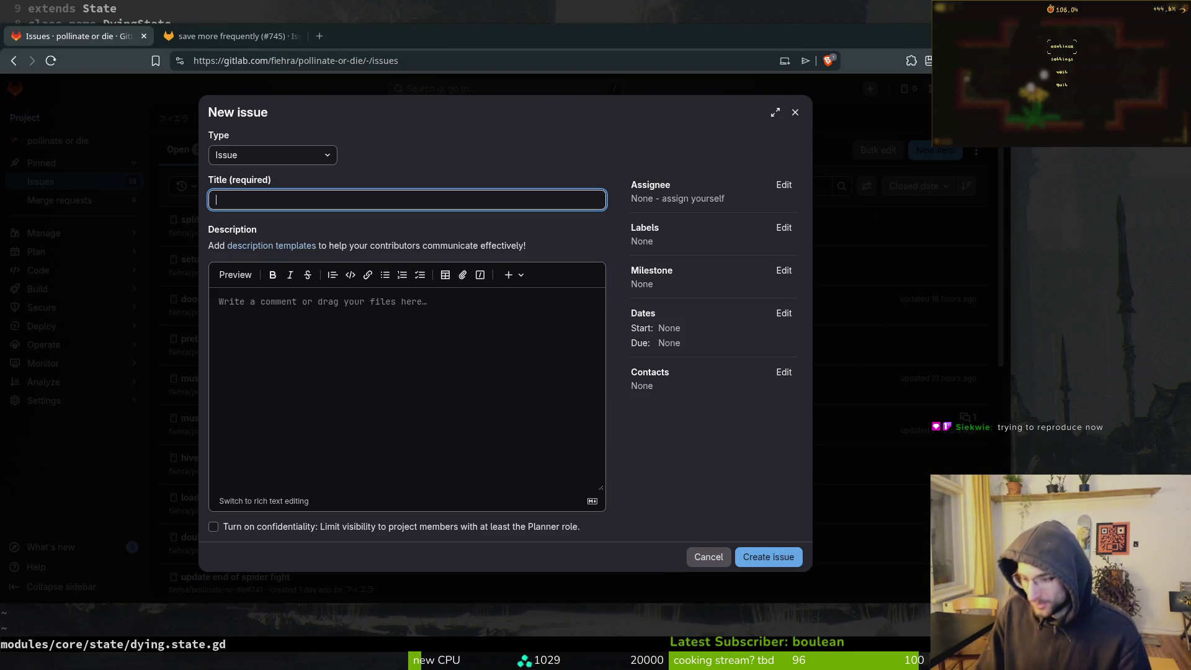
key(alt+Tab)
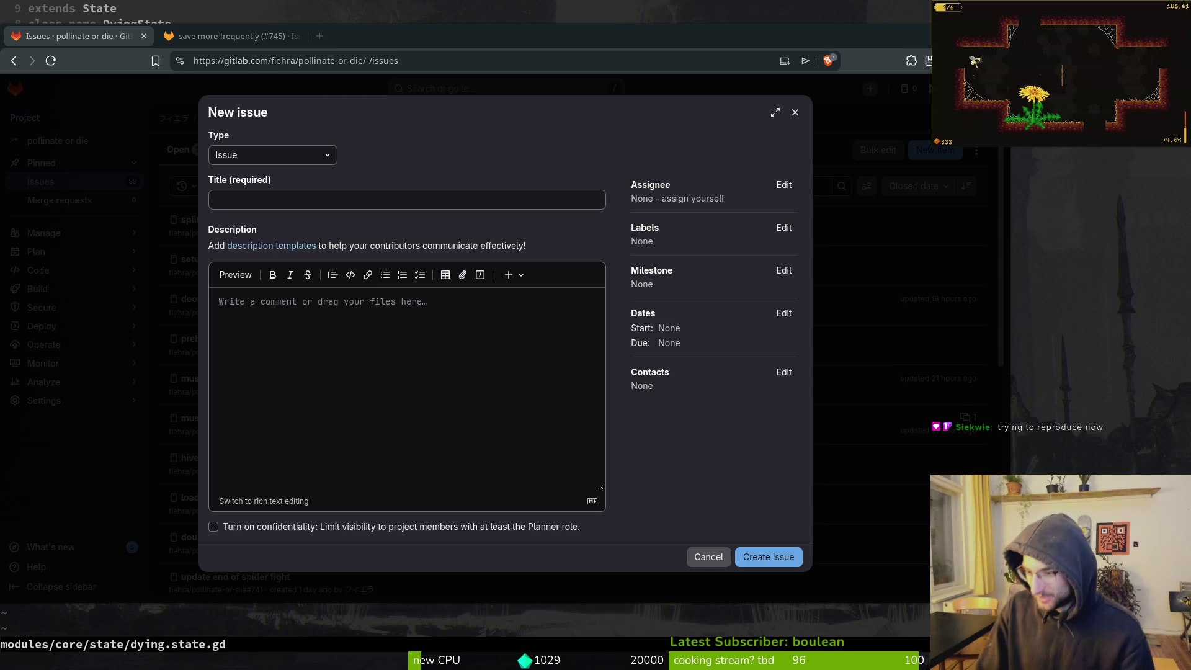
click(381, 197)
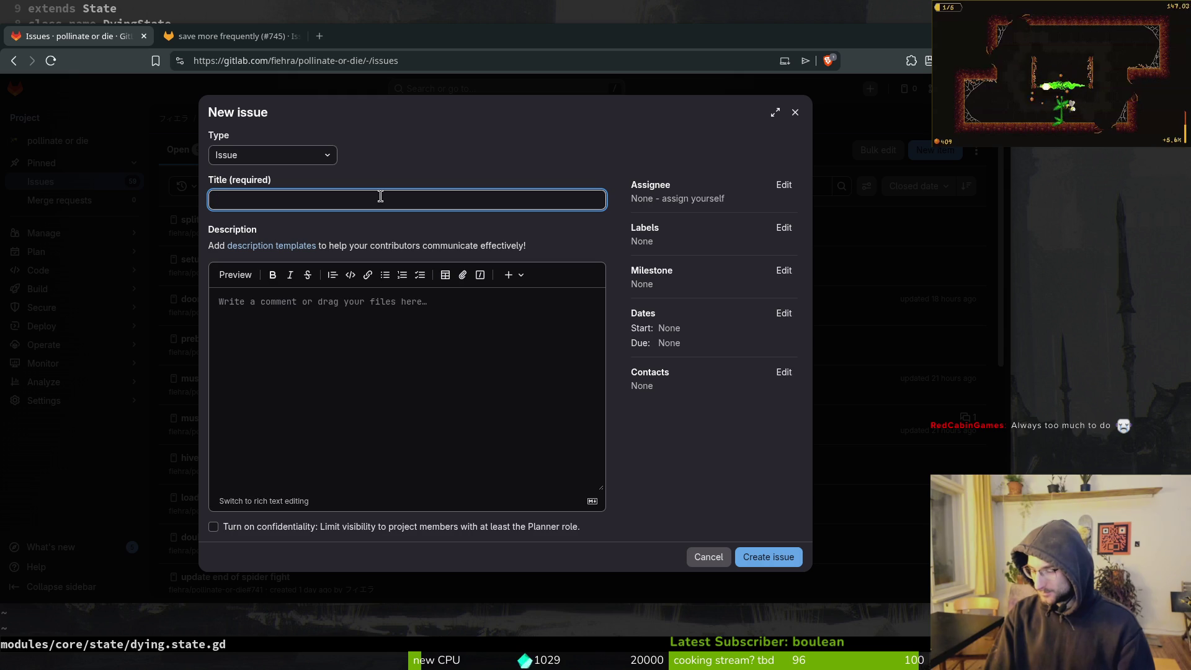
text(s and wasps so)
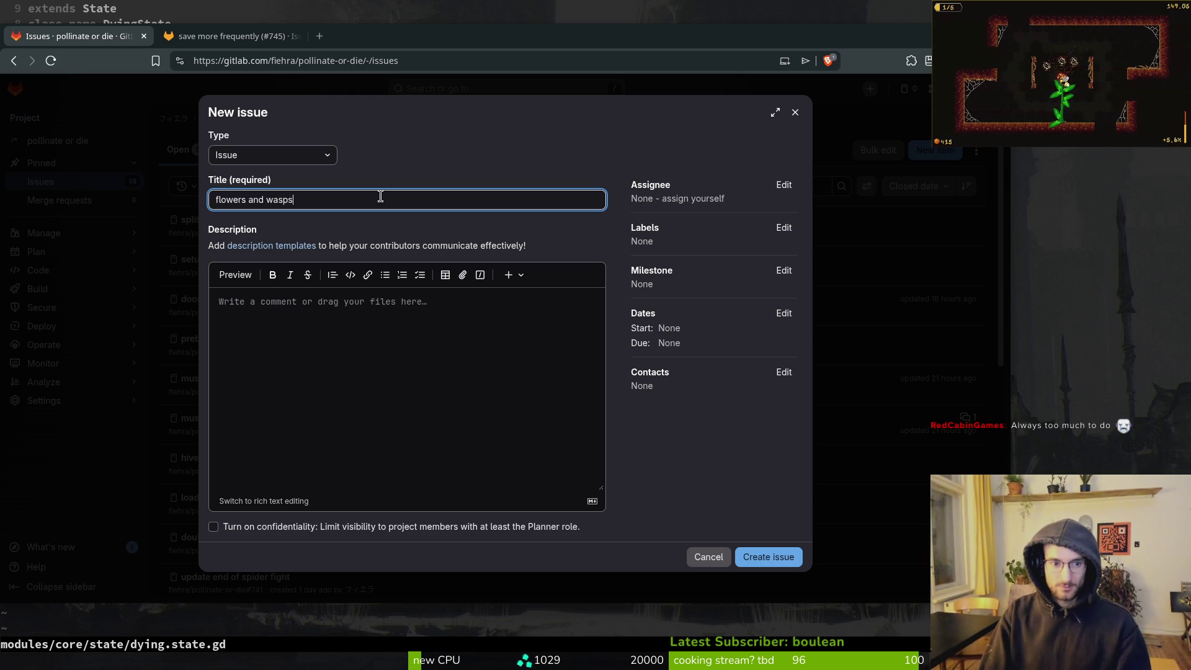
text(metimes dont get stunned)
click(783, 228)
click(696, 345)
click(672, 524)
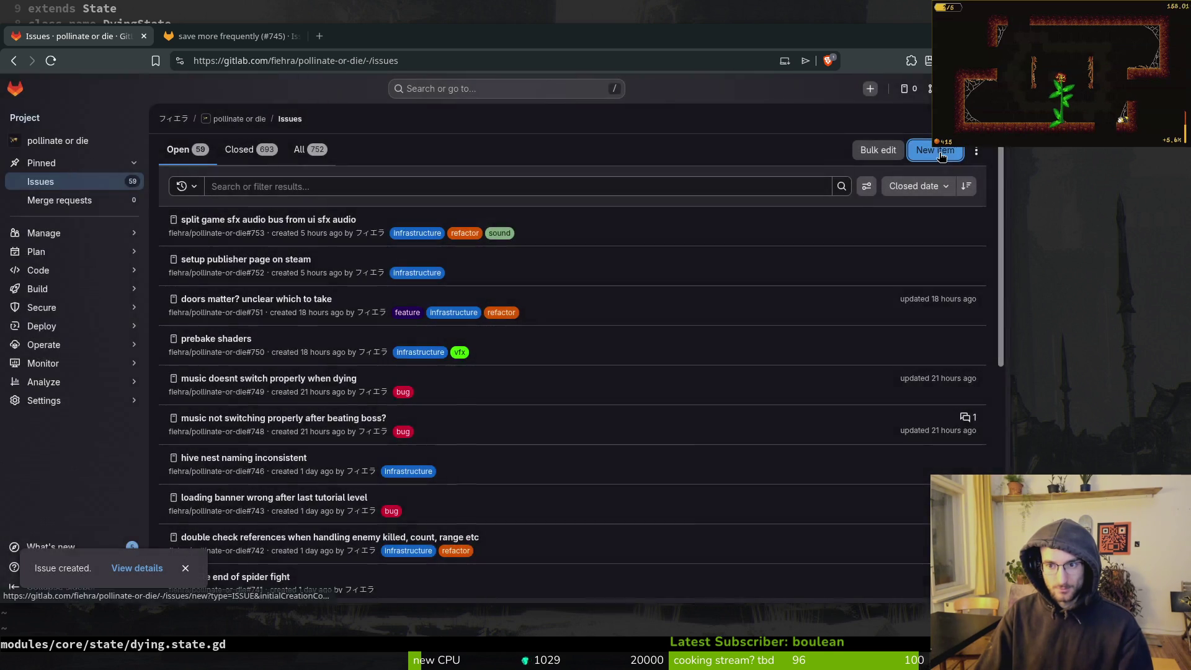
Start another new issue, shift the browser window right, and open a blank tab
click(937, 150)
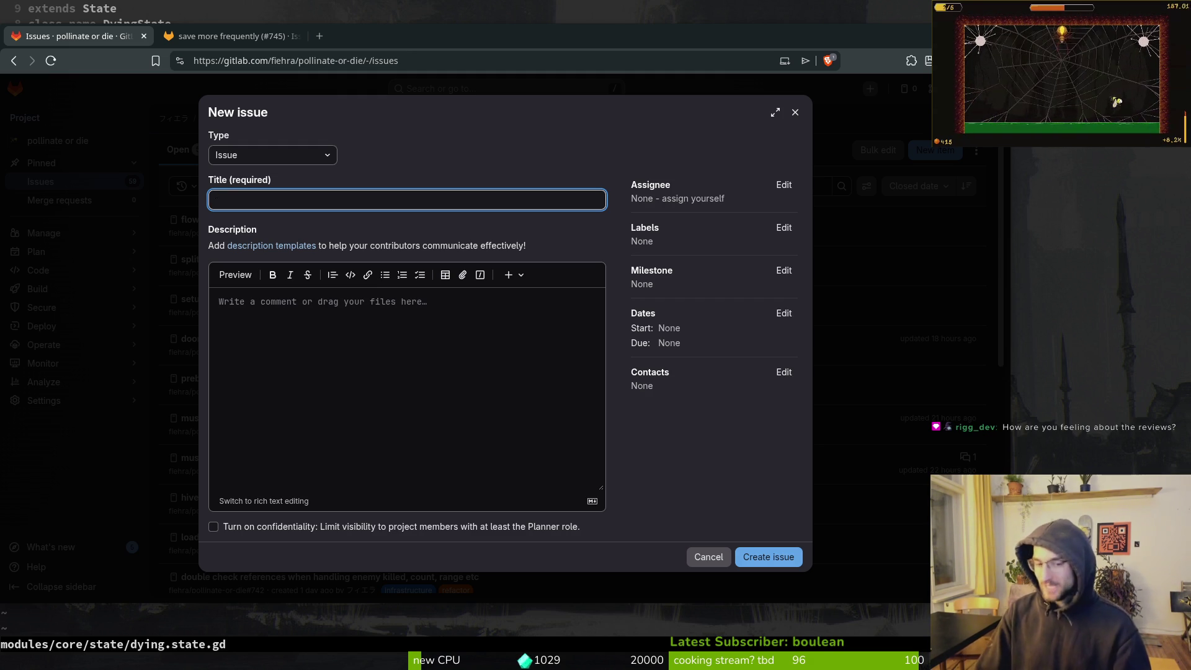
drag(416, 38, 478, 32)
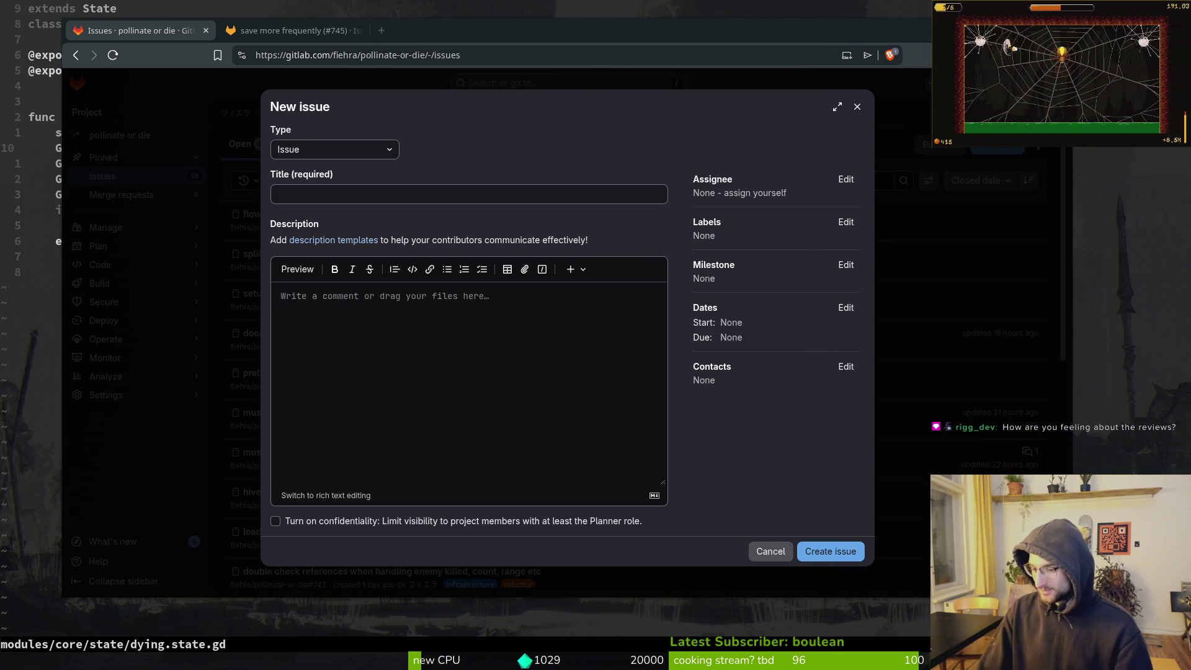
click(462, 34)
key(ctrl+t)
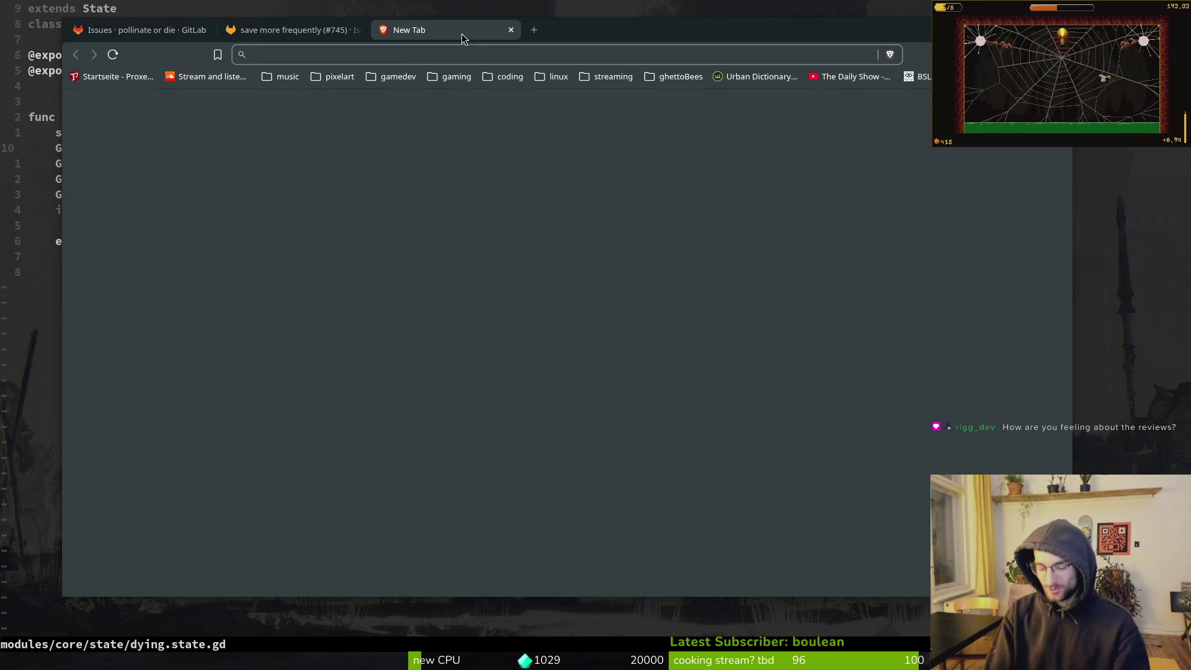
Open the Pollinate or Die Steam store page from the 'pol' address-bar suggestion
text(pol)
key(Down)
key(Return)
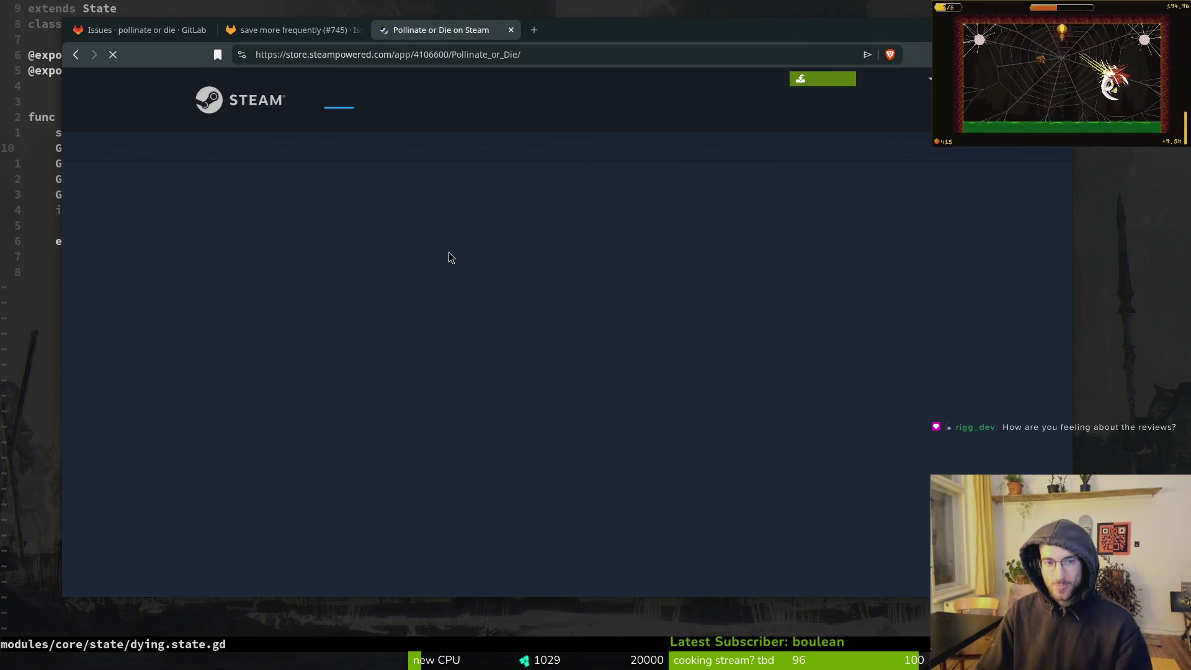
scroll(276, 325, down, 7)
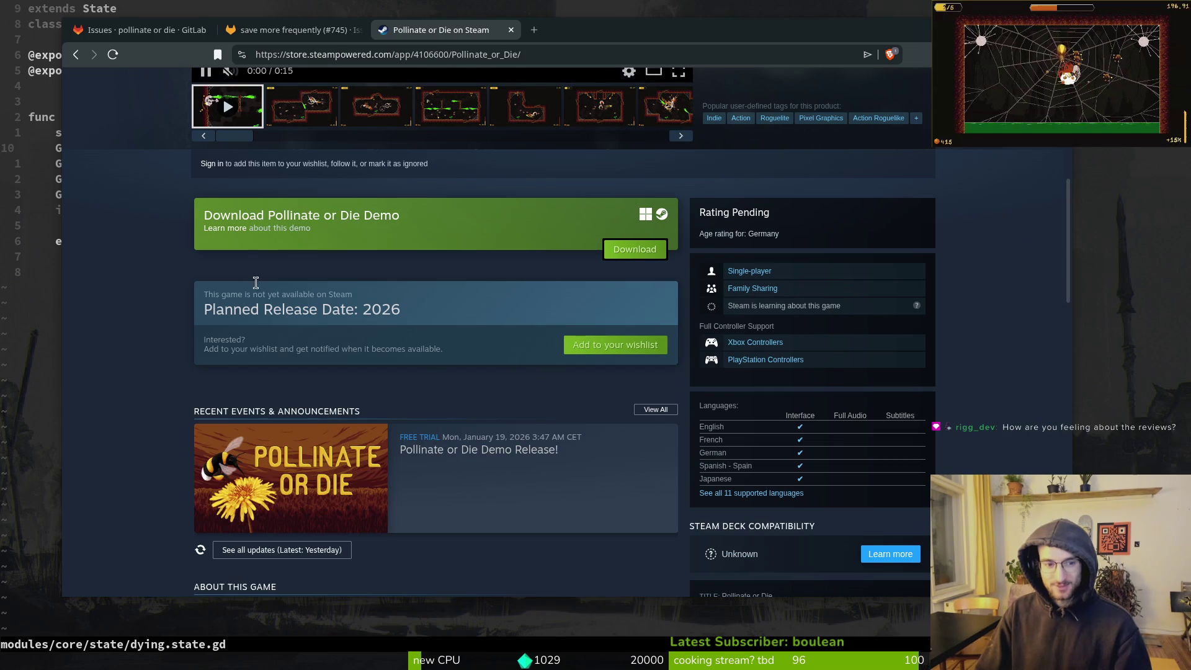
Read the Pollinate or Die Demo store page's reviews, then return to issue #745
click(231, 229)
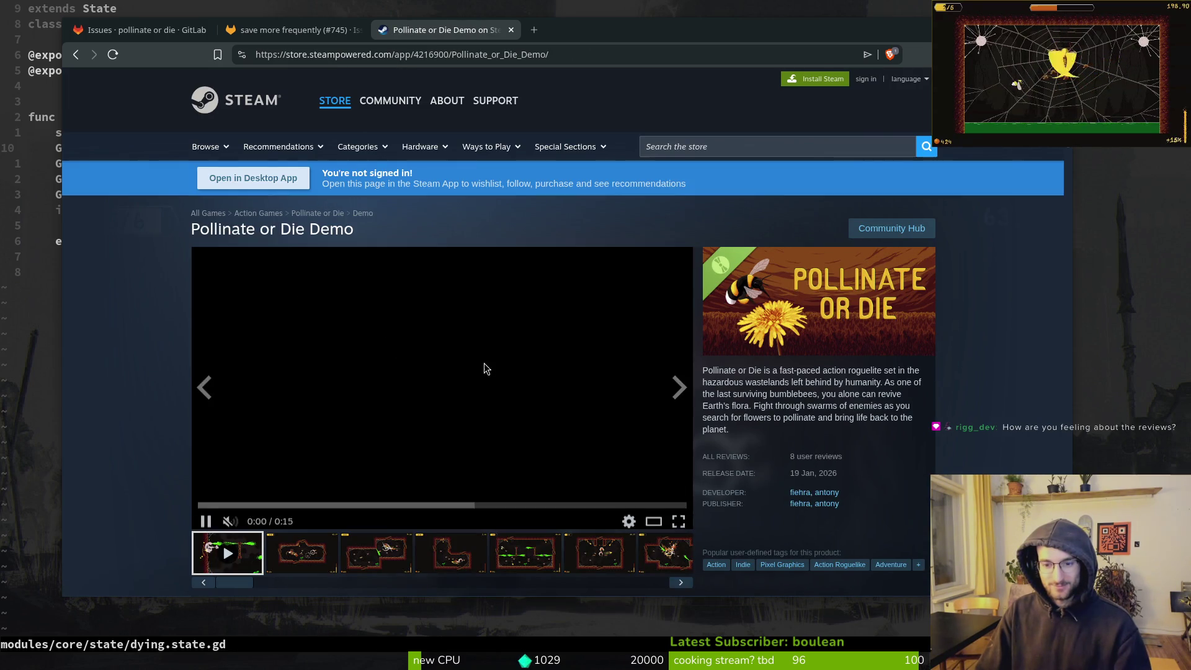
scroll(809, 430, down, 15)
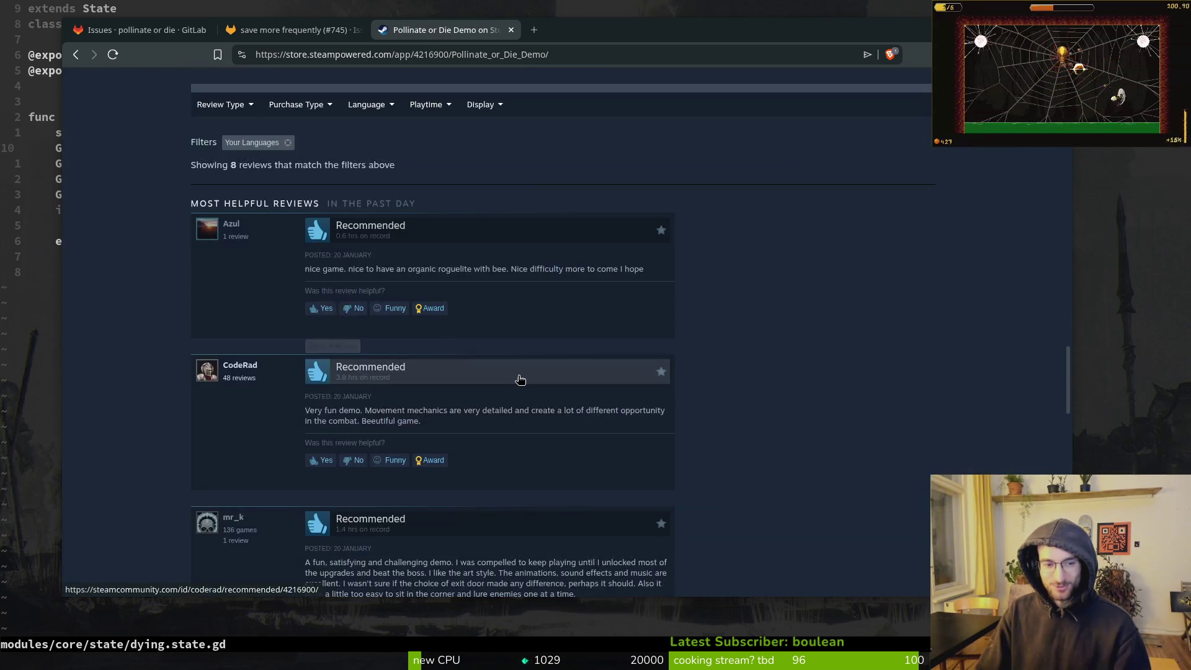
scroll(554, 389, down, 10)
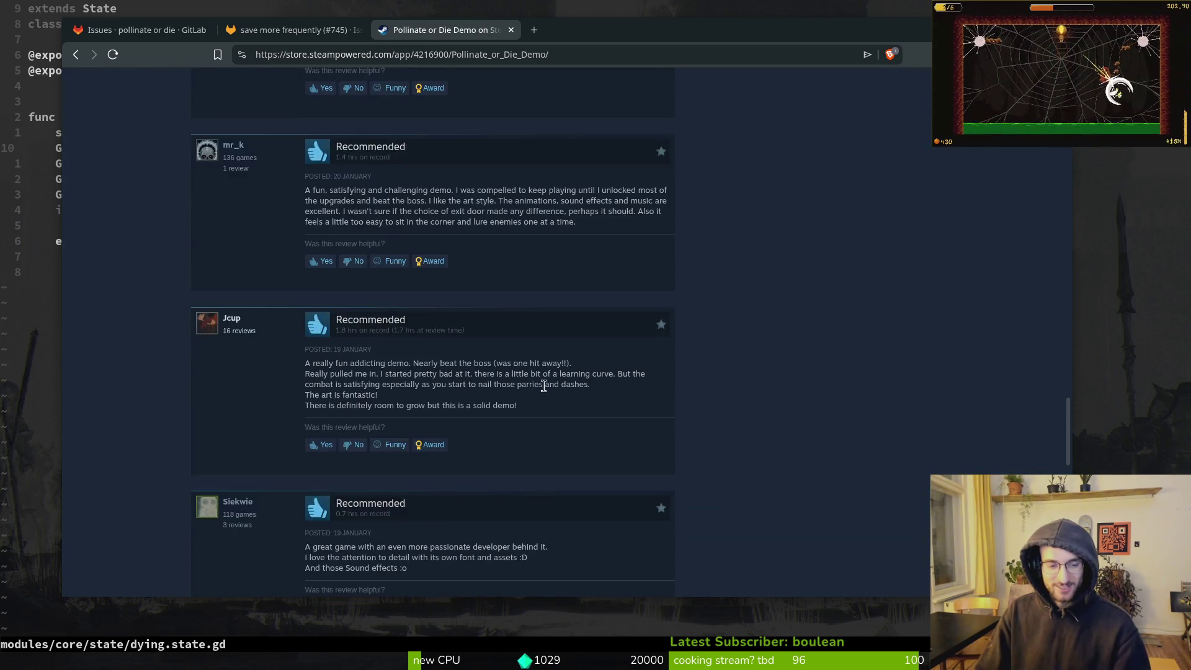
scroll(554, 389, up, 15)
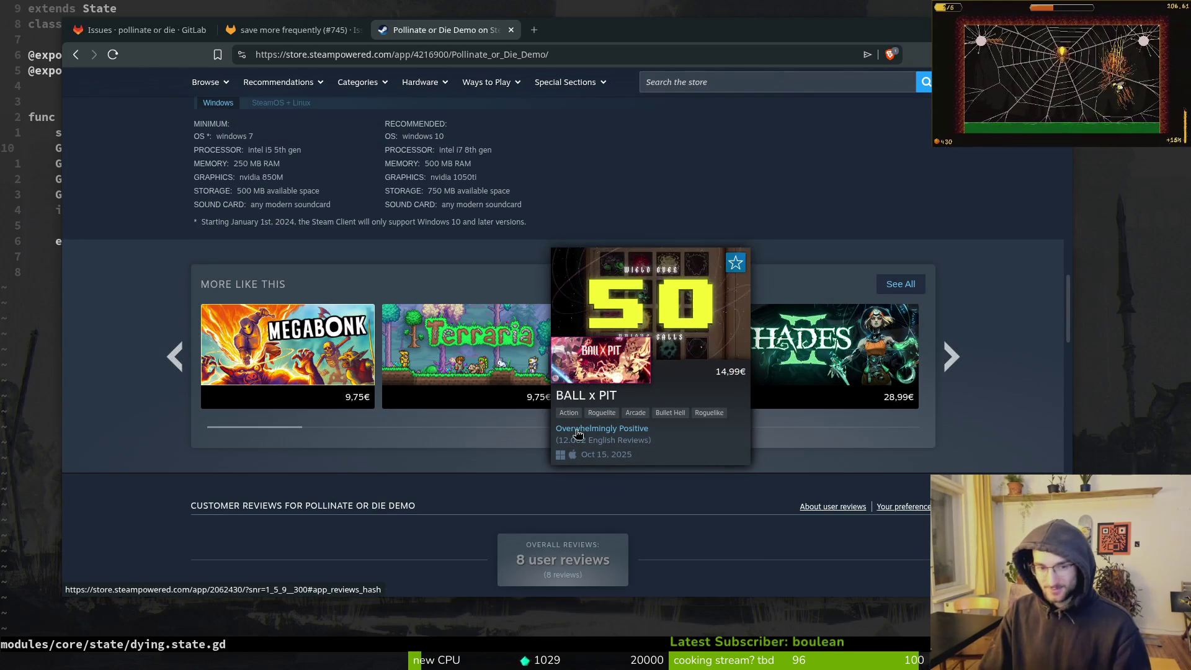
scroll(410, 391, up, 10)
scroll(411, 392, up, 10)
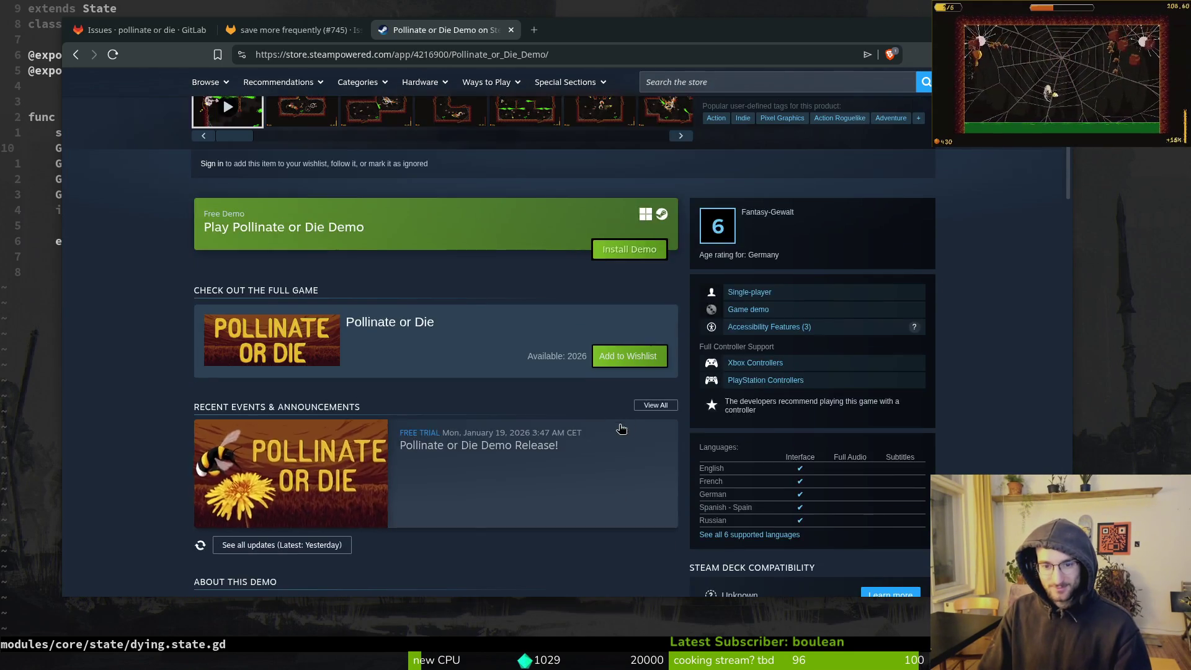
scroll(593, 417, up, 3)
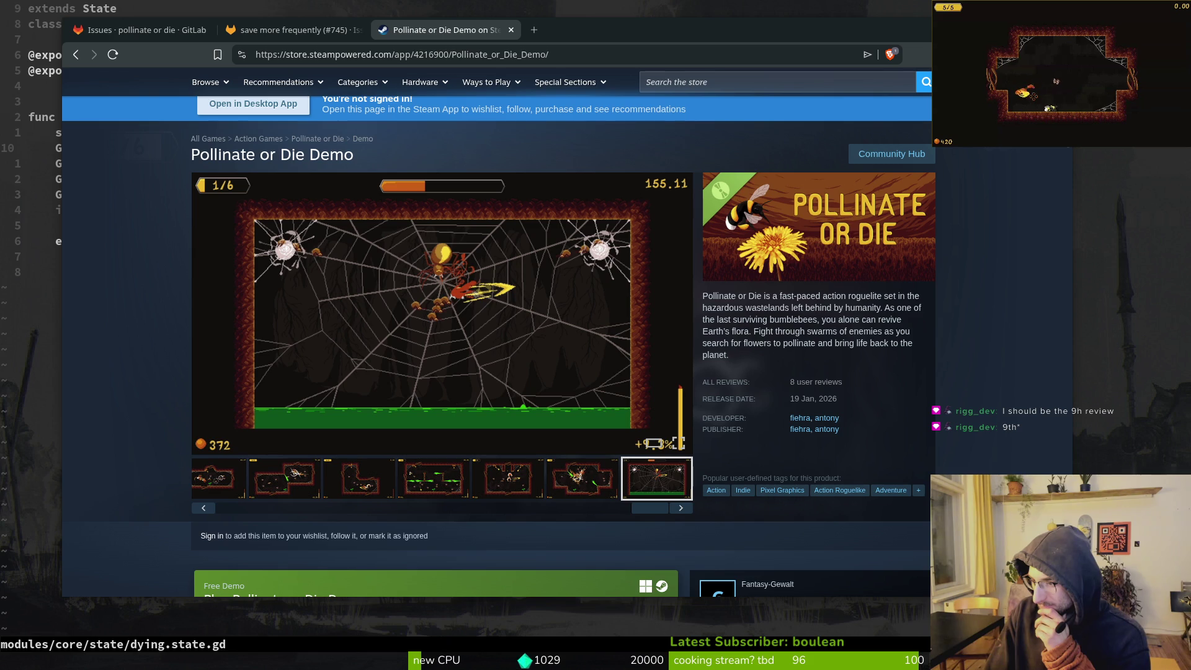
click(291, 30)
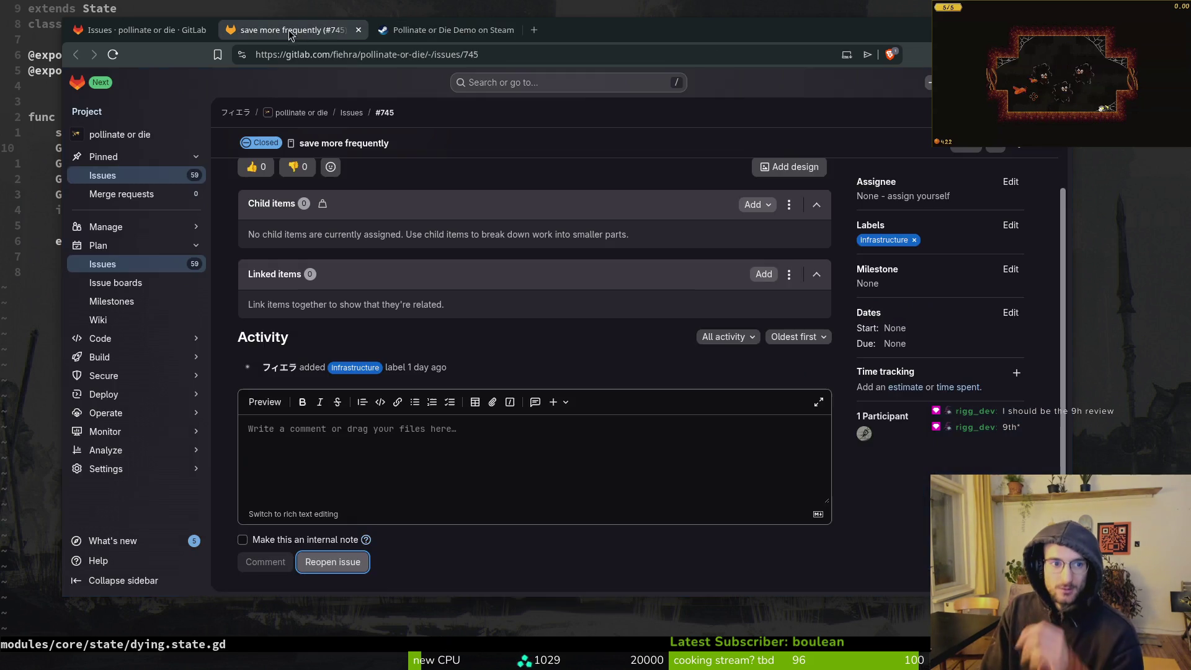
Create bug issue 'wrong focus when moving in list memory list', fixing the 'lsit' typo
click(143, 34)
text(wrong focus when moving in list memory lsit)
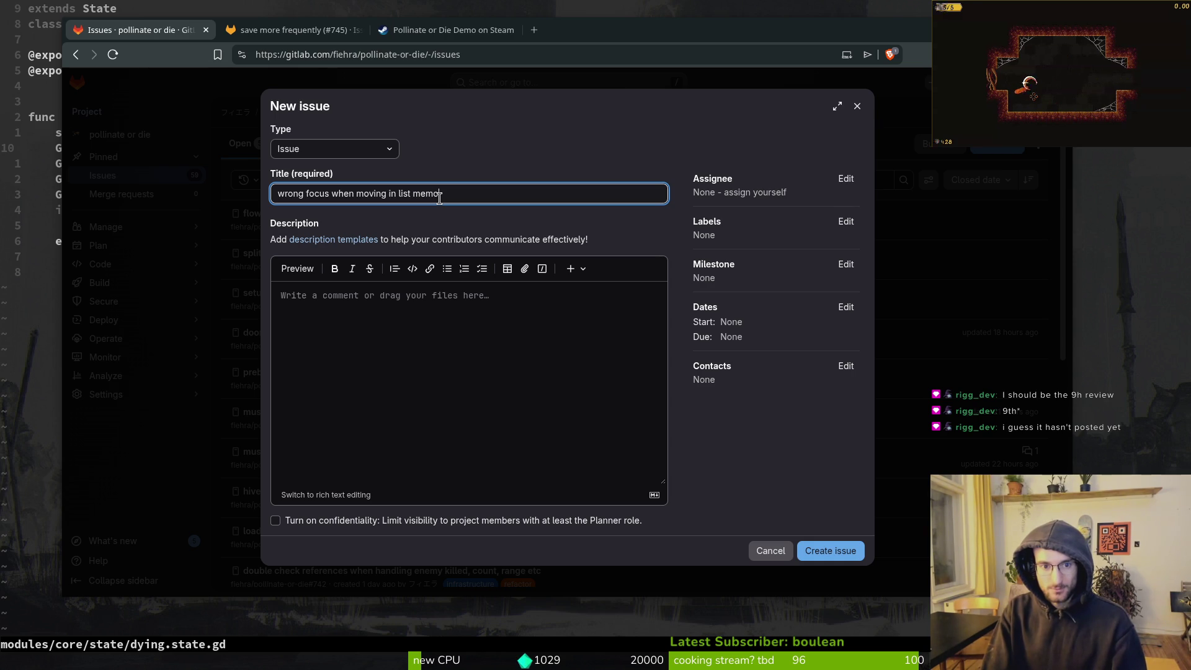
key(BackSpace)
key(BackSpace)
key(BackSpace)
text(is)
click(846, 222)
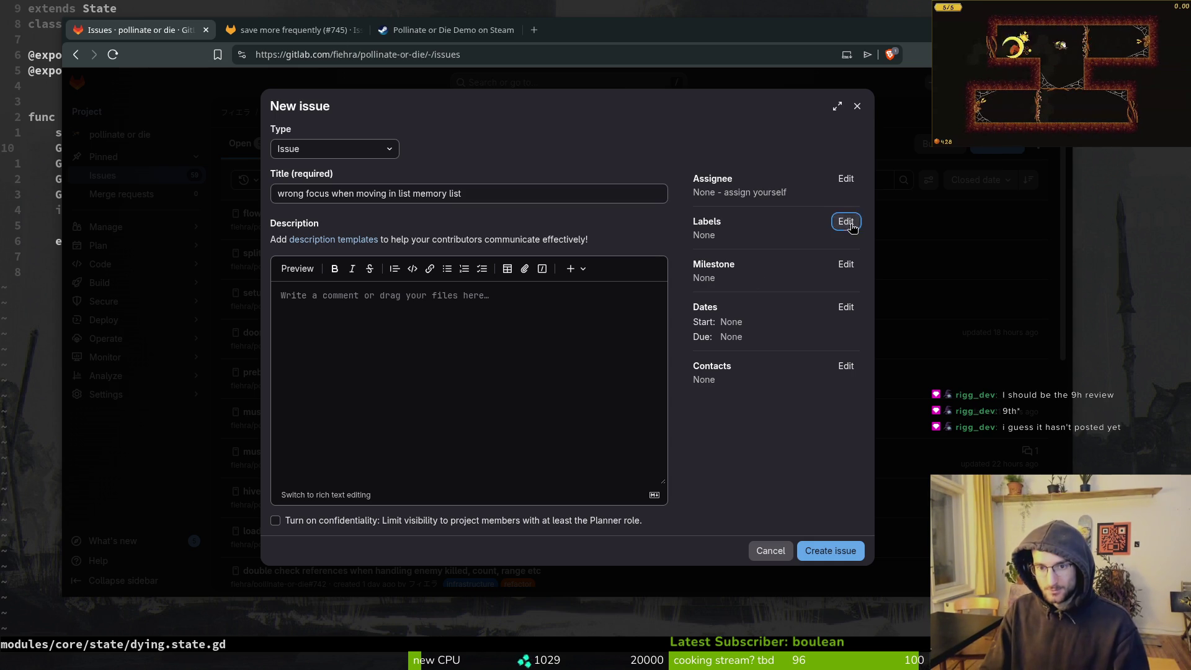
click(738, 338)
click(787, 491)
click(829, 550)
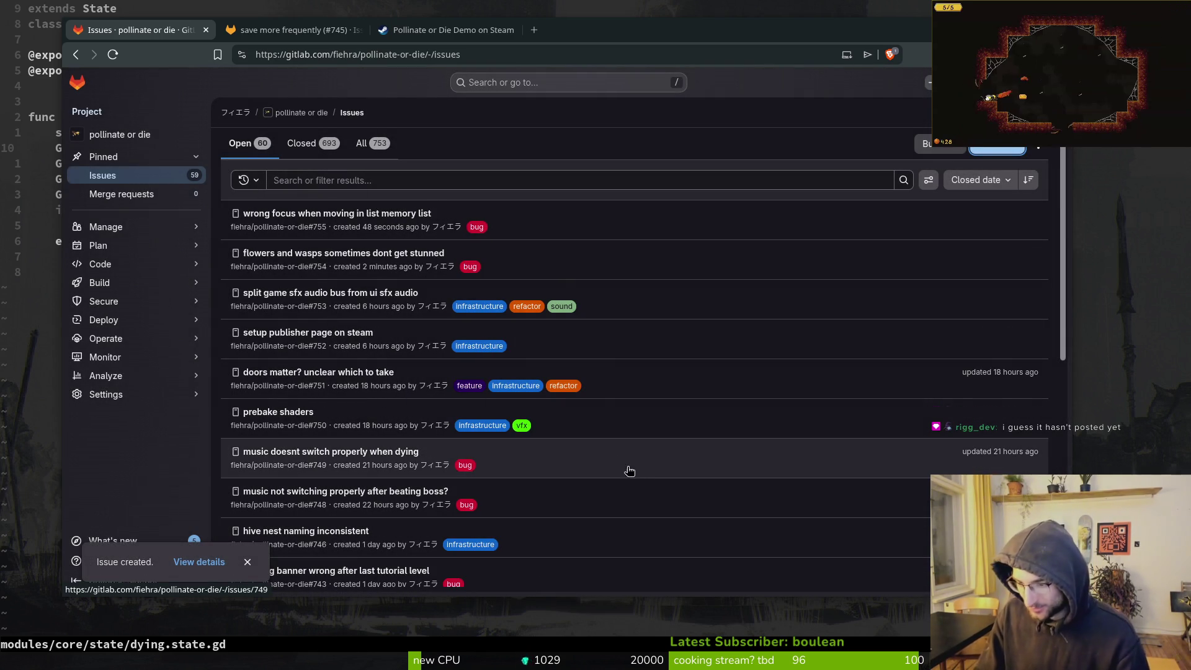
Reload the Pollinate or Die Demo Steam page, then go back to the 'save more frequently' issue
click(469, 42)
key(F5)
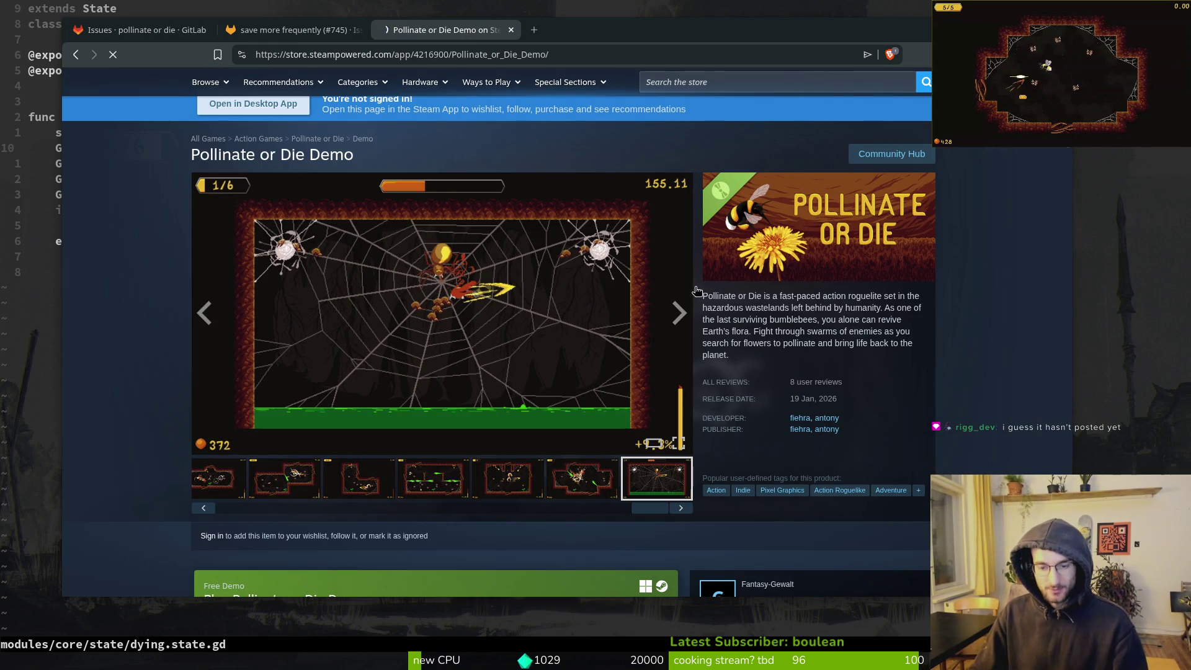
key(ctrl+shift+Tab)
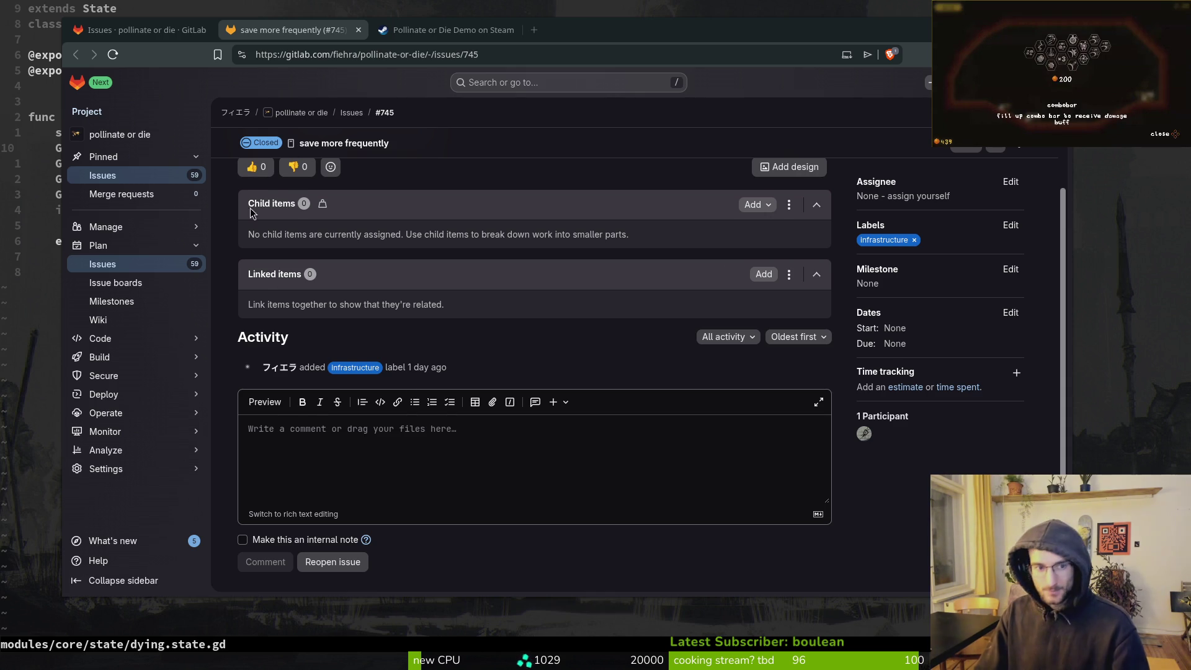
File issue 'rocks dont have sfx' with the bug and sound labels from the project's issue list
scroll(309, 248, up, 2)
scroll(380, 232, down, 1)
click(124, 264)
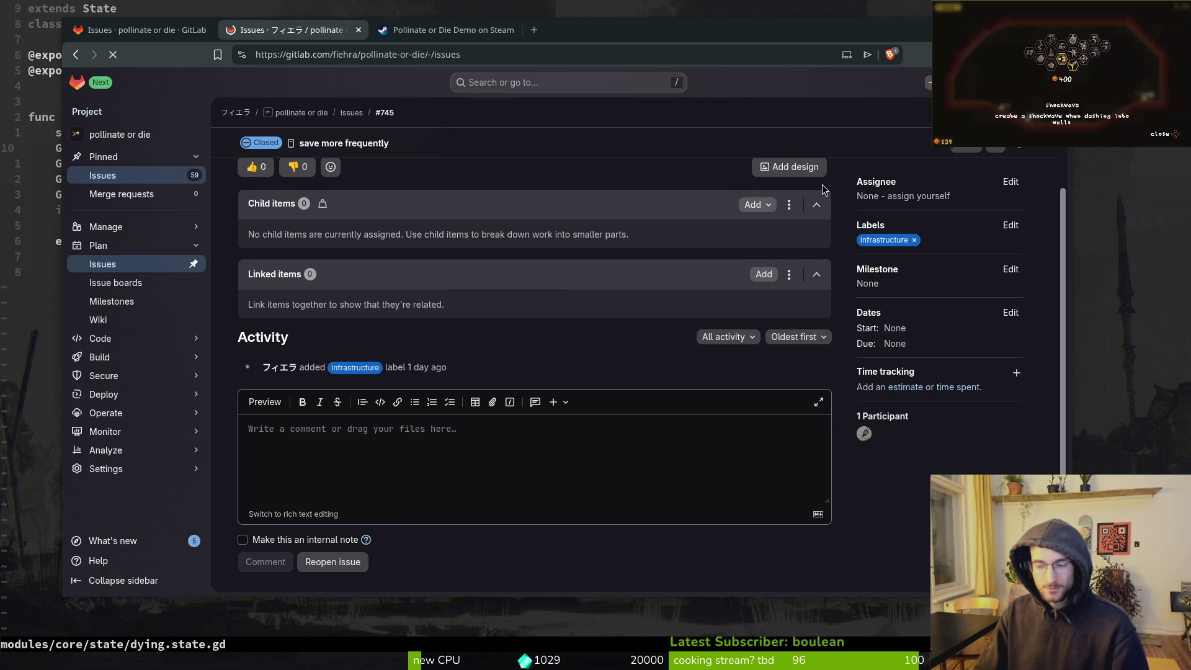
key(i)
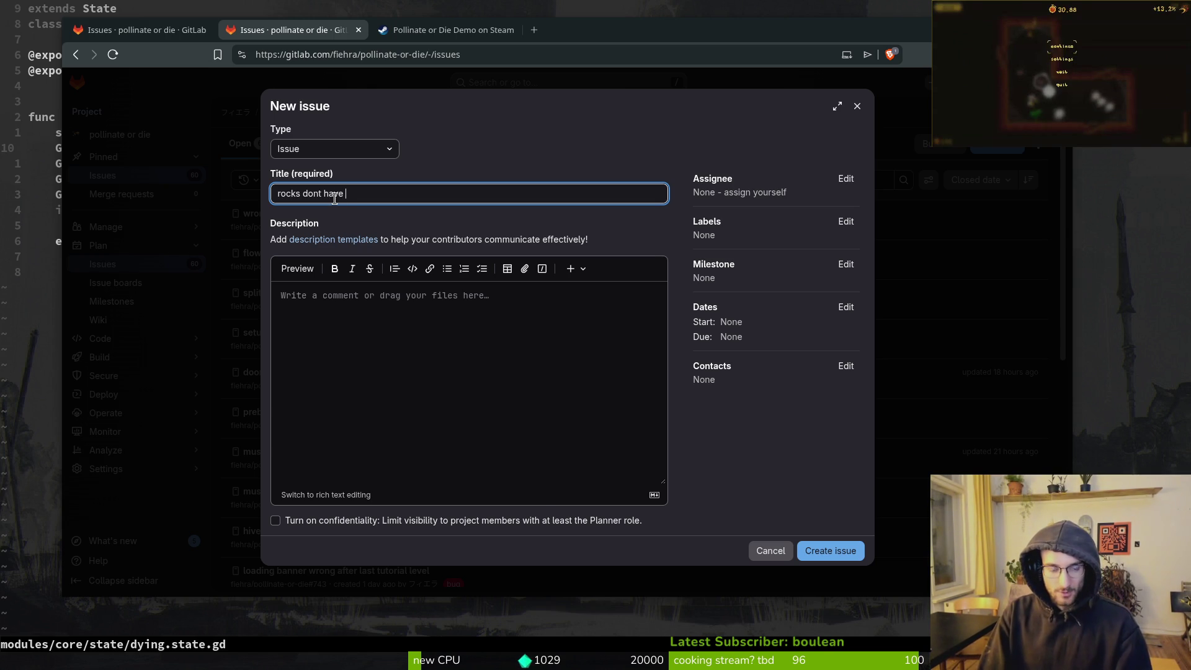
click(845, 221)
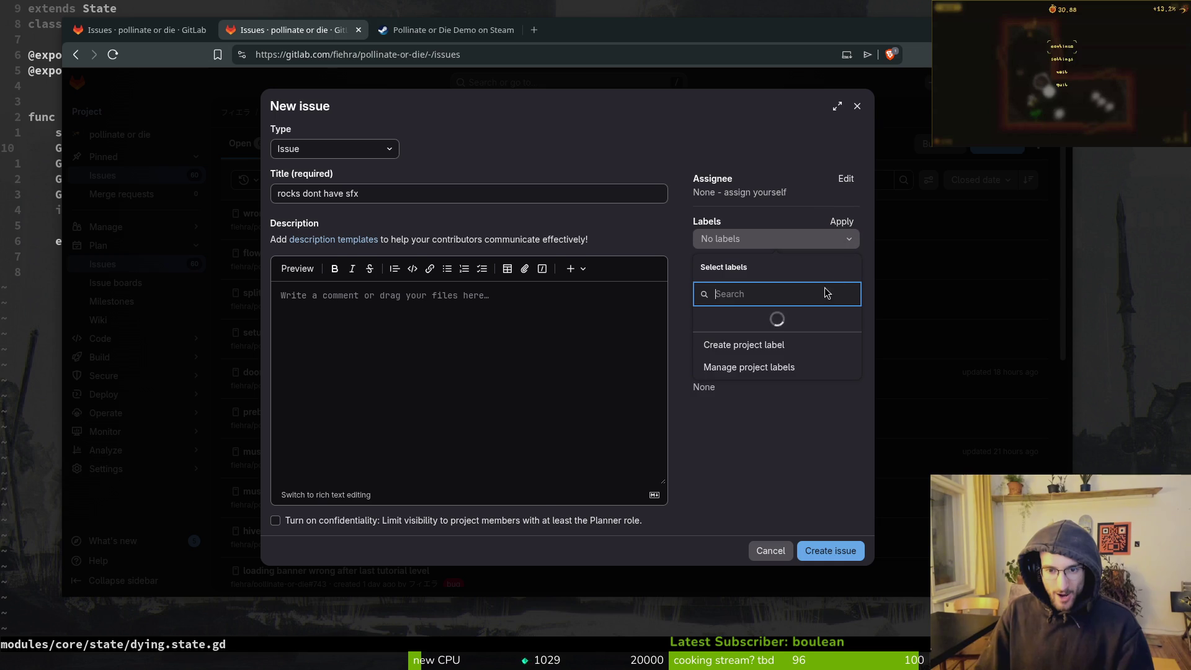
click(752, 338)
click(801, 513)
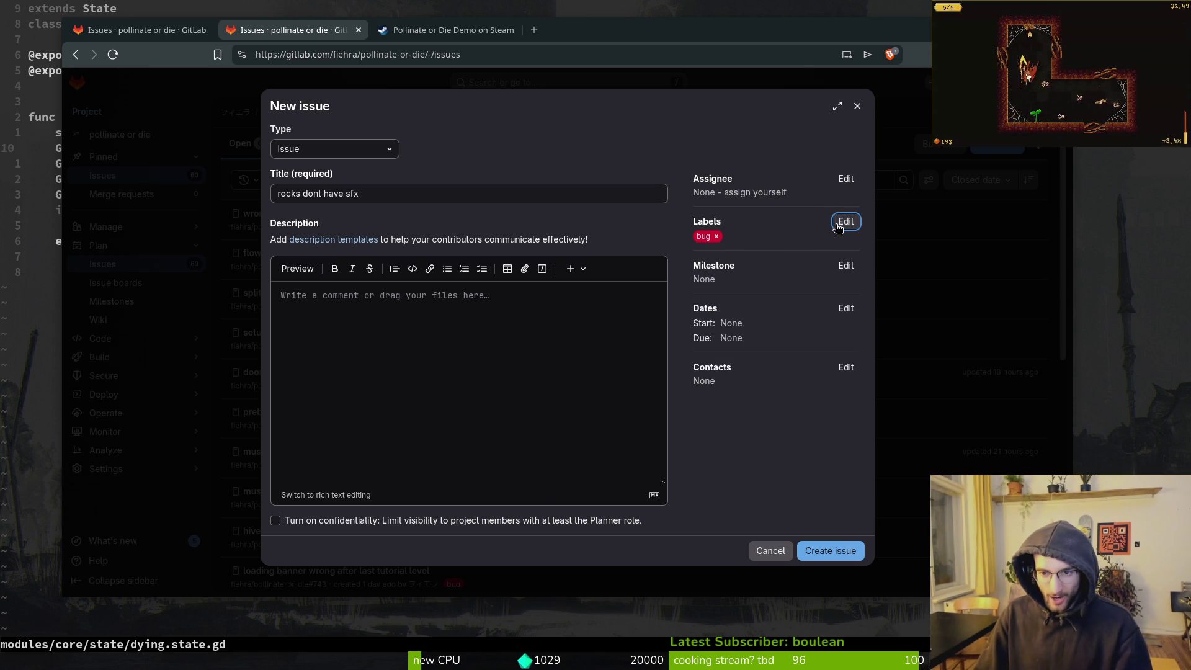
click(845, 222)
scroll(775, 347, down, 4)
click(769, 345)
click(830, 550)
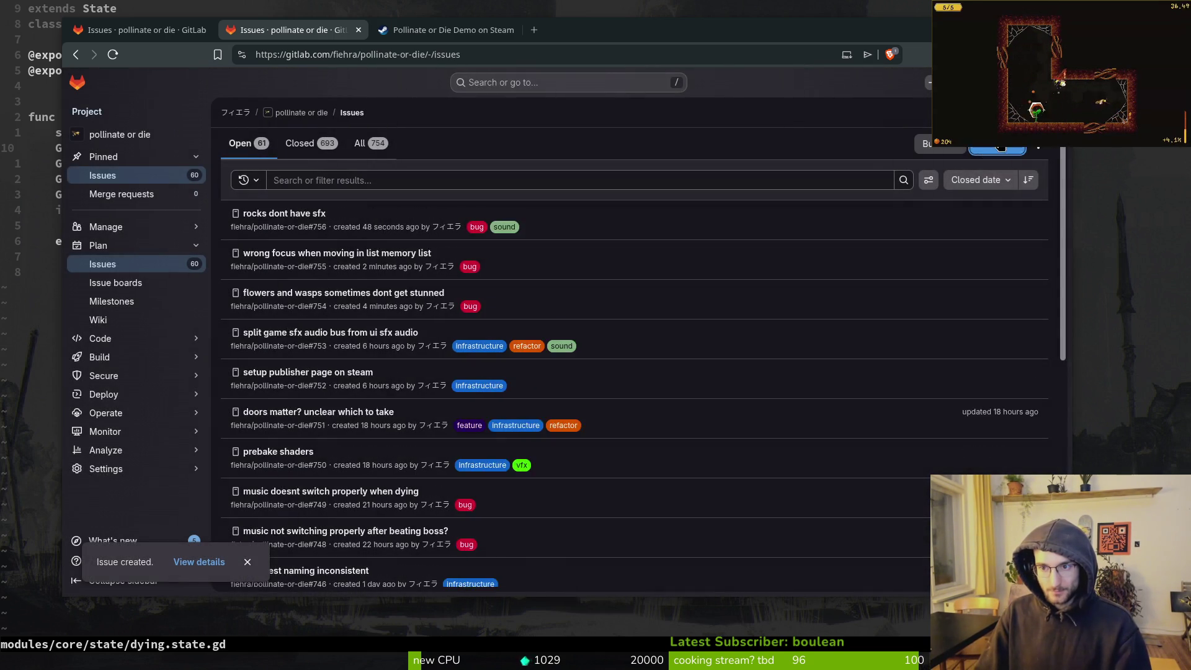
Create issue 'fumes sfx' labelled sound, then close the Pollinate or Die Demo store page
text(i)
text(fumes )
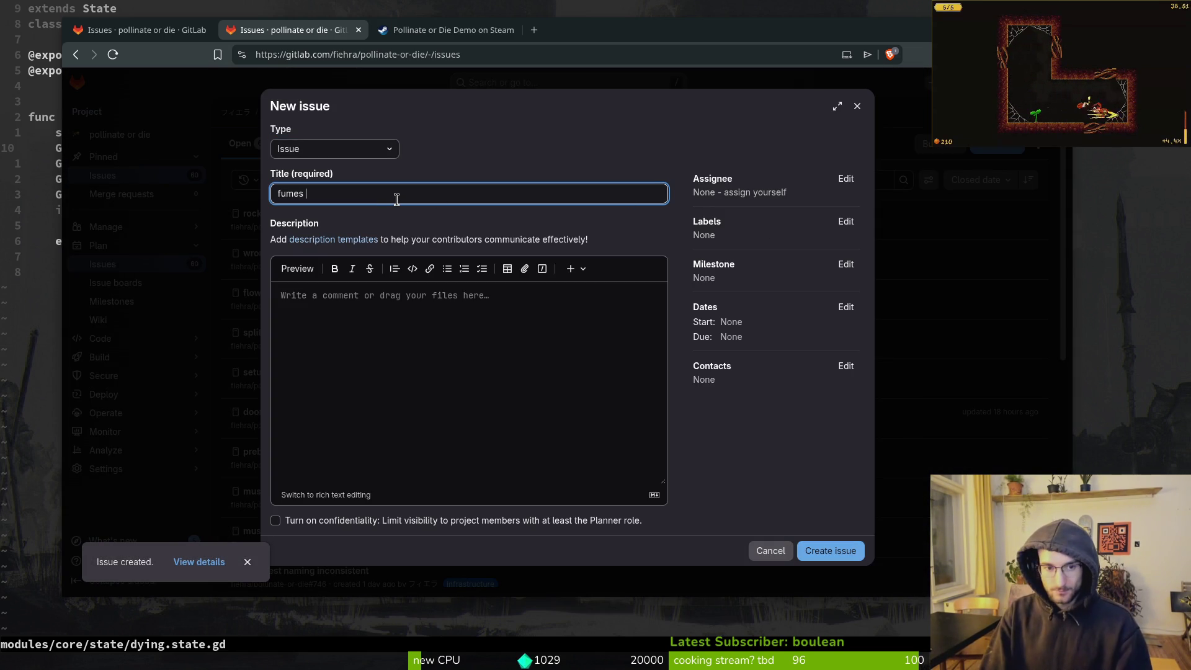
text(sfx)
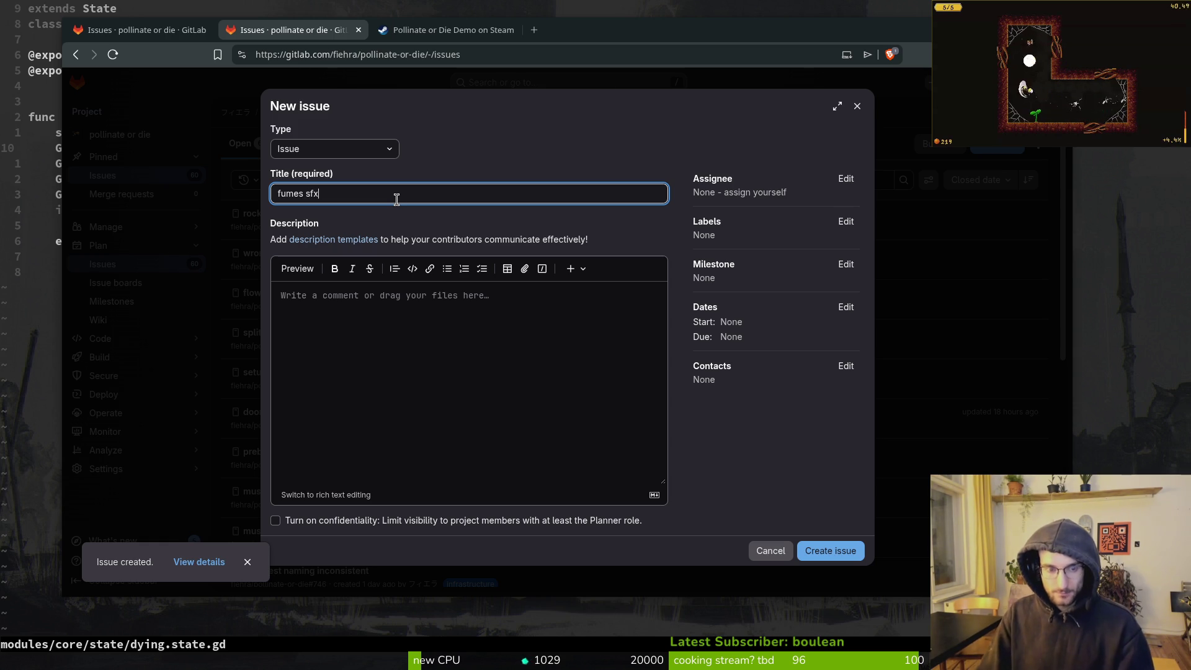
click(845, 221)
scroll(775, 372, down, 3)
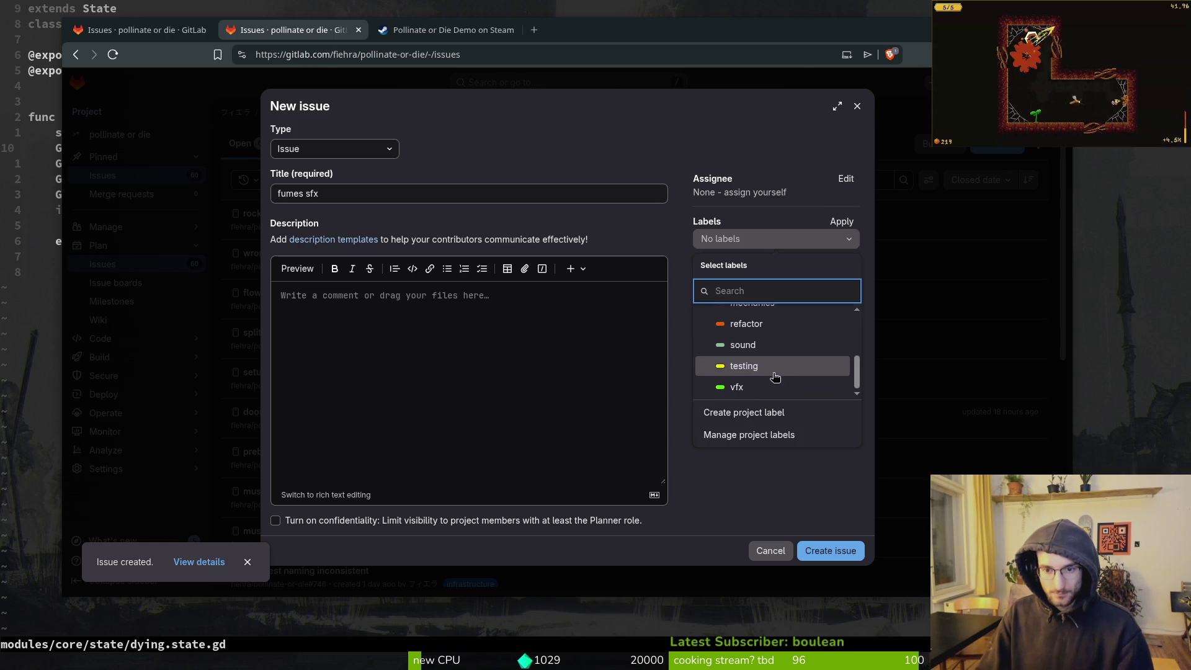
click(760, 344)
click(834, 550)
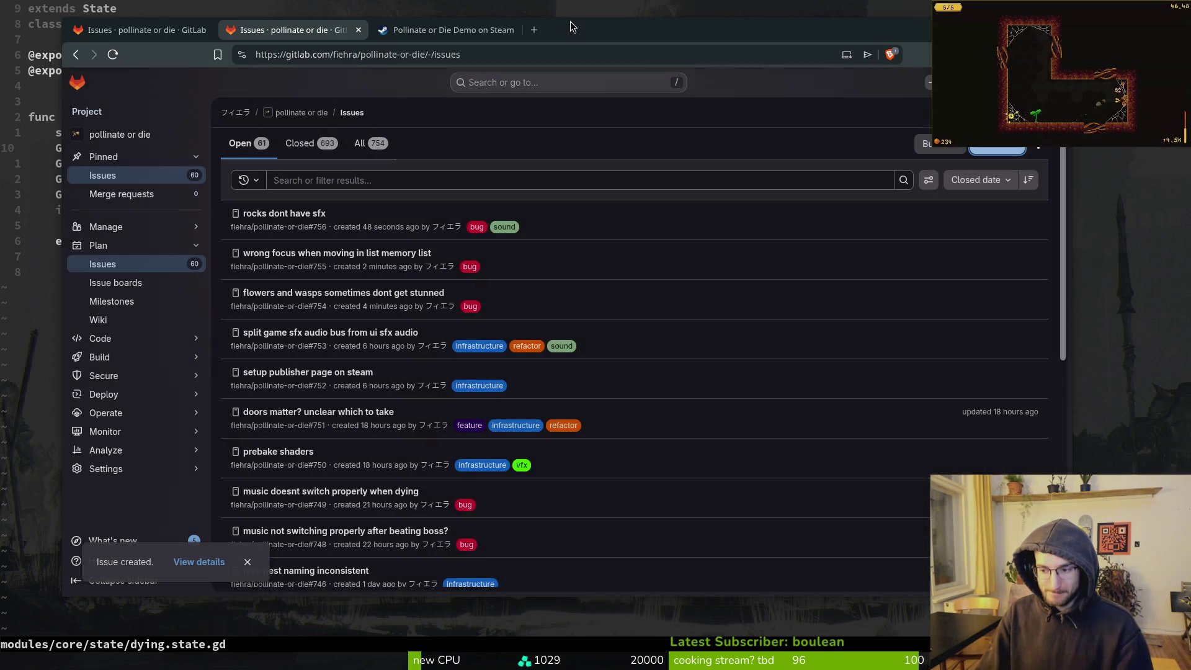
click(414, 35)
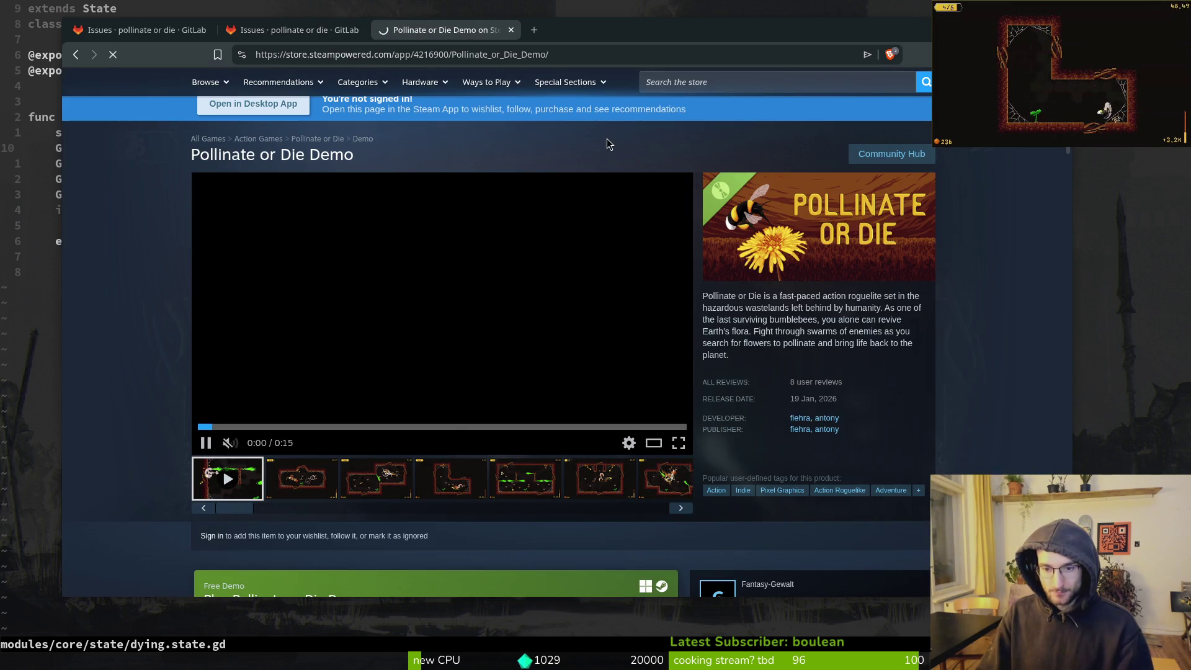
key(ctrl+w)
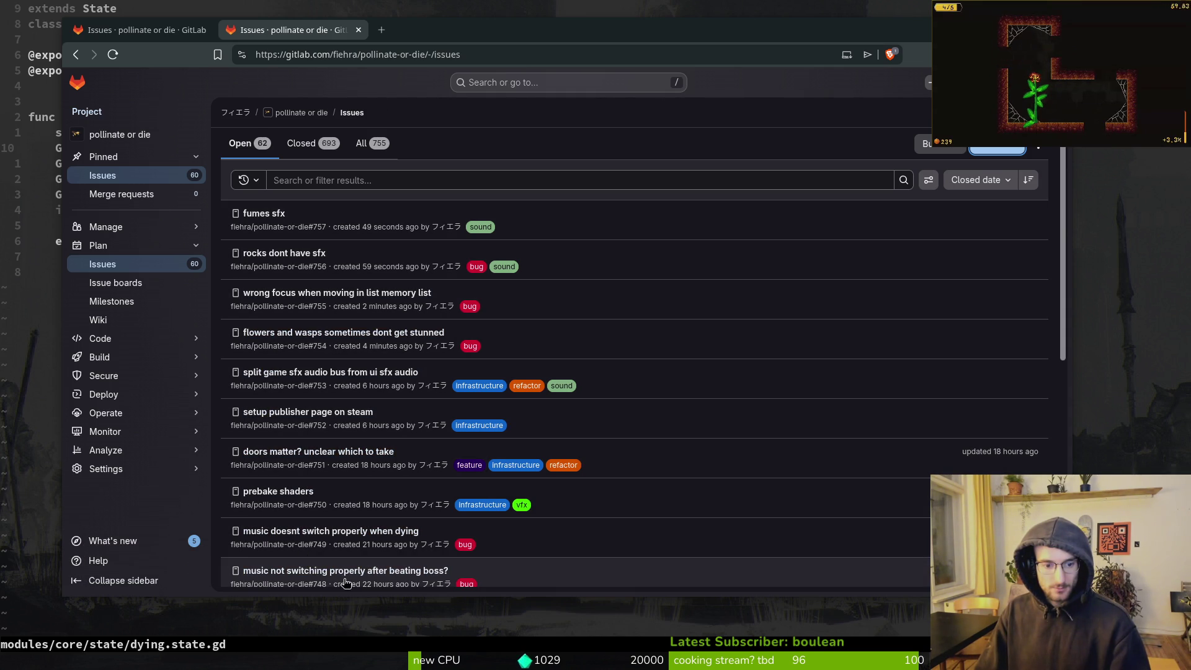
Create issue 'play combat music from random spot' labelled sound, then return to Godot
scroll(307, 549, down, 2)
scroll(310, 544, down, 2)
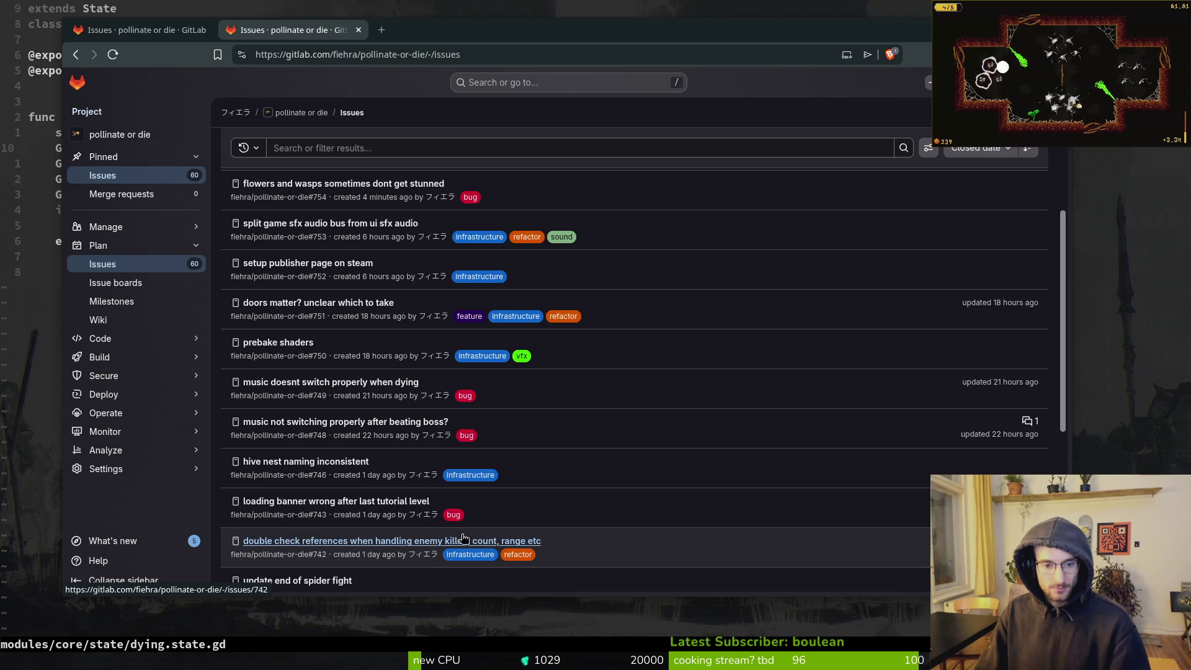
scroll(310, 502, up, 5)
click(1004, 148)
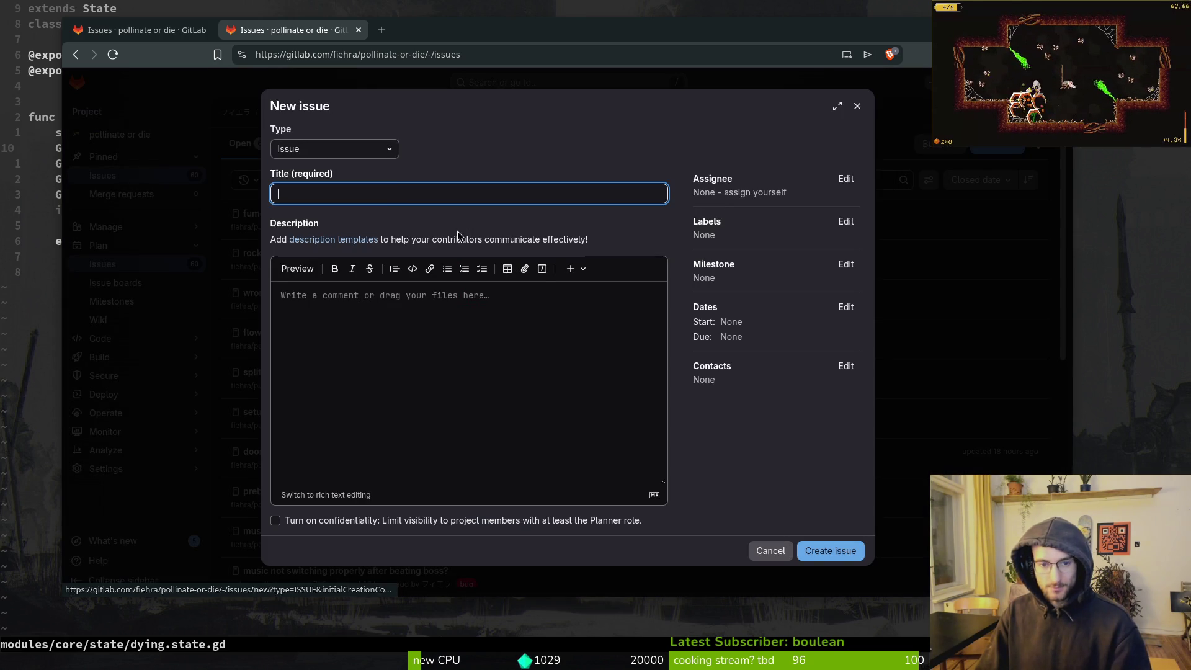
text(pla)
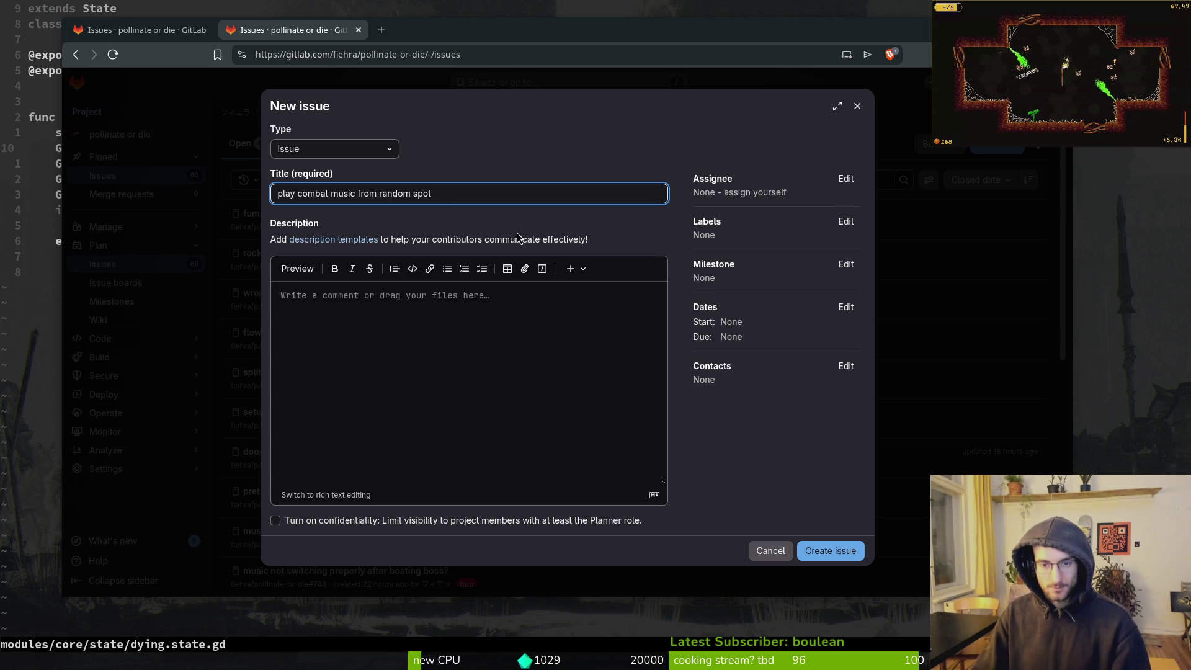
click(847, 222)
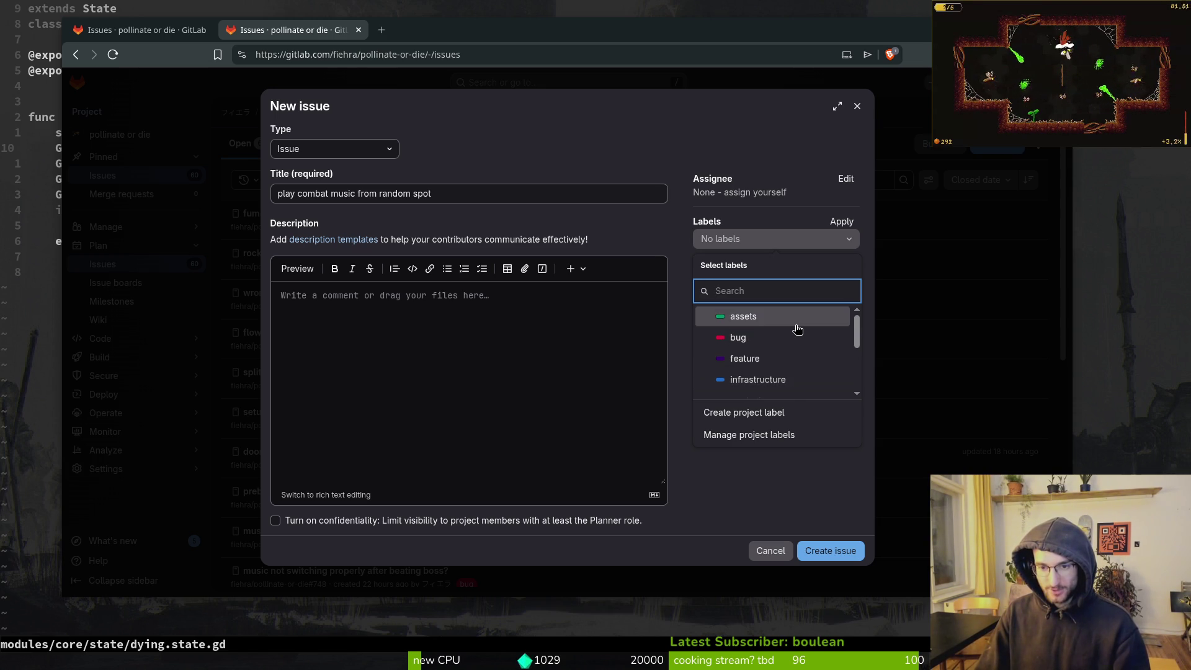
scroll(806, 344, down, 3)
click(806, 344)
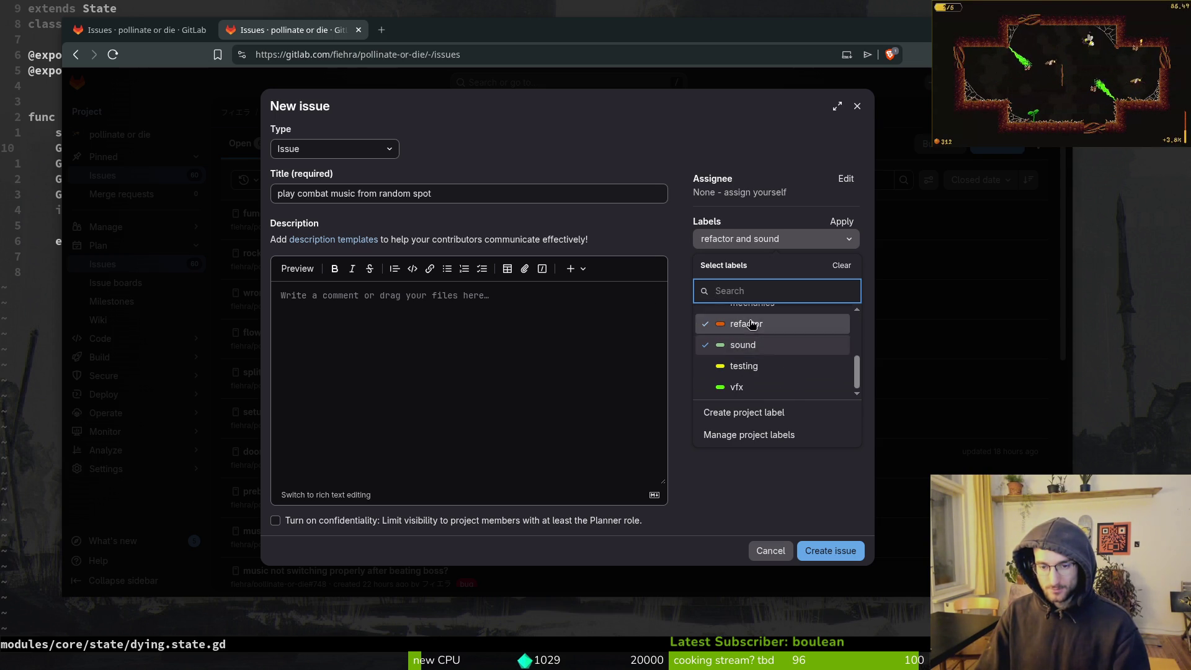
click(831, 550)
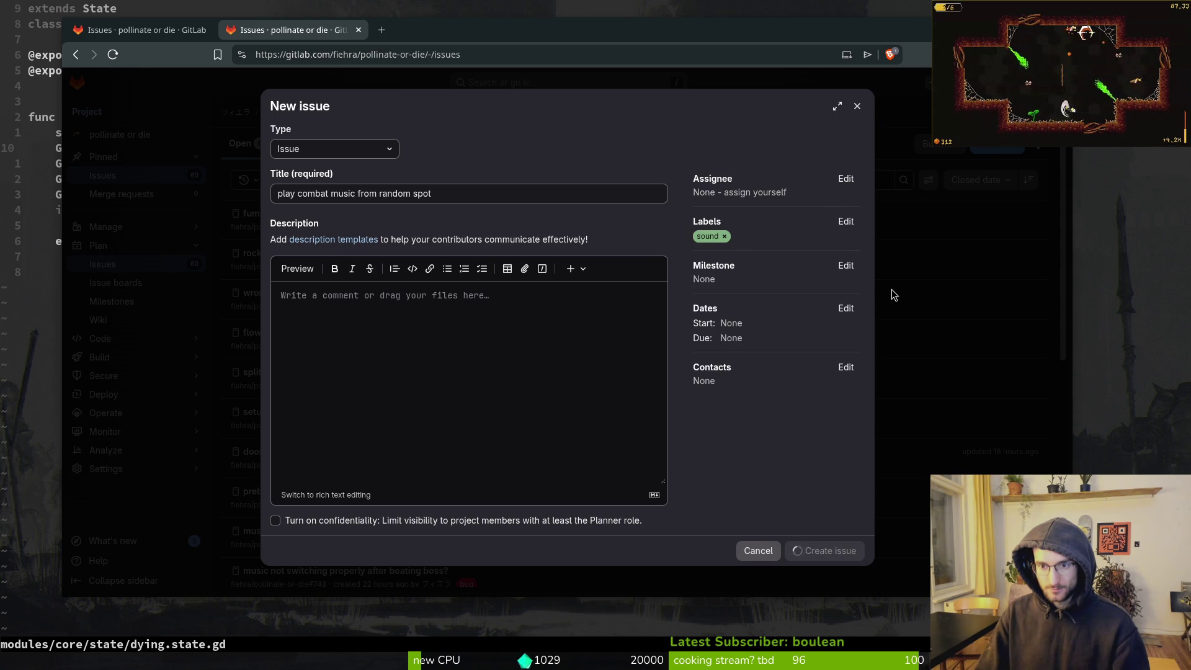
key(alt+Tab)
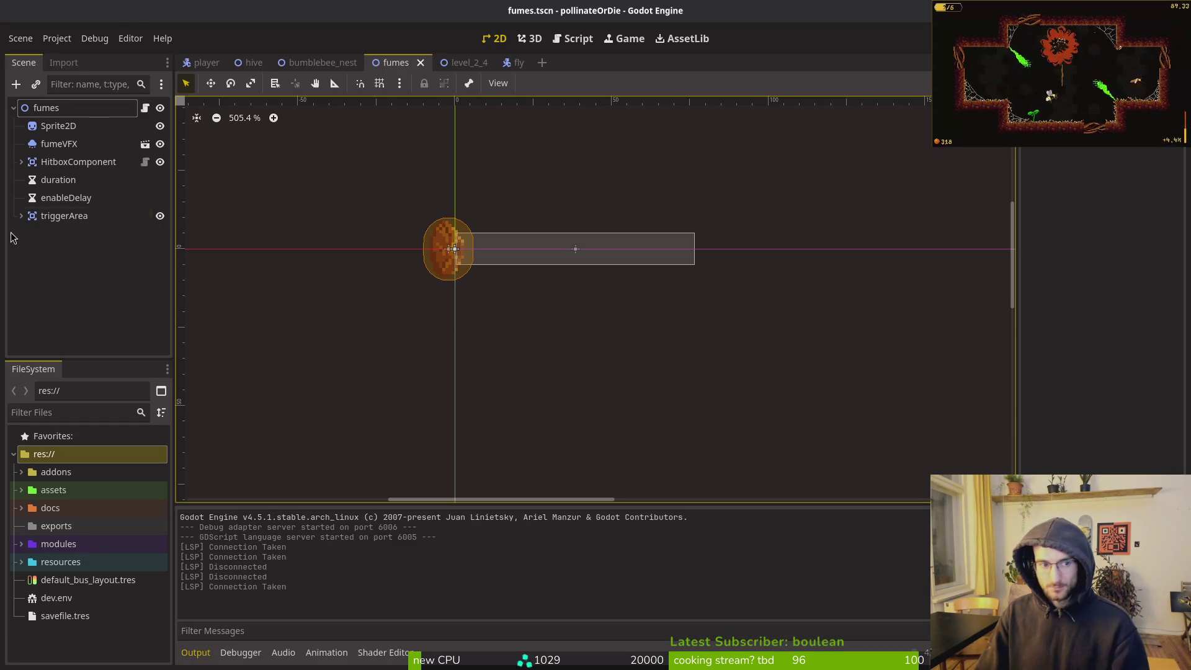
Quick-open the audio.manager.tscn scene
key(shift+alt+o)
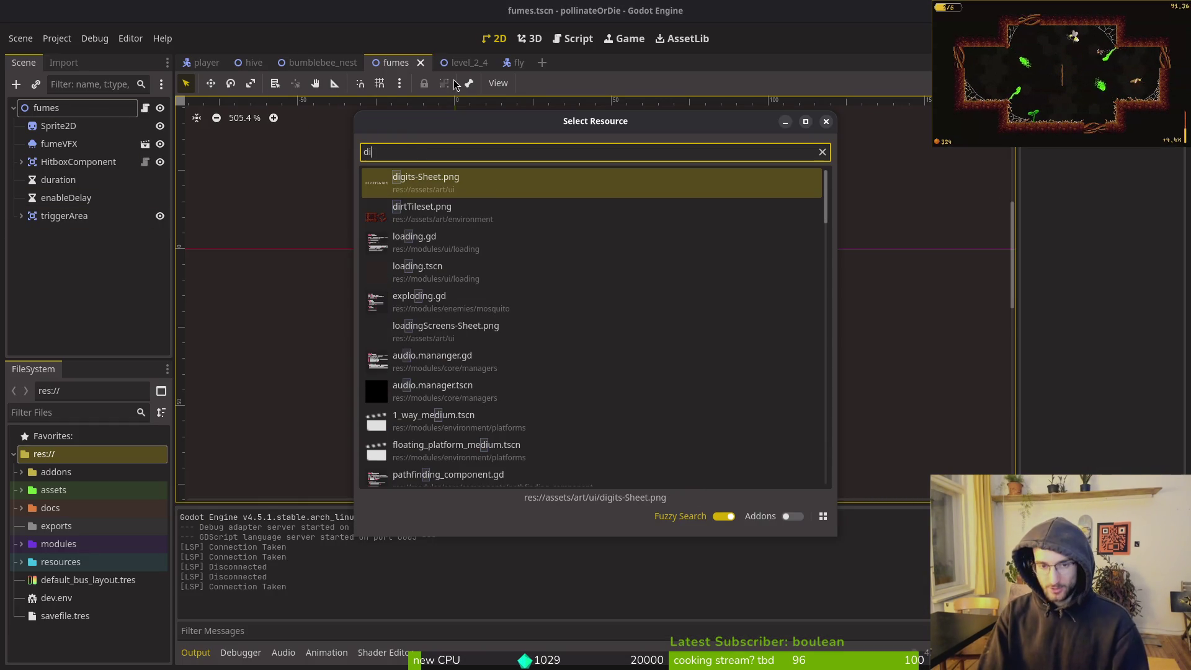
text(audio.manager)
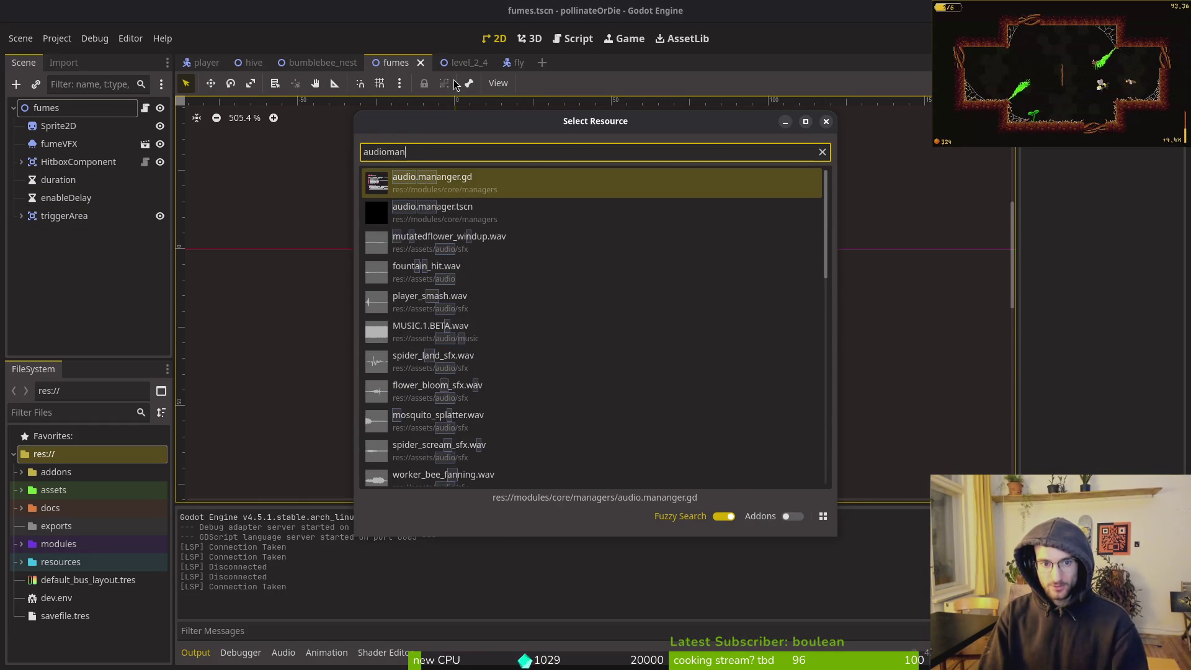
key(Return)
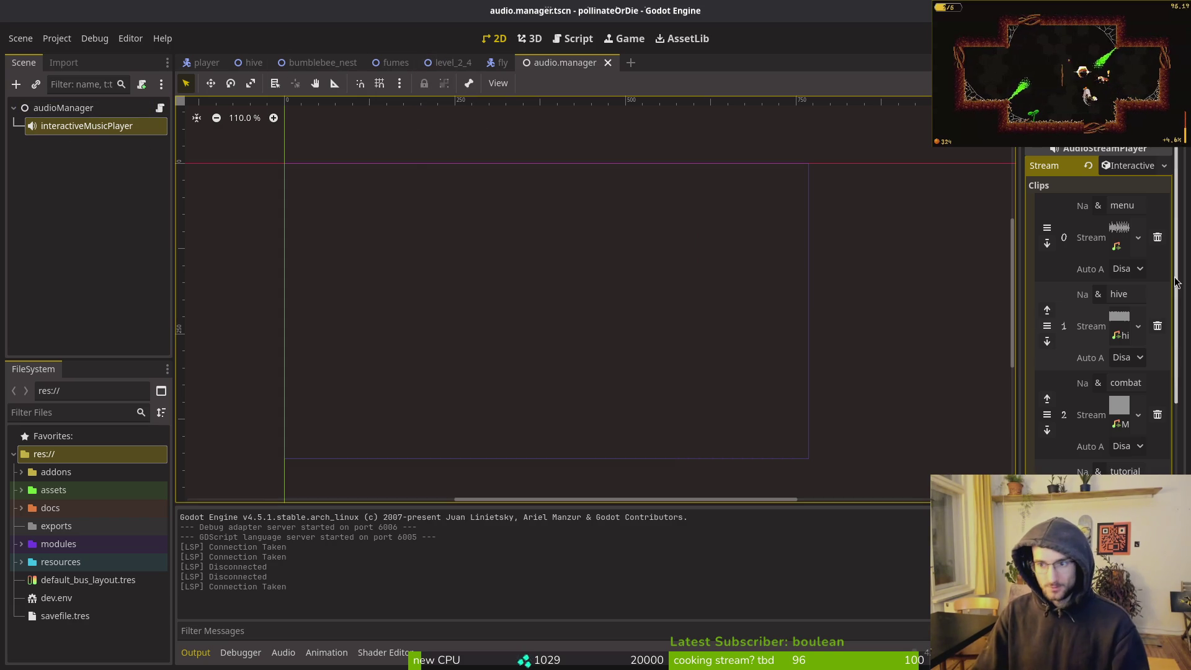
scroll(1140, 445, down, 5)
scroll(1140, 444, down, 2)
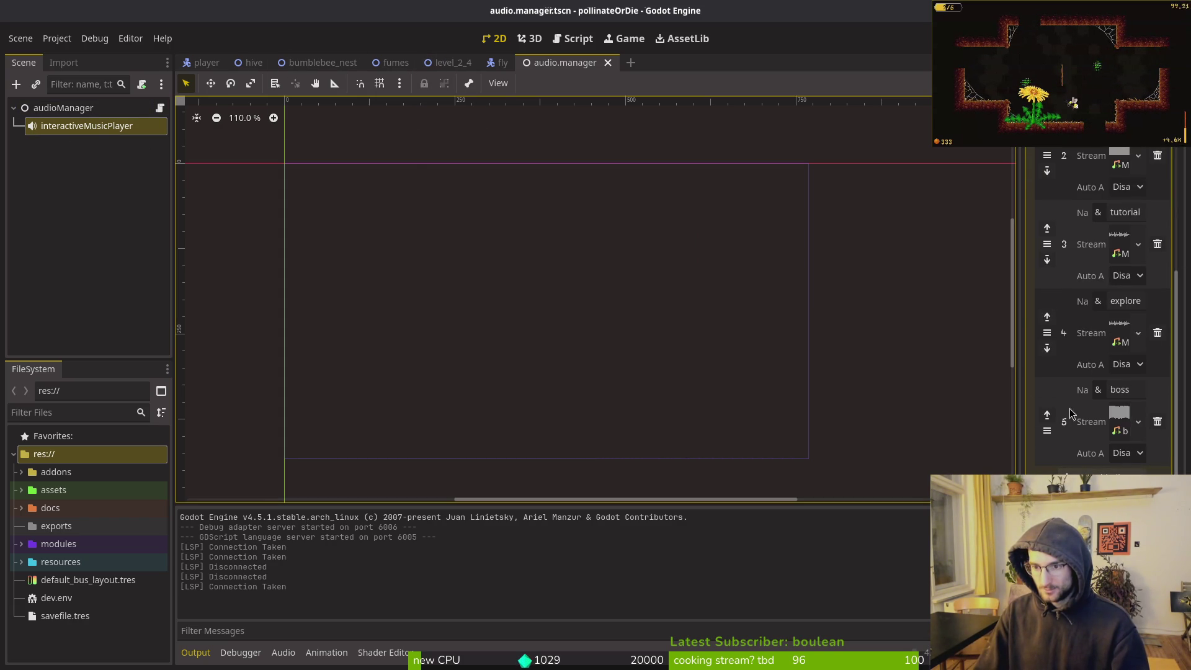
scroll(1055, 423, up, 7)
Expand the interactiveMusicPlayer's interactive clips and inspect the hive clip's stream
click(1134, 165)
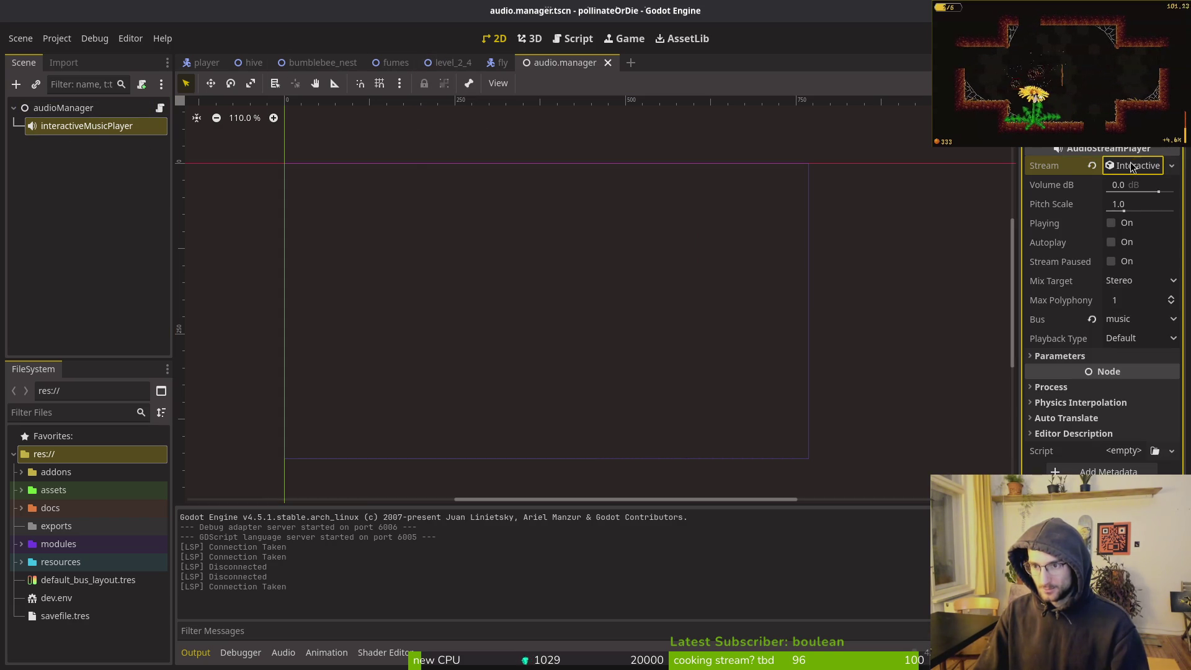
click(81, 128)
click(1133, 165)
click(1120, 329)
click(1120, 330)
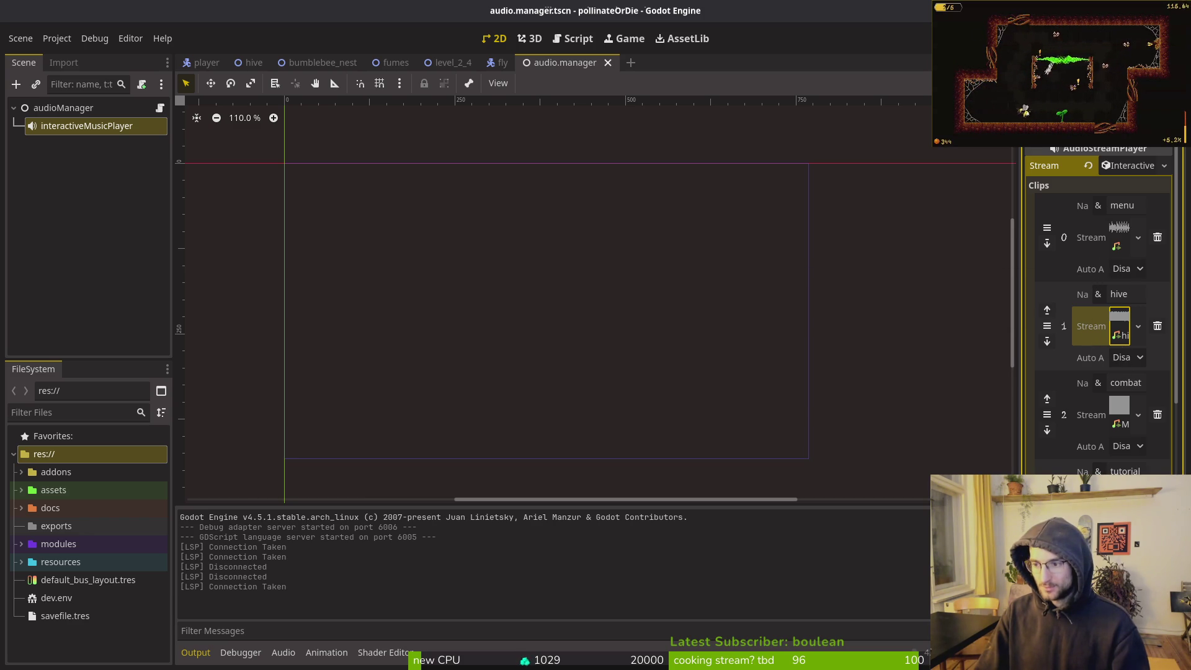
Check the Debug menu and cancel a node rename without changes, then open Search Help
click(577, 141)
click(93, 39)
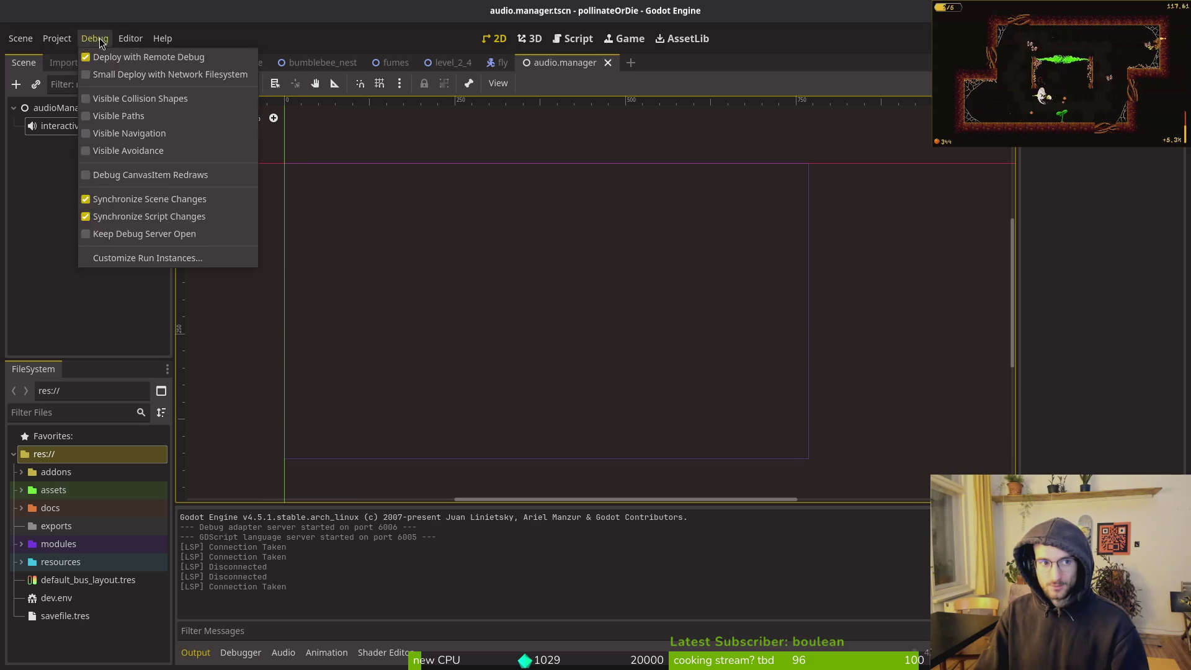
click(560, 312)
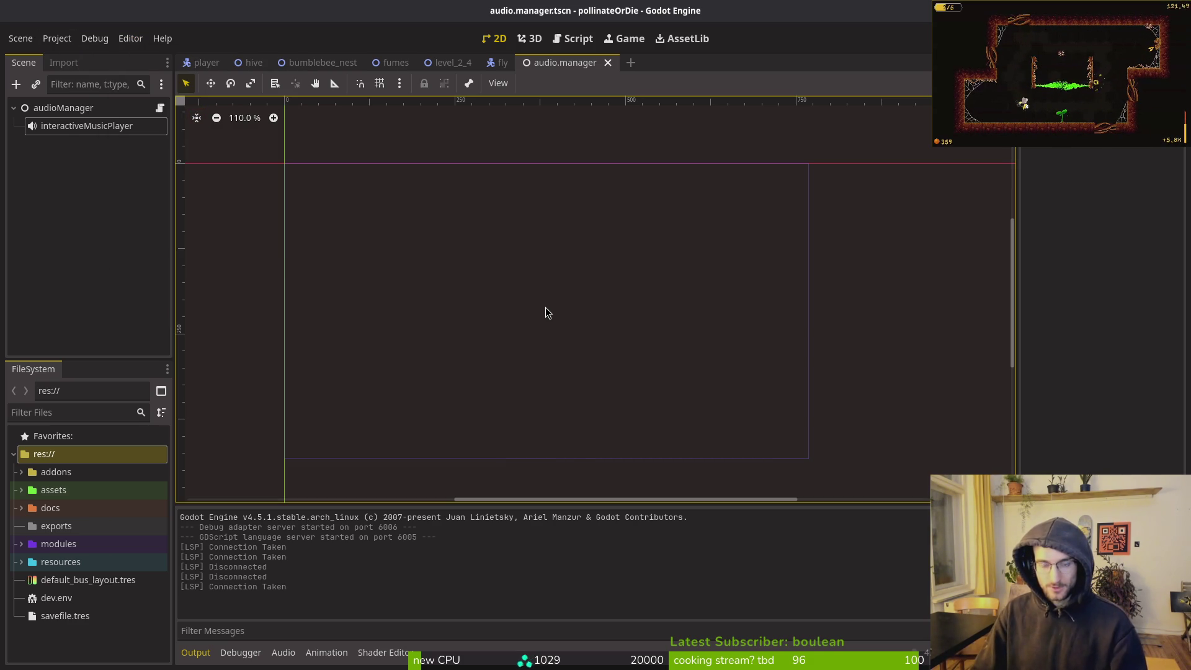
key(F2)
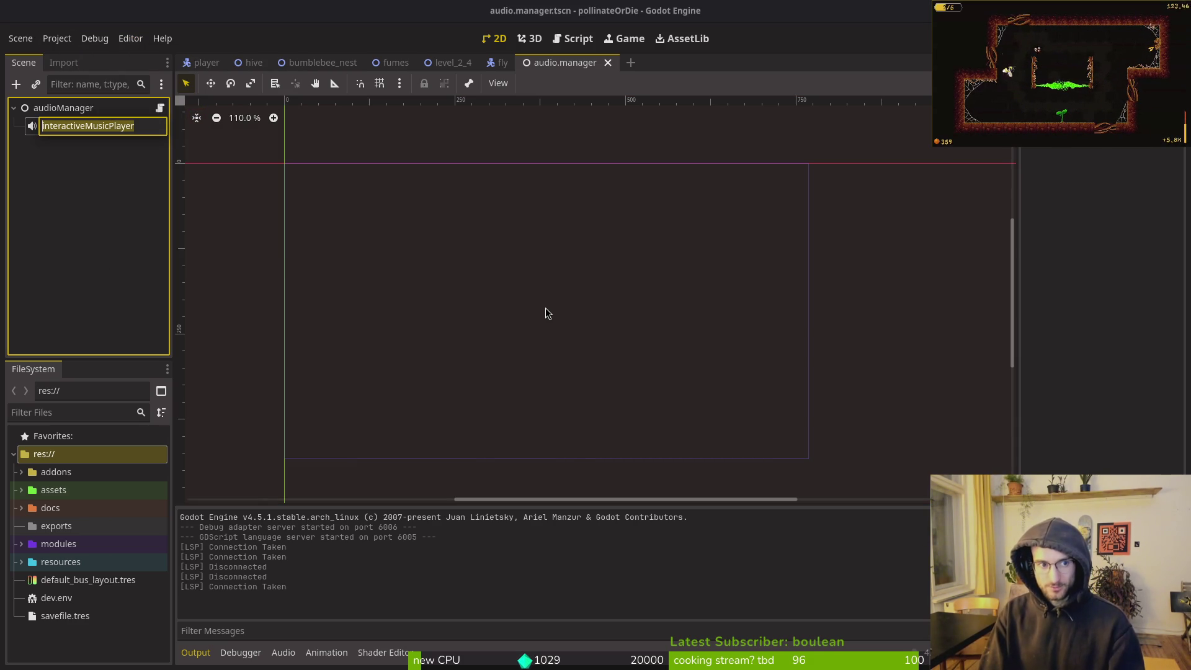
key(Escape)
key(F1)
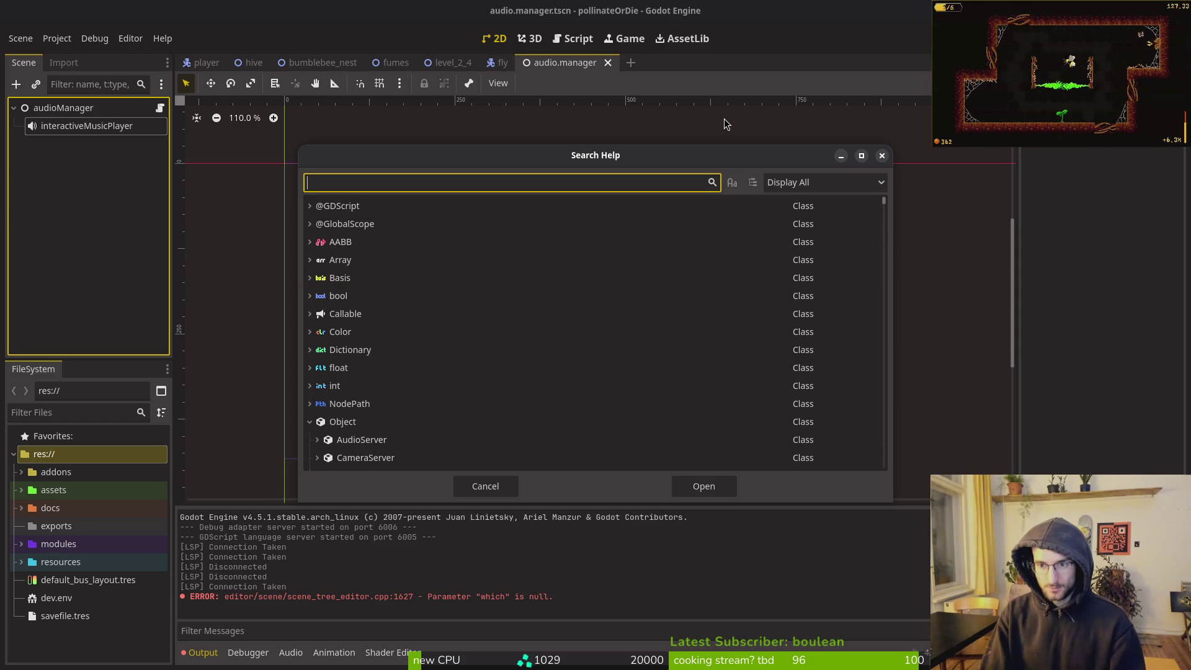
Search help for 'auto_ad' and open the AudioStreamInteractive class reference
text(auto_adva)
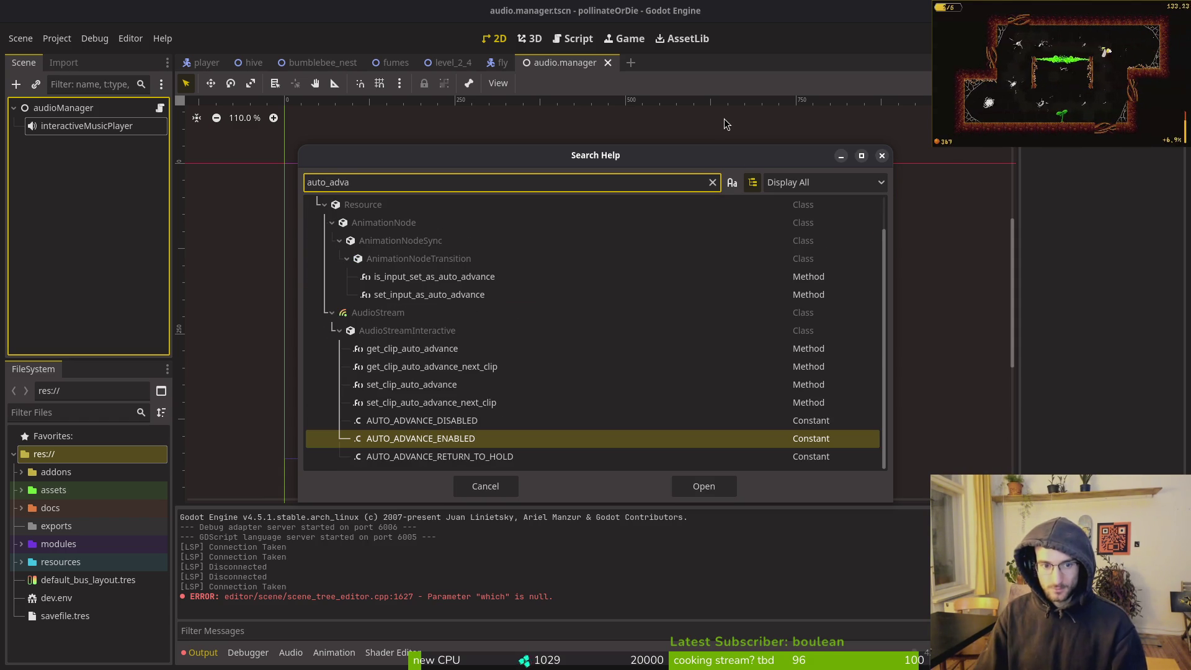
click(445, 333)
click(701, 486)
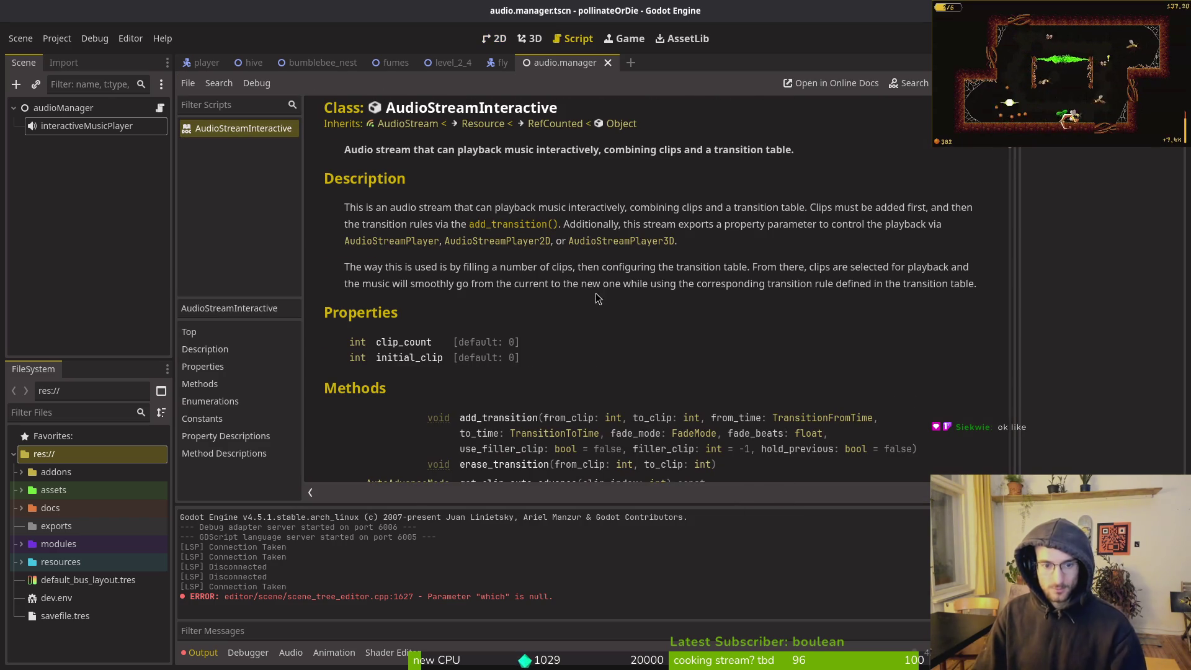
scroll(505, 303, down, 5)
scroll(505, 303, down, 9)
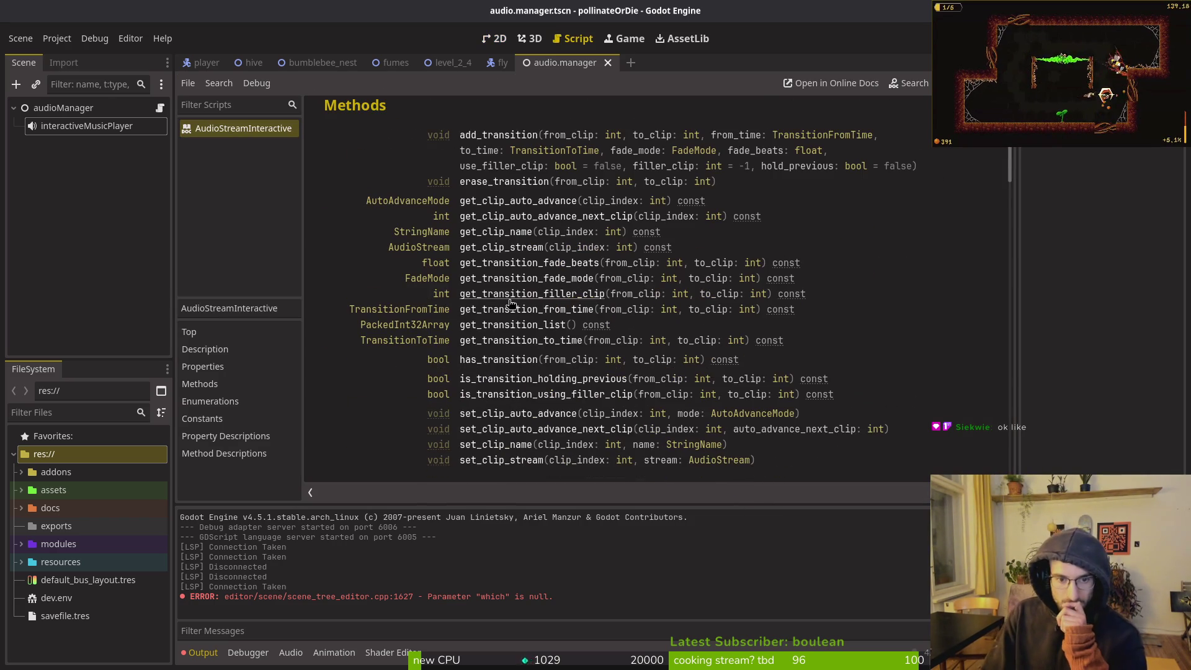
scroll(549, 359, down, 15)
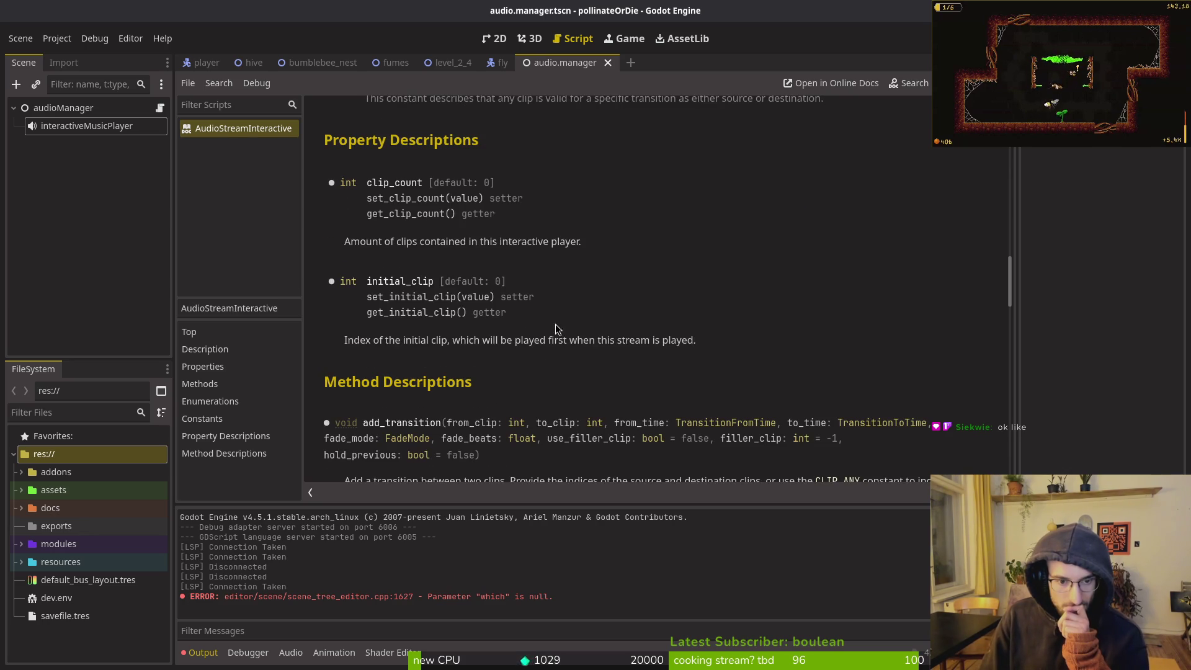
scroll(558, 330, down, 11)
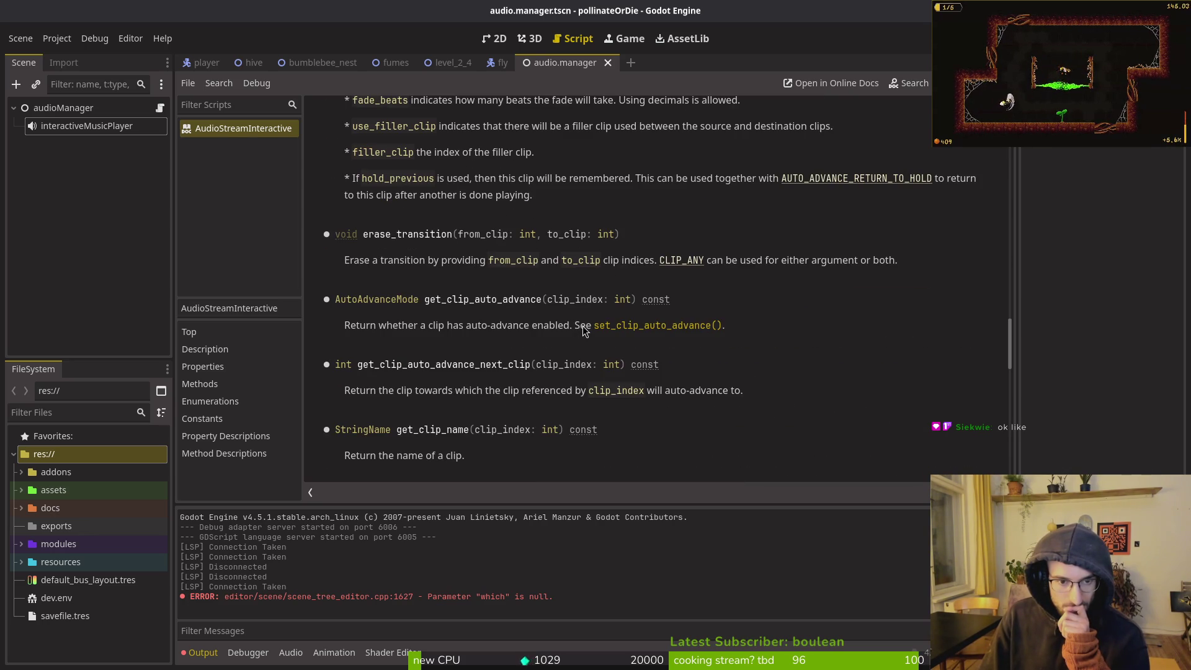
scroll(583, 330, down, 7)
scroll(583, 330, up, 14)
scroll(652, 348, up, 9)
Read through the AudioStreamInteractive Methods section
click(198, 383)
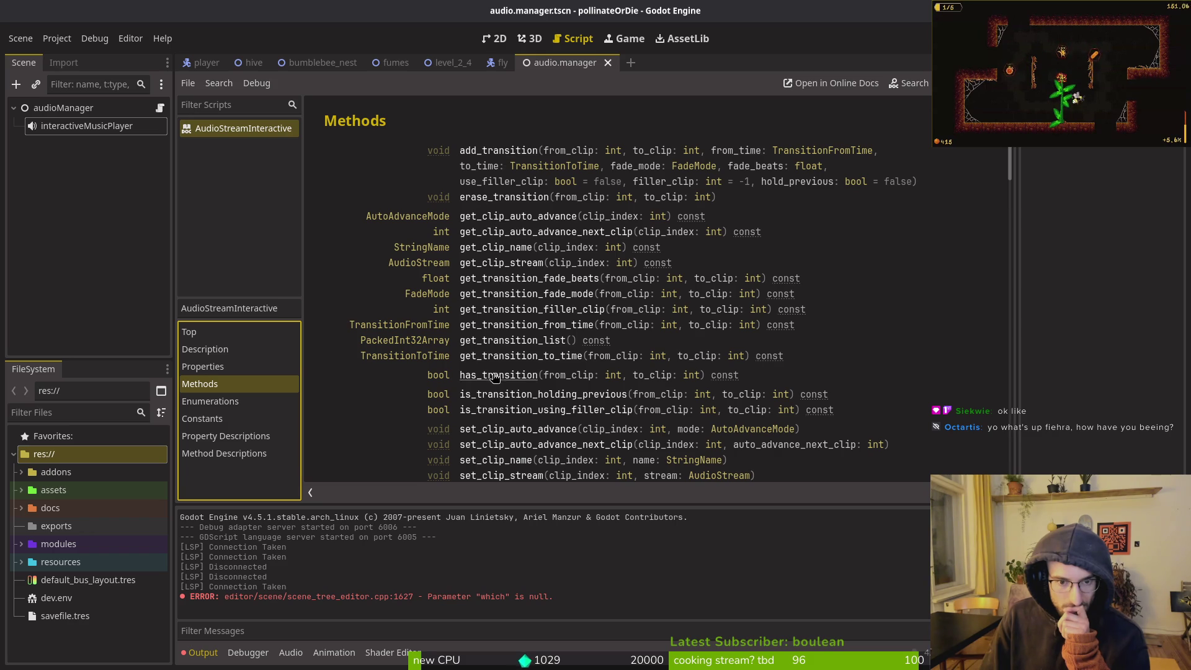
scroll(497, 429, down, 5)
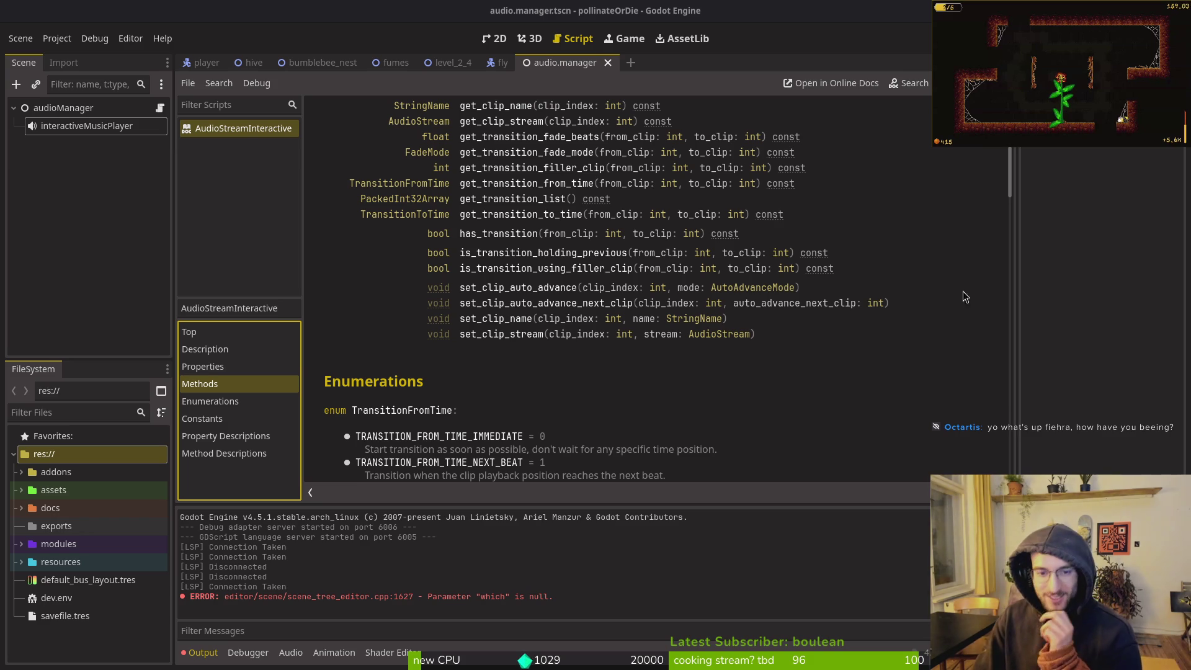
scroll(581, 428, up, 5)
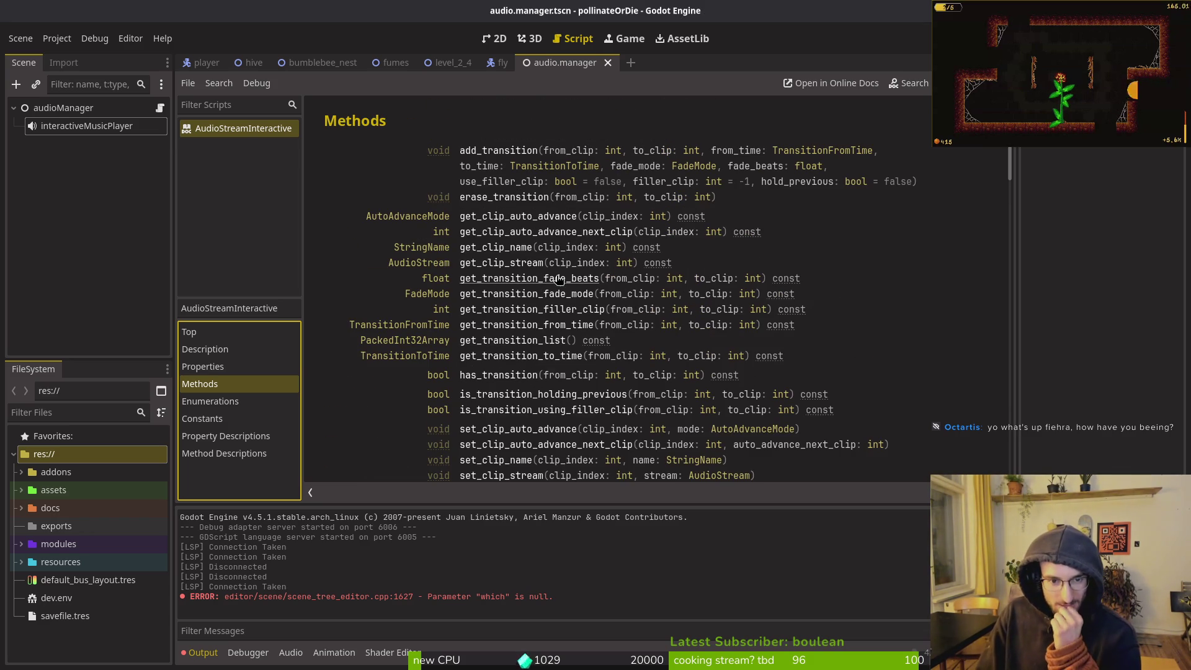
scroll(576, 272, down, 5)
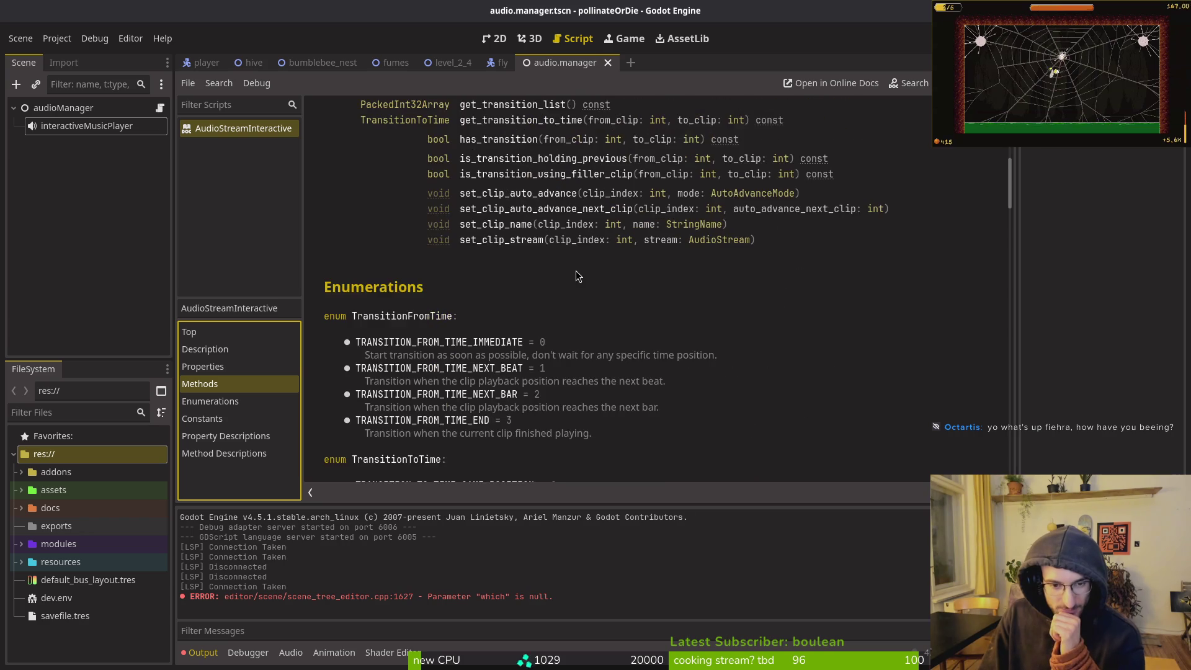
scroll(550, 318, down, 9)
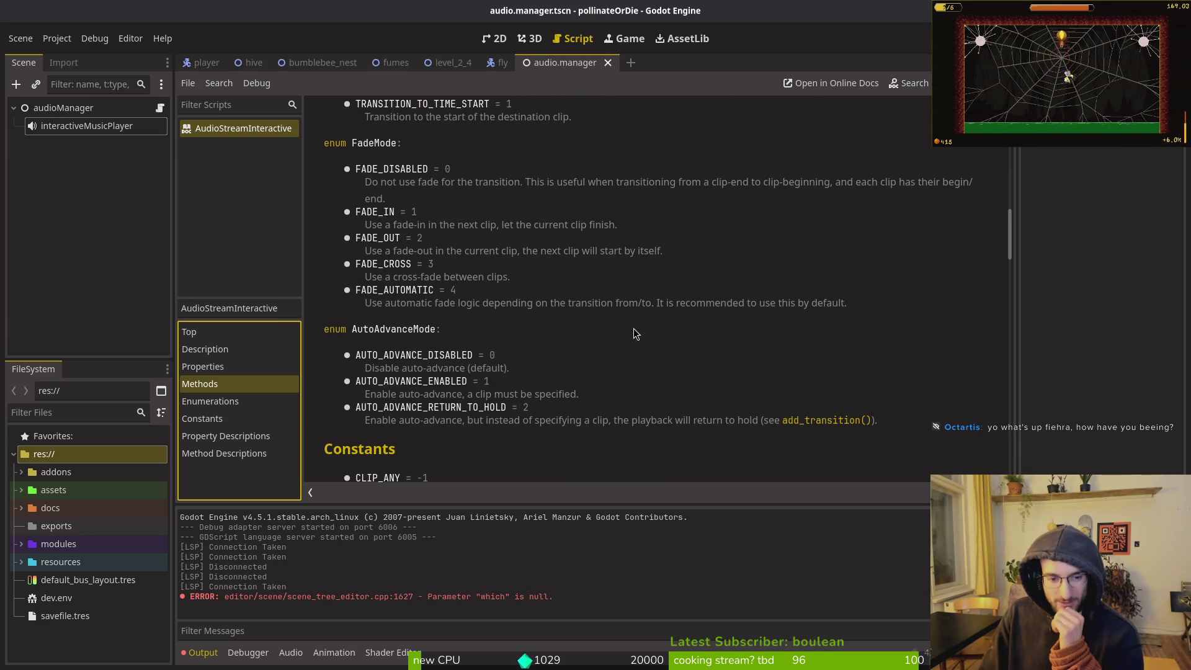
scroll(577, 338, down, 9)
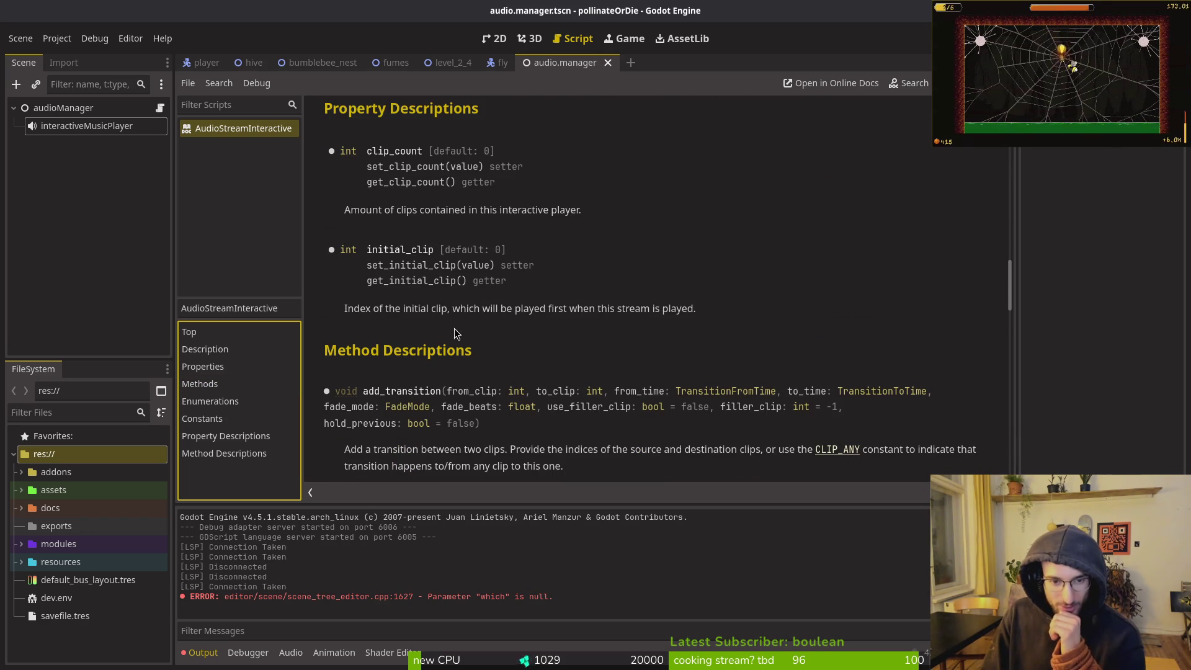
scroll(627, 362, down, 5)
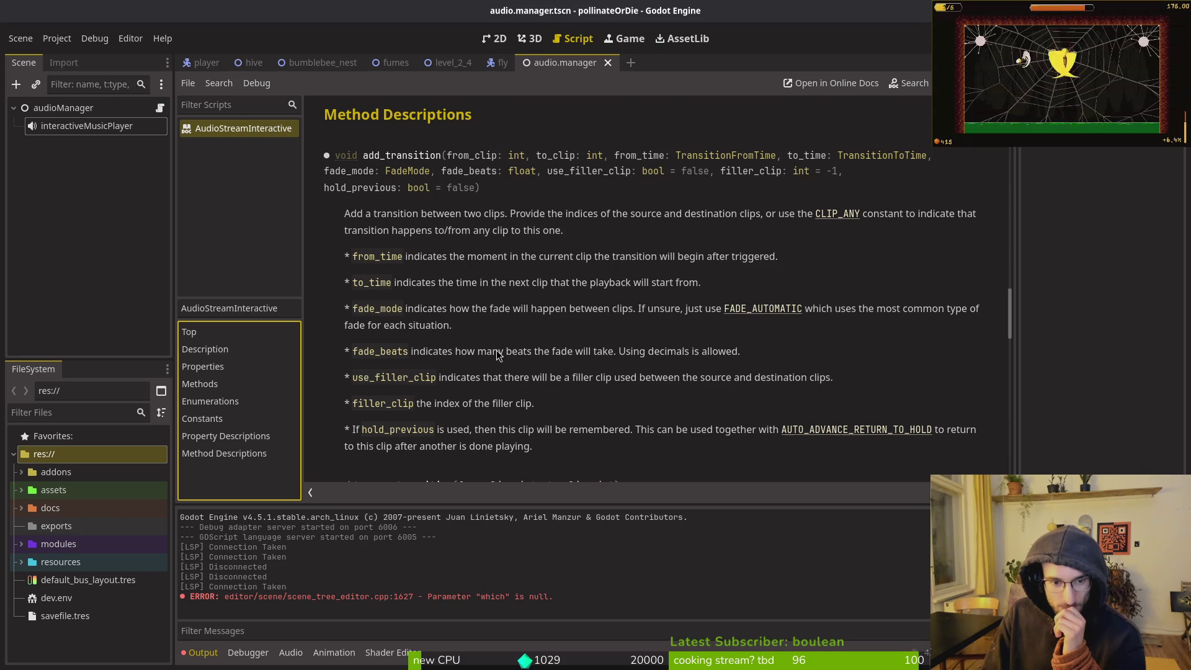
scroll(496, 342, down, 4)
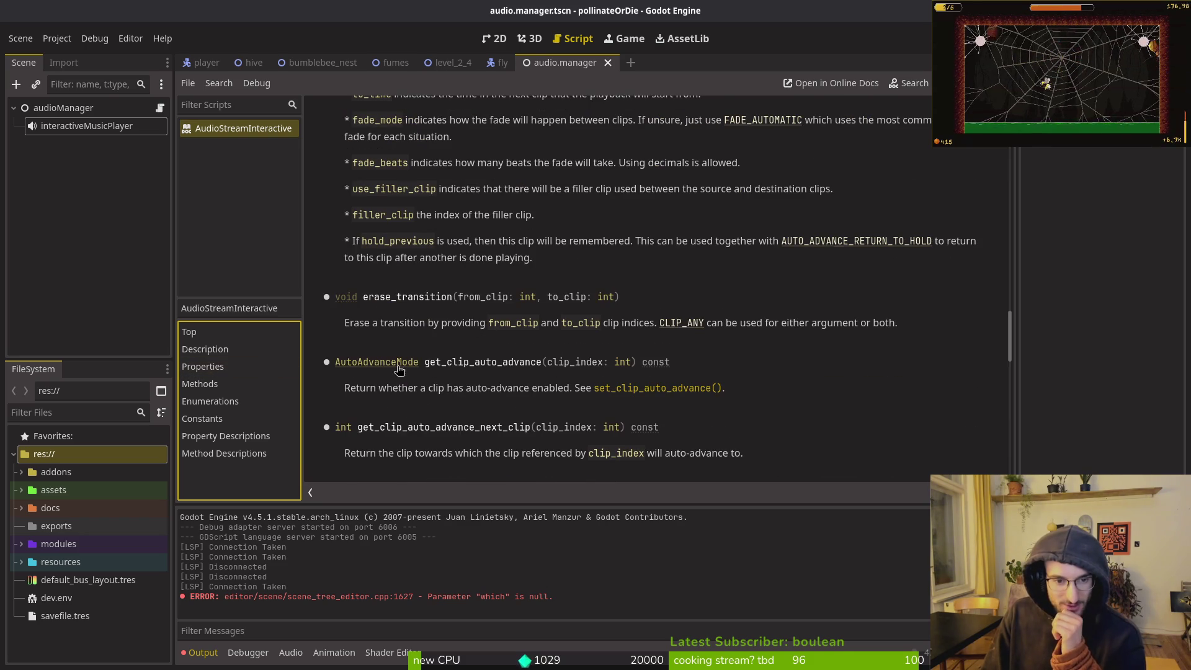
Jump between the Properties, Methods and Method Descriptions sections, then reopen Search Help
click(223, 366)
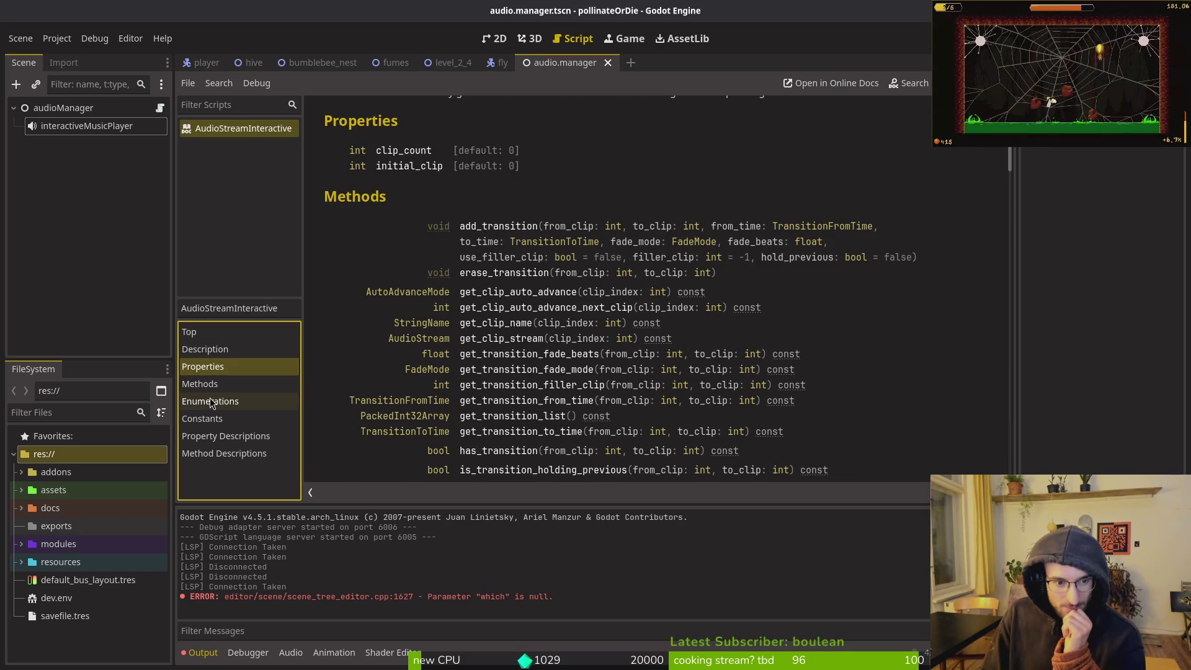
click(205, 384)
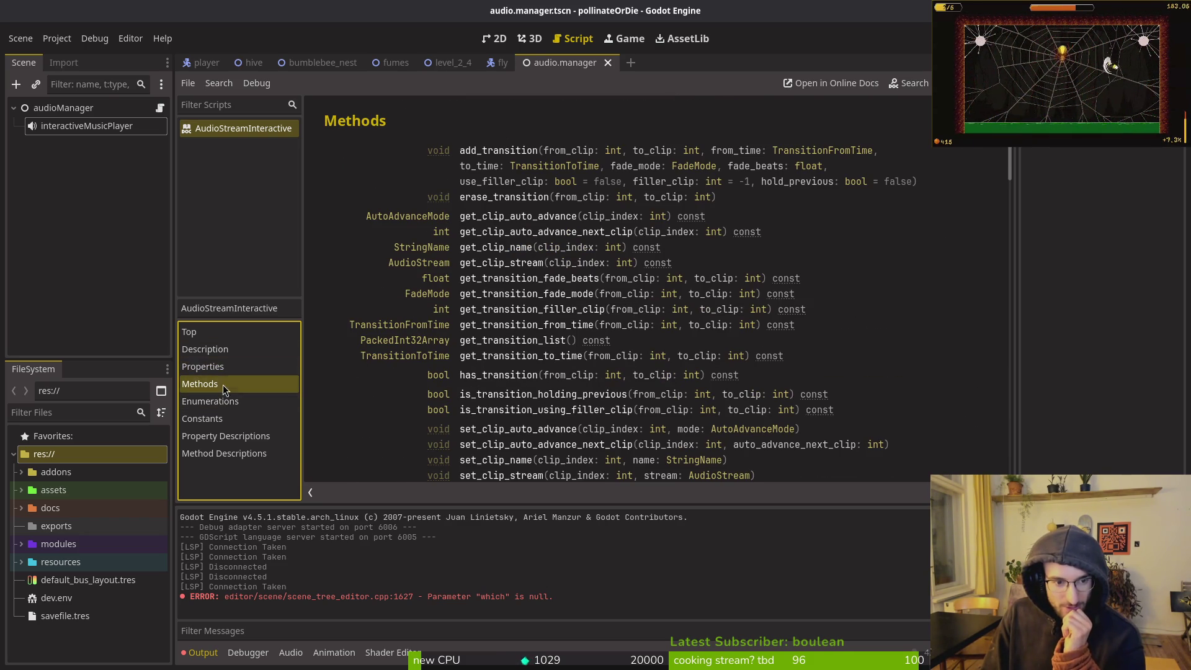
click(230, 462)
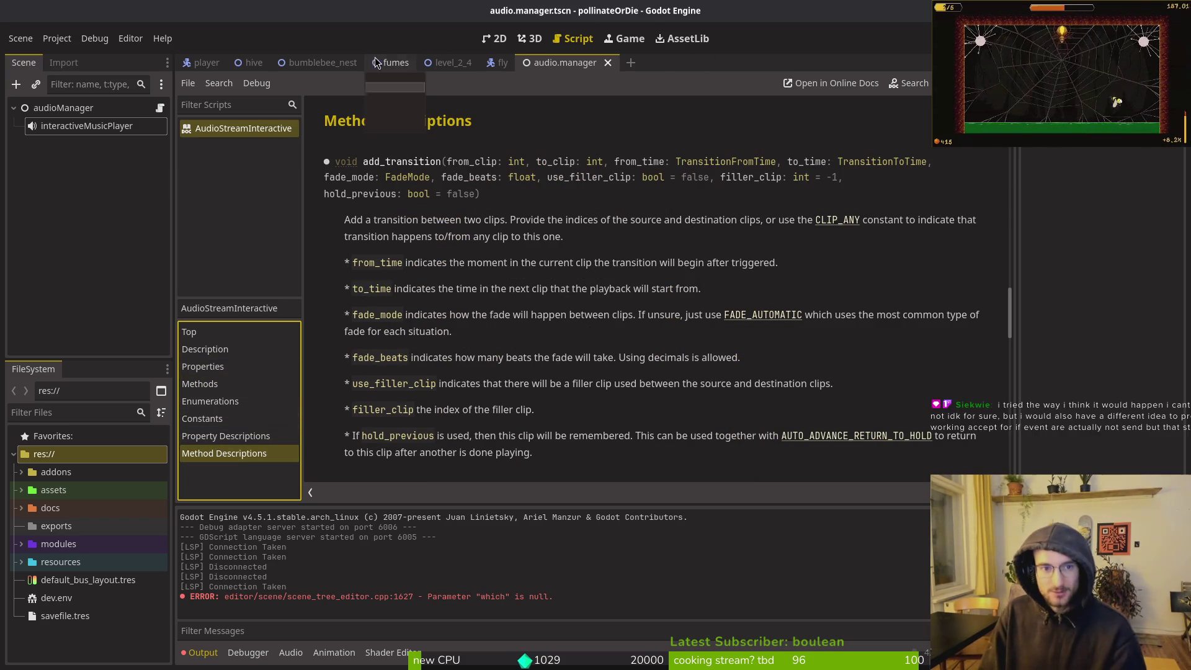
key(F1)
Search help for 'auto_advance' and open the AUTO_ADVANCE_ENABLED documentation
text(auto)
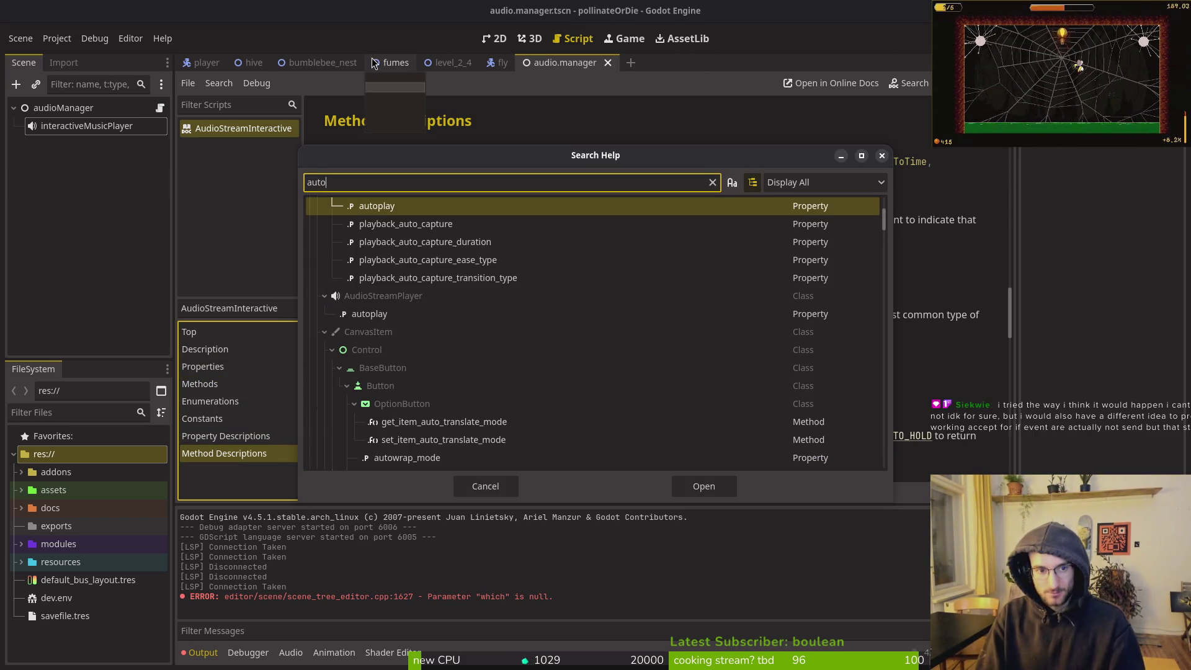
text(adc)
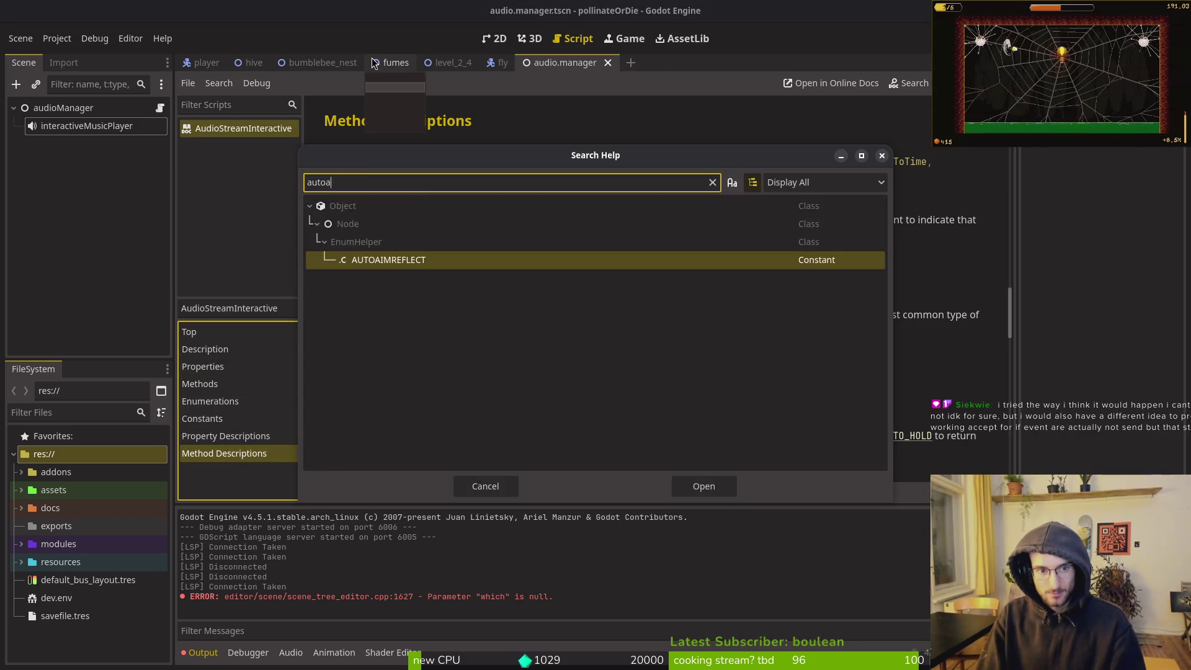
key(BackSpace)
key(BackSpace)
key(BackSpace)
text(_adn)
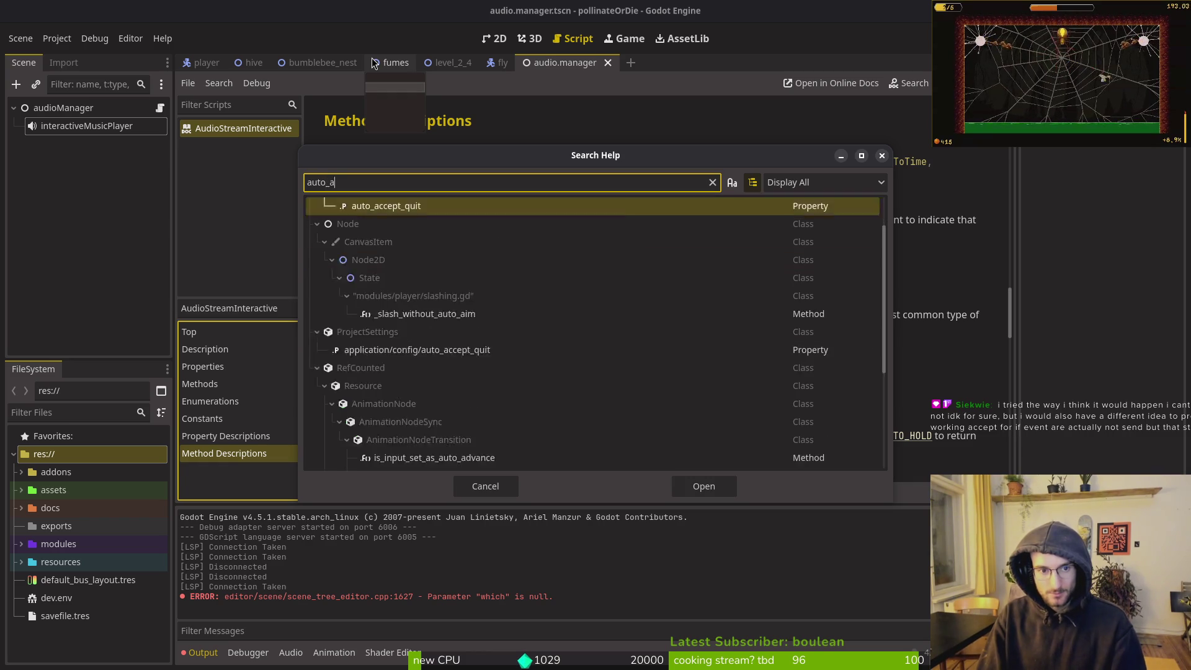
key(BackSpace)
text(vance)
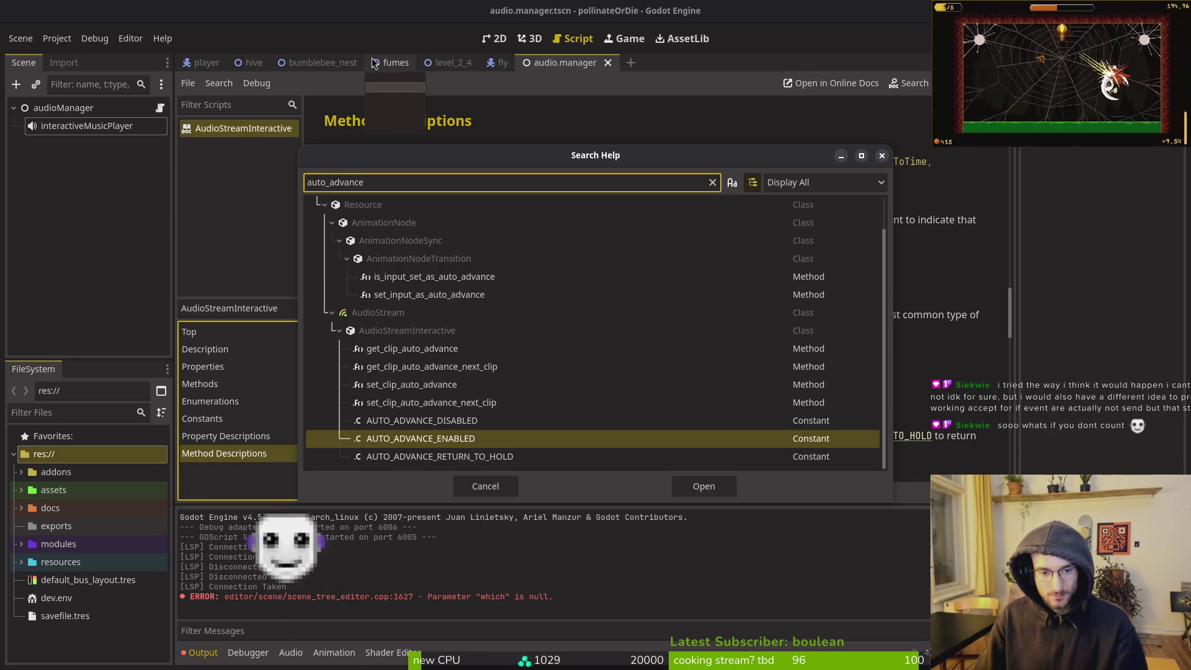
double_click(485, 443)
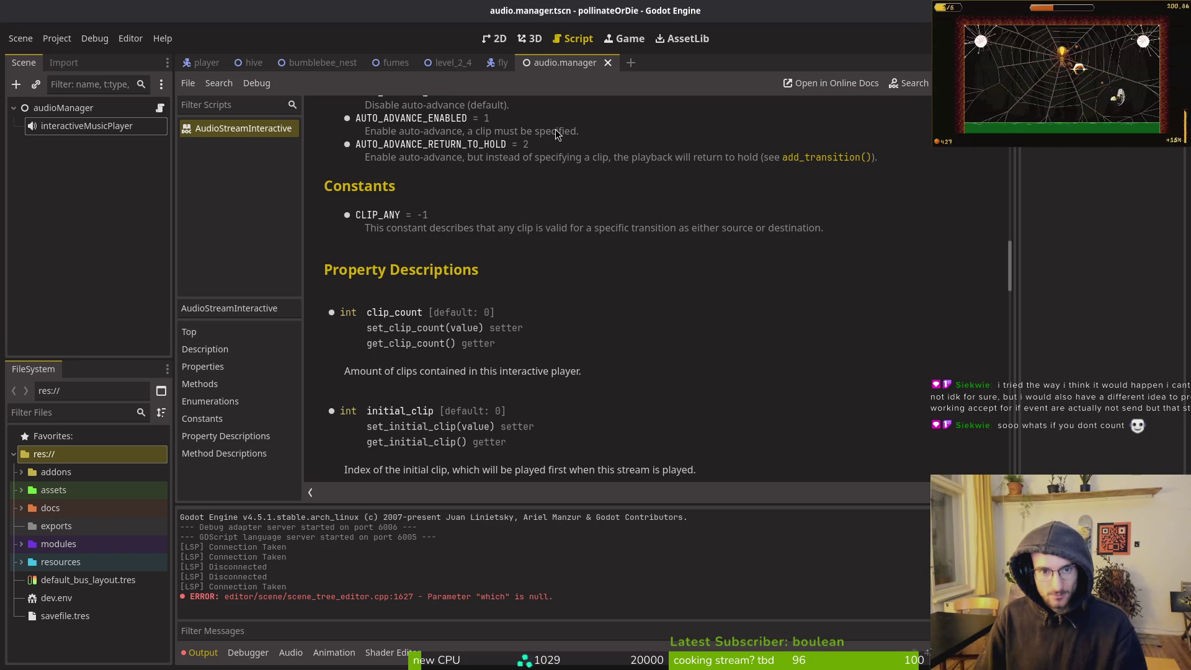
scroll(660, 325, up, 3)
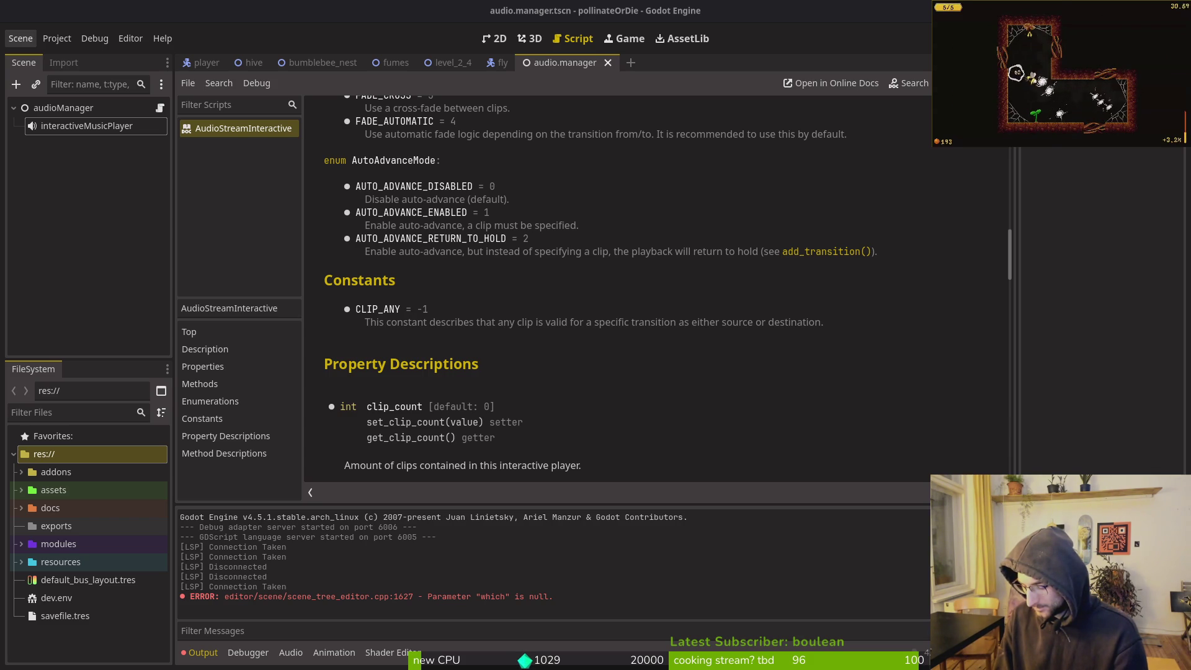
Pause and resume the running game, then switch to the Steam library window
key(Escape)
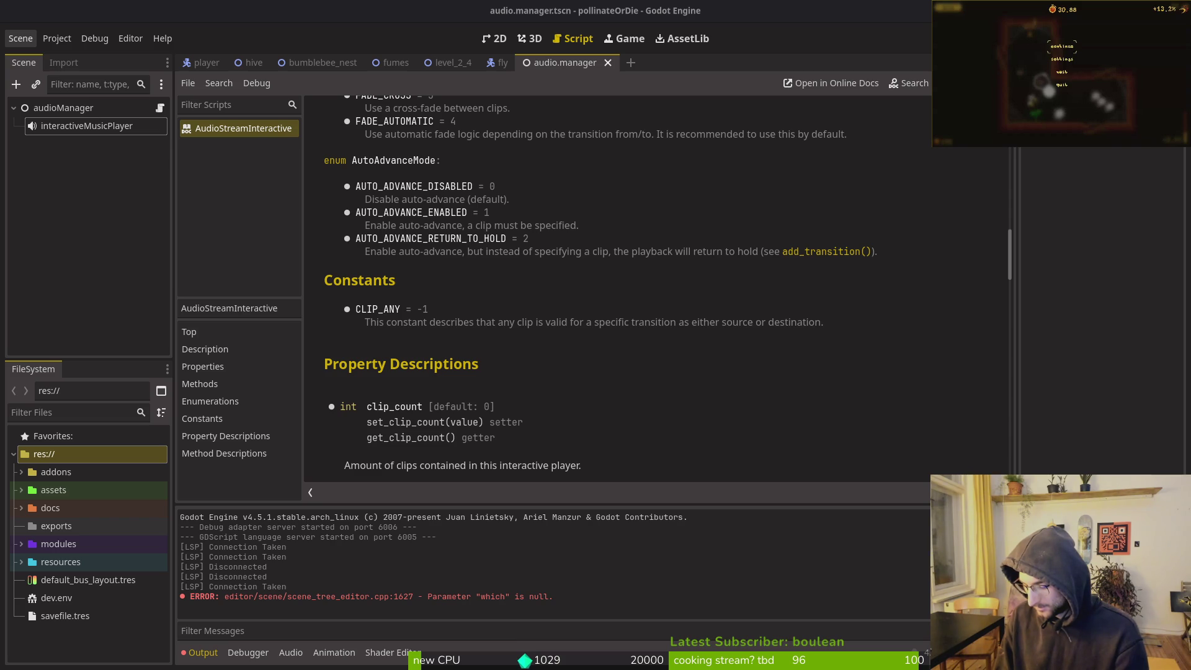
key(super)
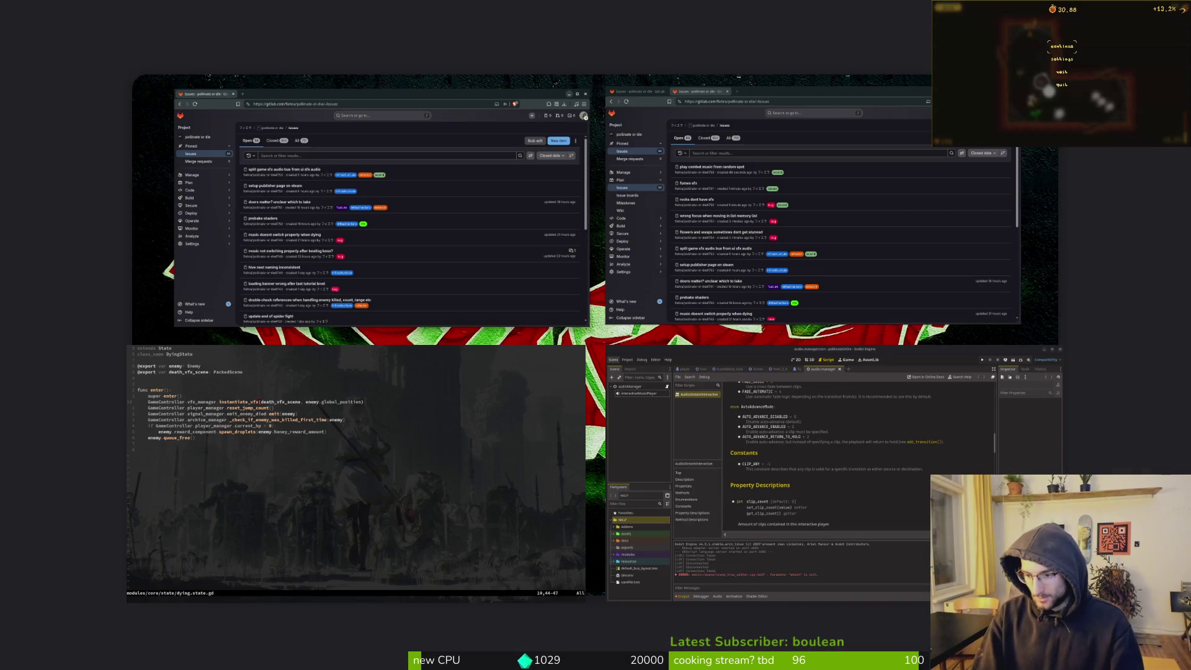
key(super)
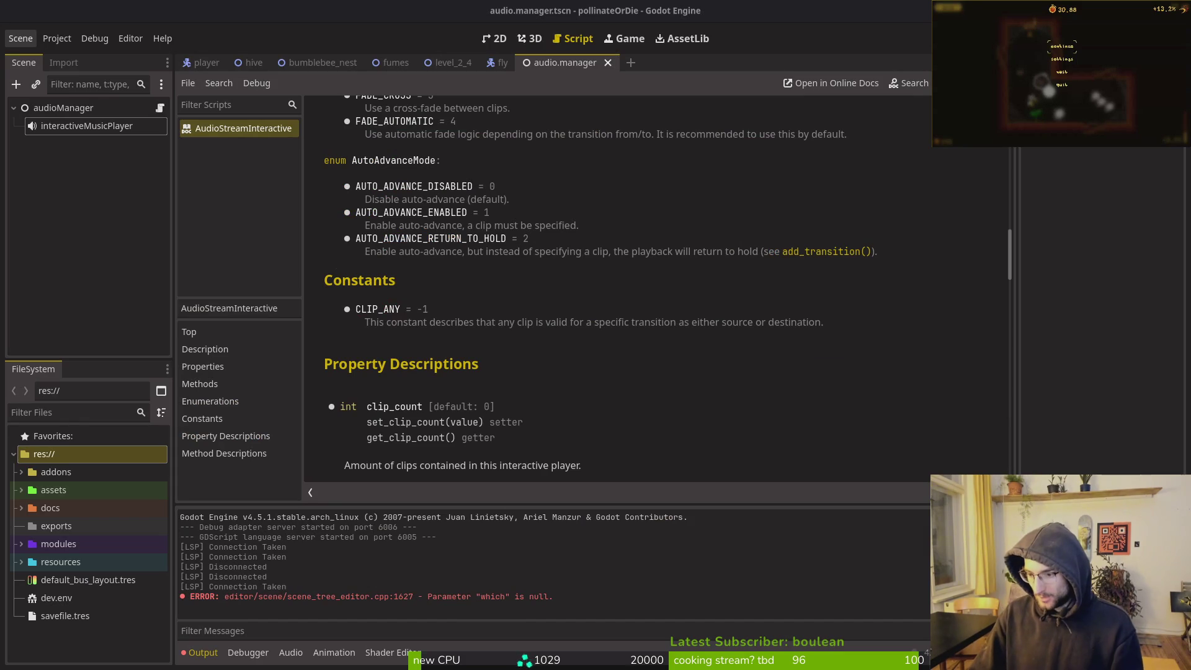
key(Escape)
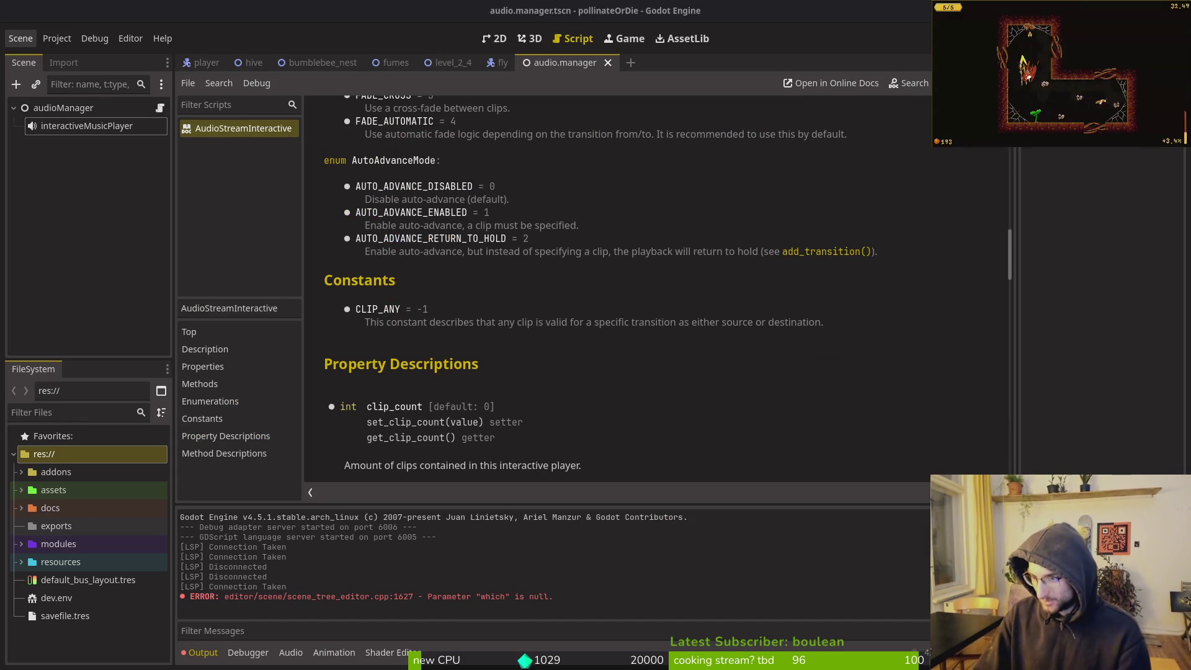
key(alt+Tab)
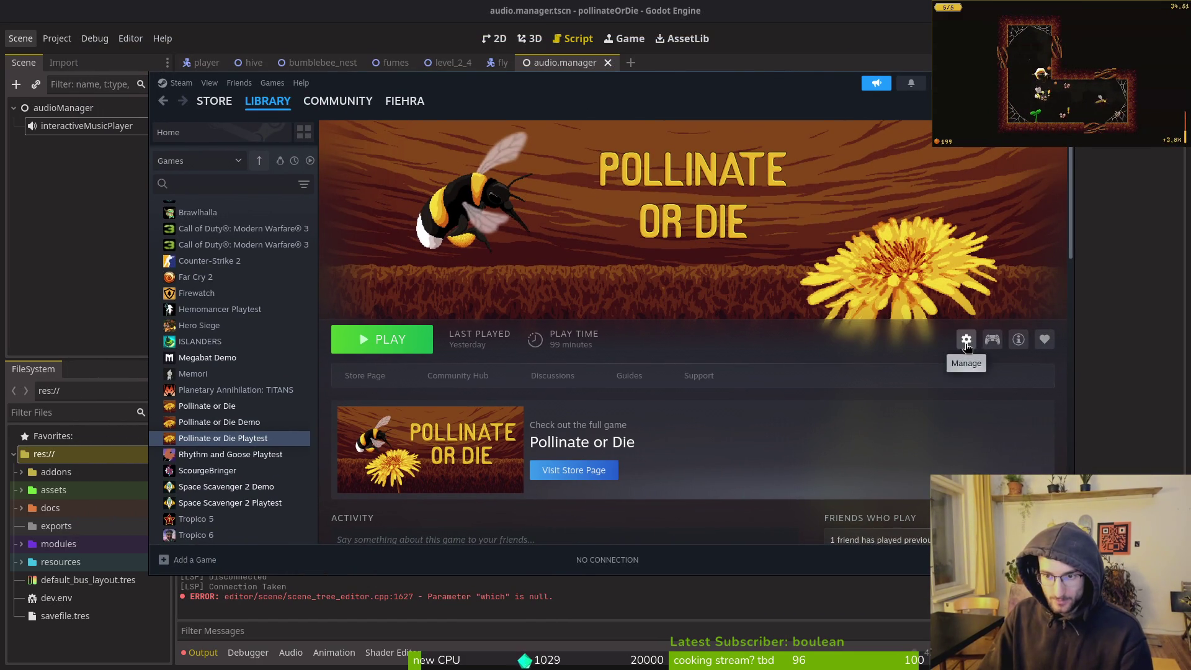
Open and close the gear menu on the Pollinate or Die Playtest library page
click(966, 339)
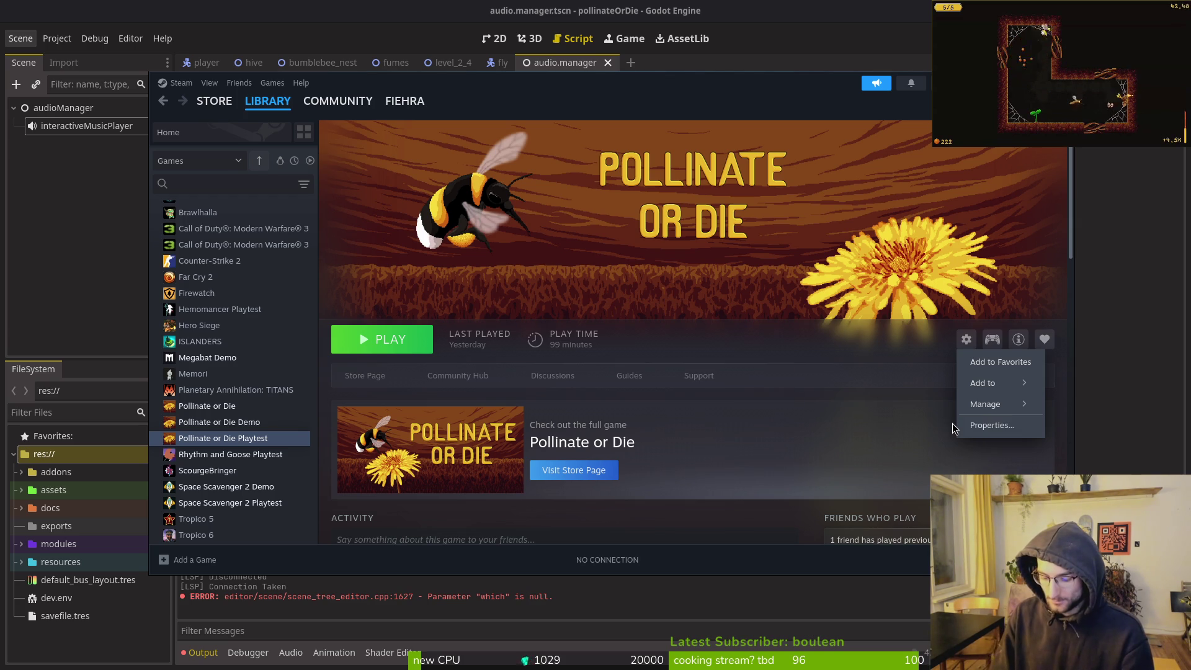
click(256, 433)
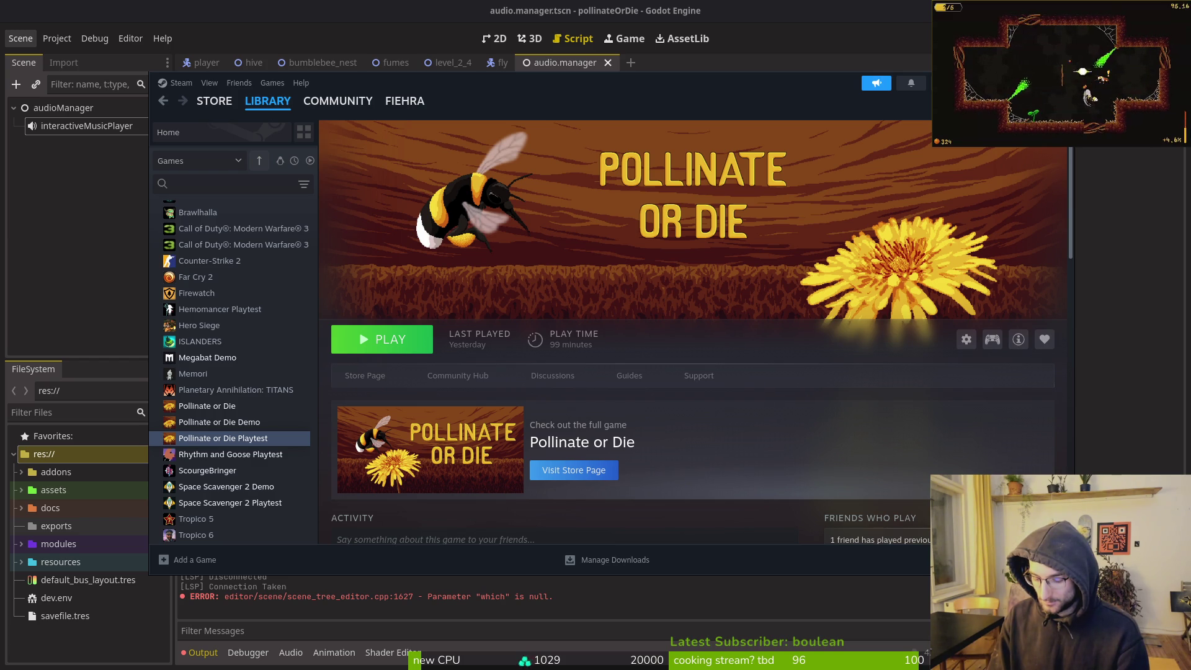
Verify the Pollinate or Die Playtest files under Properties > Installed Files, then leave Steam
click(961, 346)
click(991, 428)
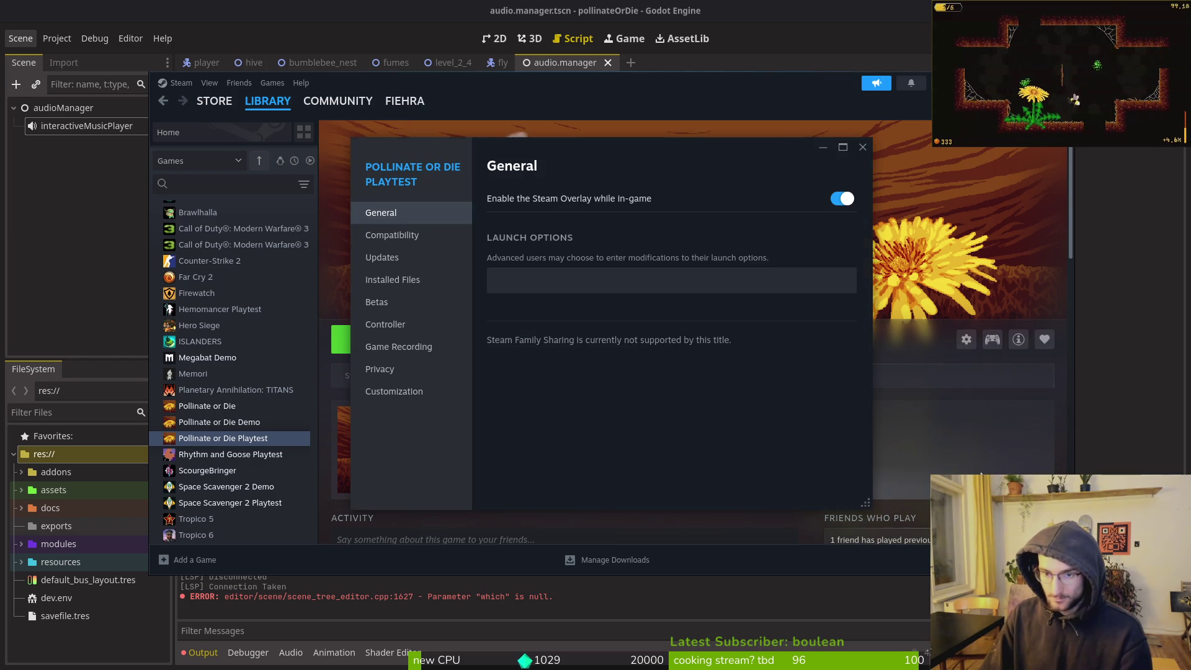
click(396, 279)
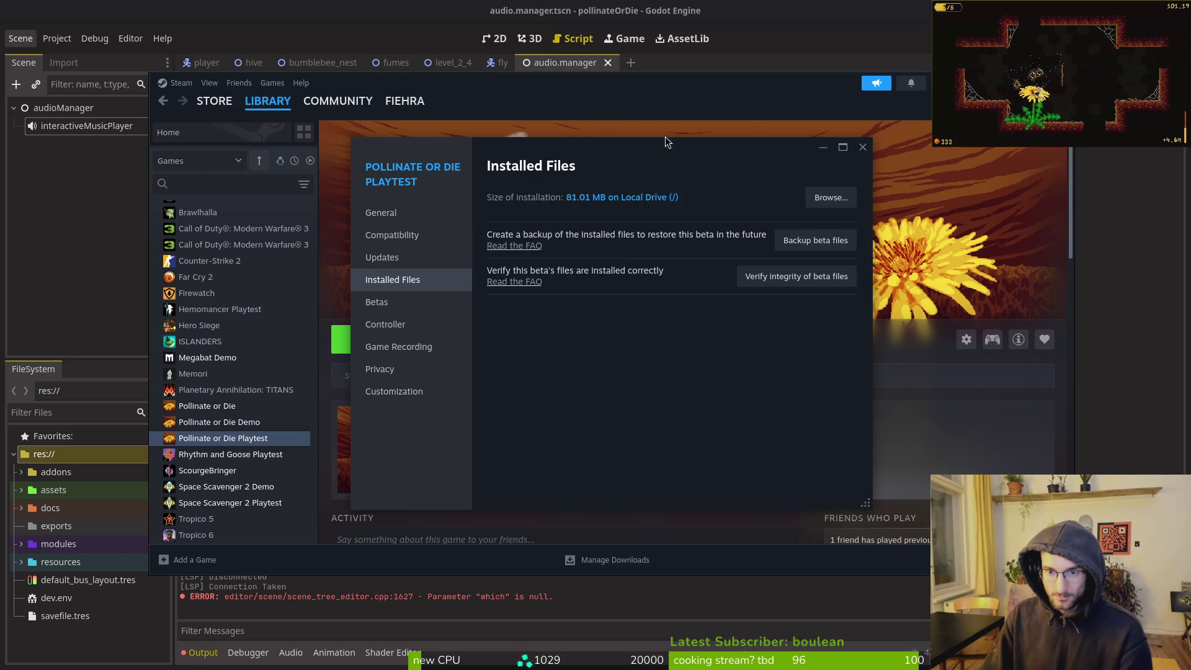
click(864, 230)
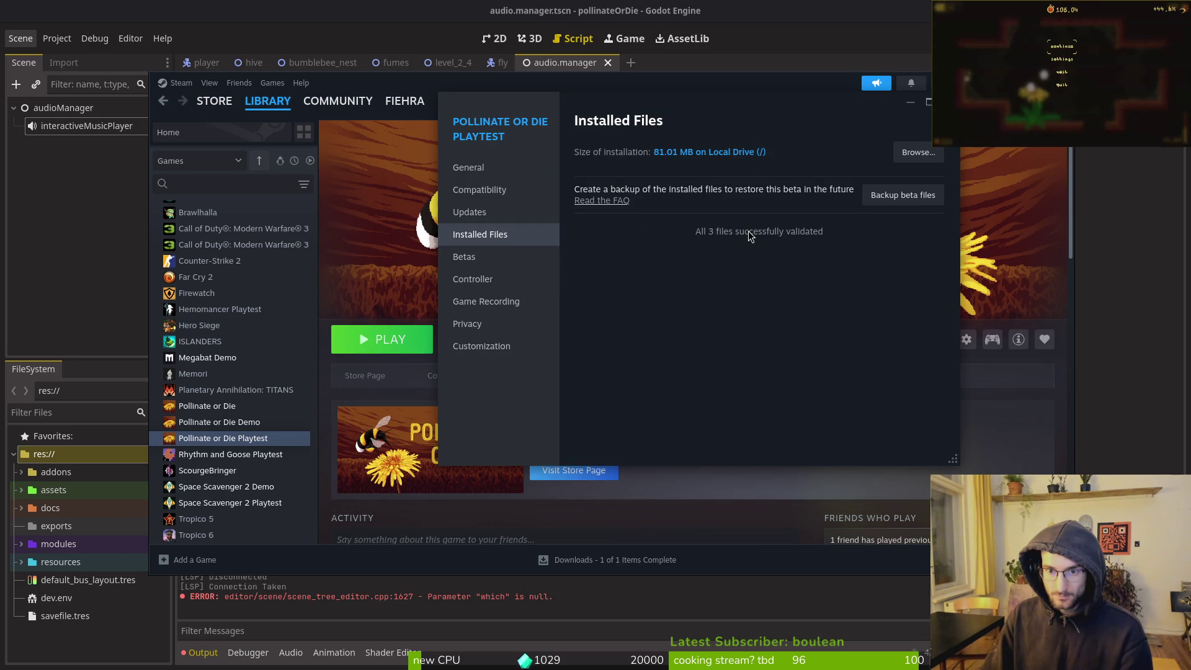
key(Escape)
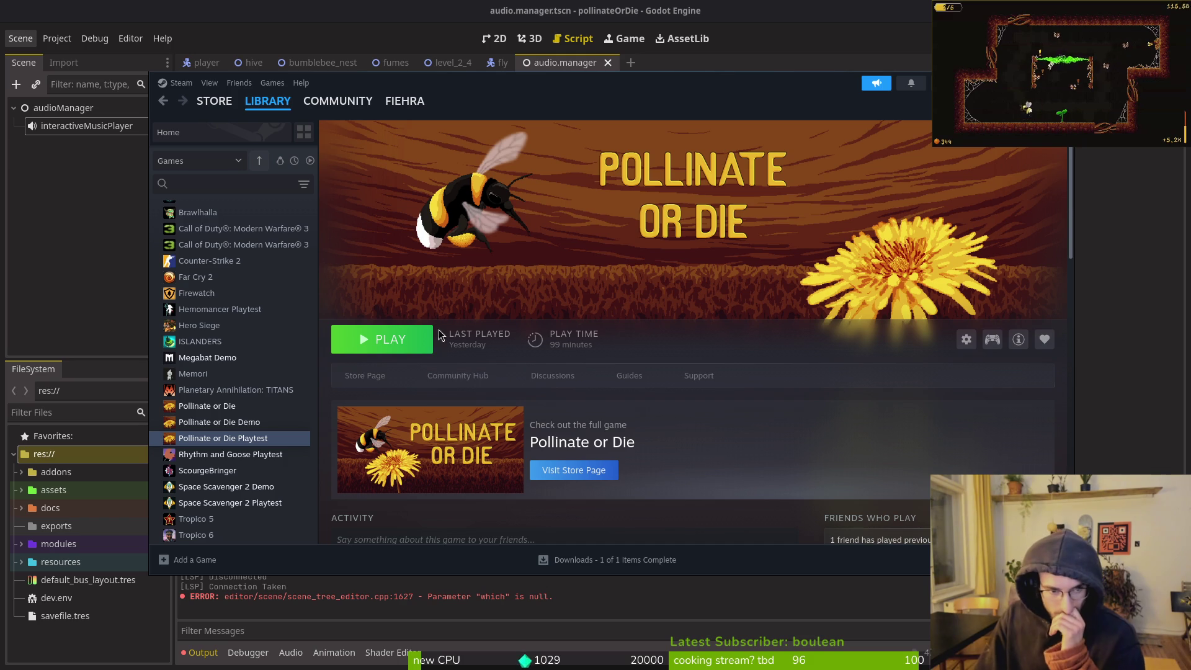
key(alt+Tab)
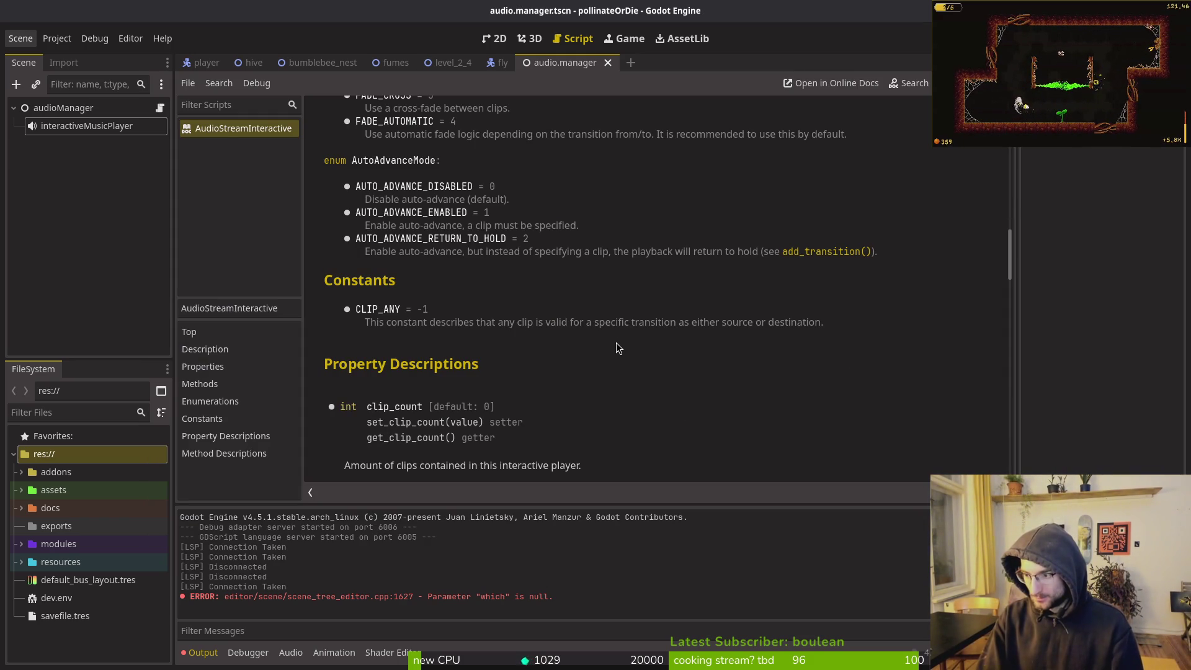
Grep emit_enemy_died from dying.state.gd and open the tutorial_3.gd match
key(alt+Tab)
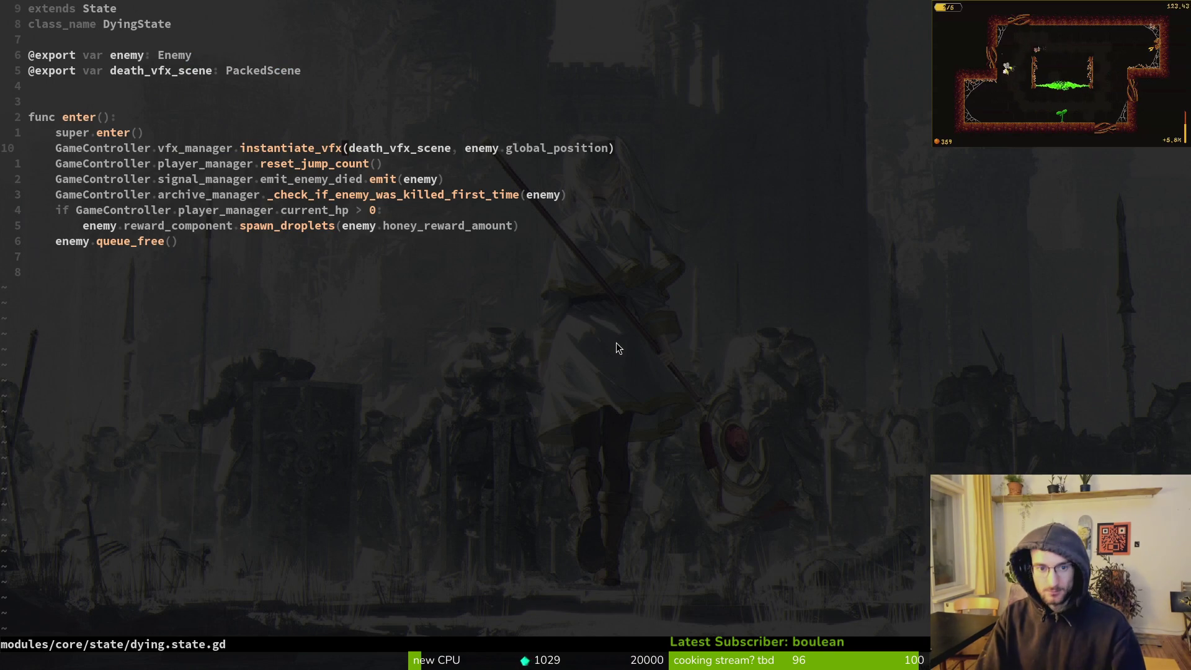
key(j)
key(j)
key(shift+v)
key(Escape)
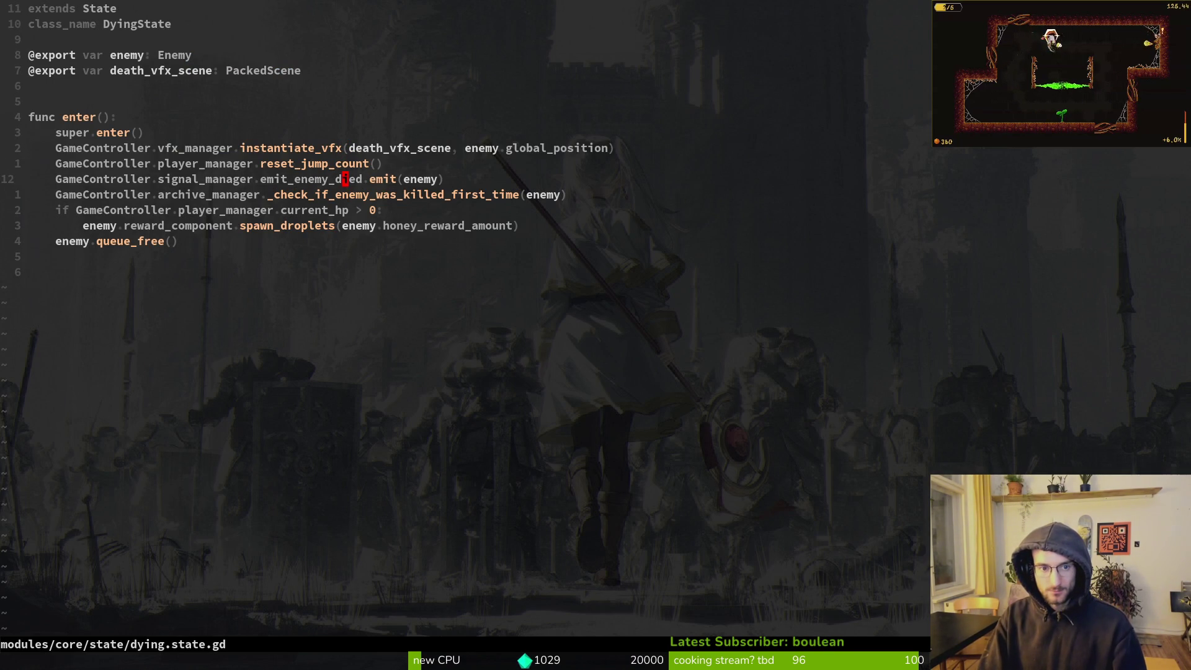
key(space)
key(f)
key(w)
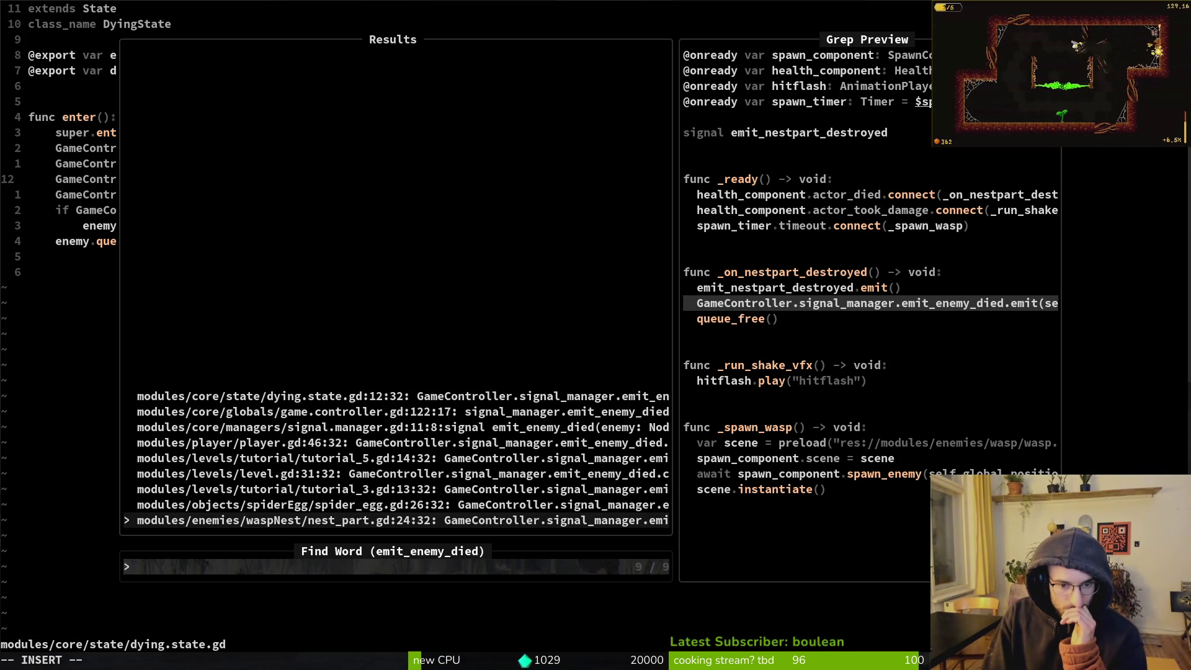
key(Up)
key(Up)
key(Up)
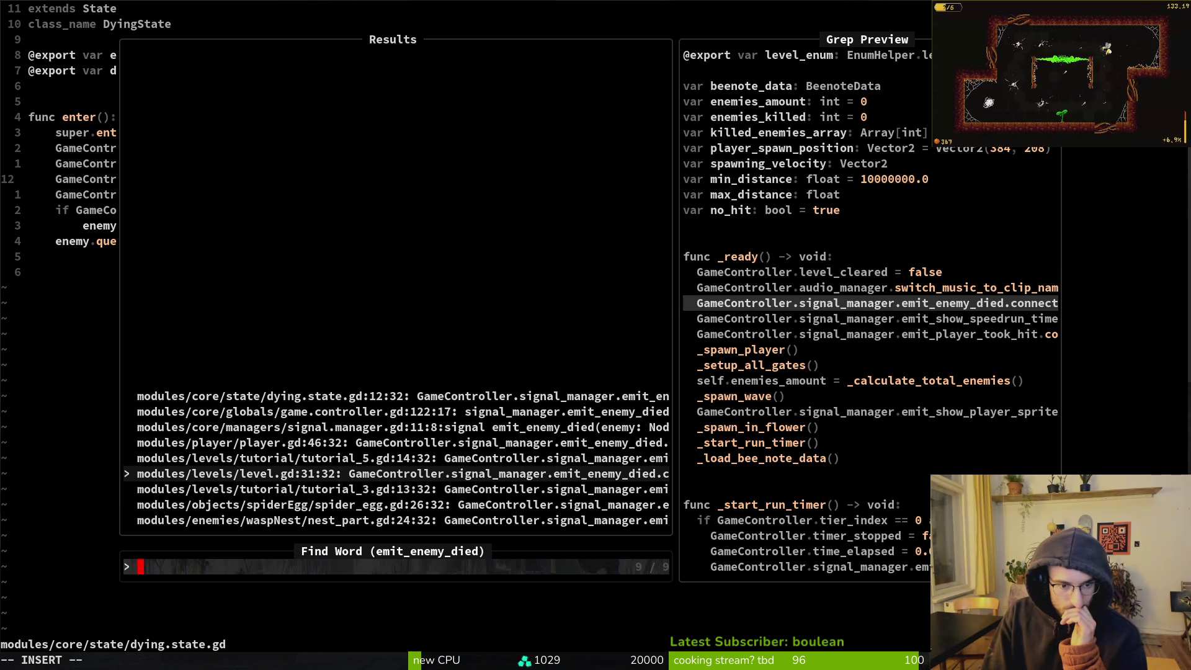
key(Down)
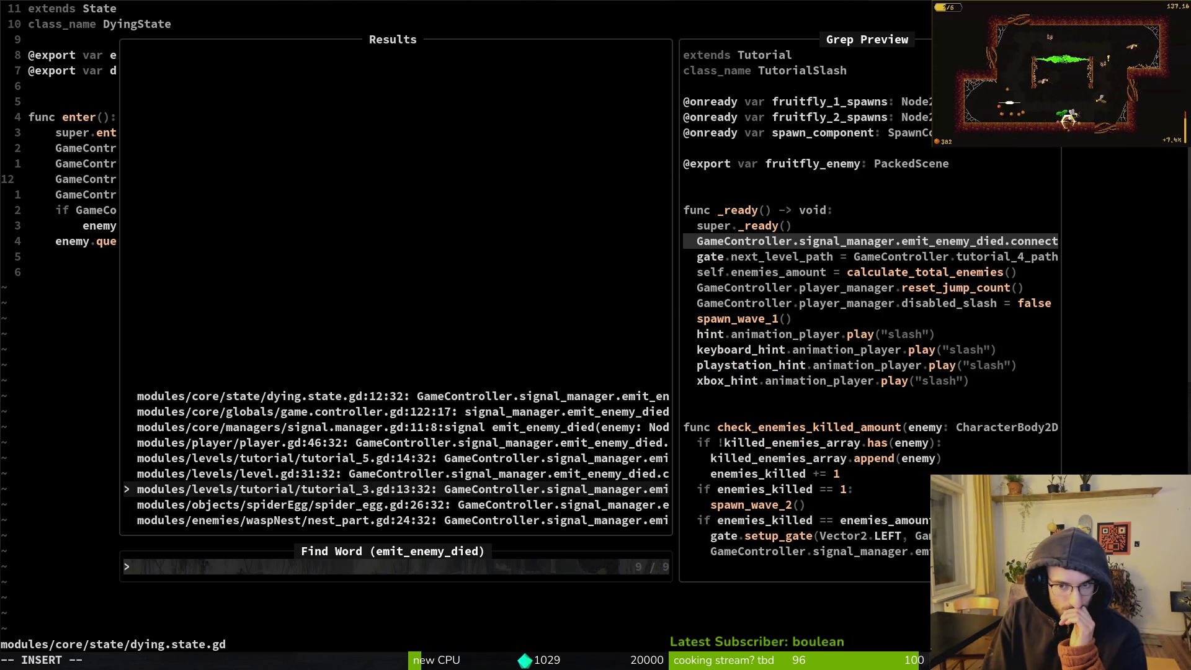
key(Return)
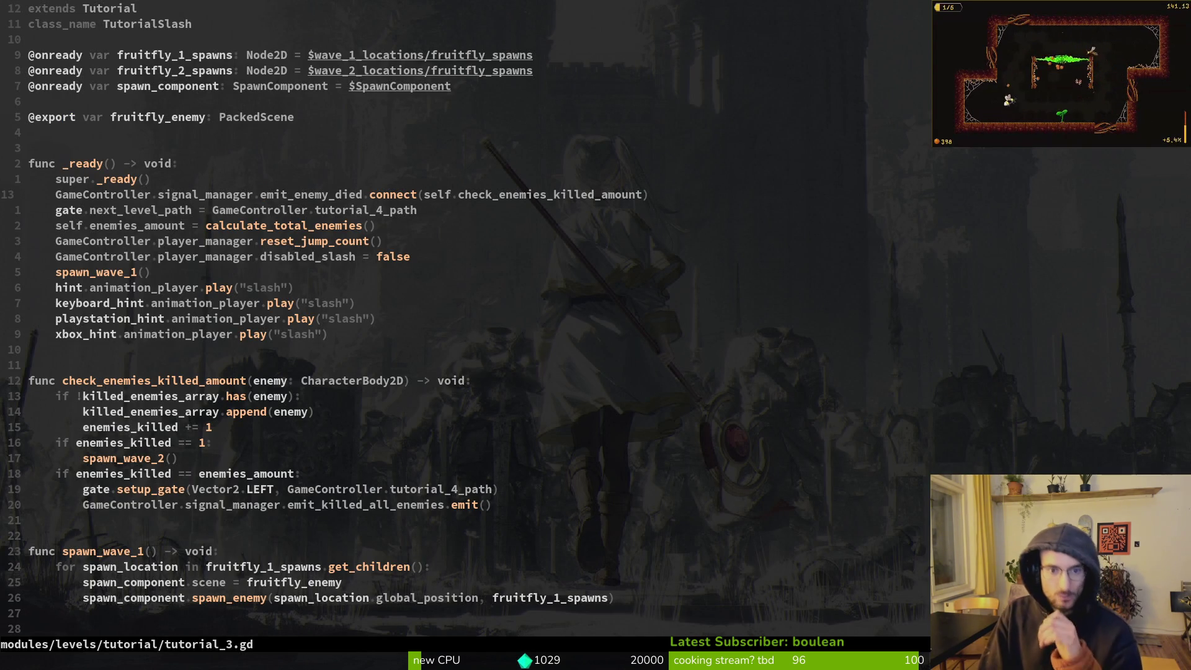
Rerun the emit_enemy_died word search and open player.gd at line 46
key(space)
text(psemit_enemy_died)
key(Return)
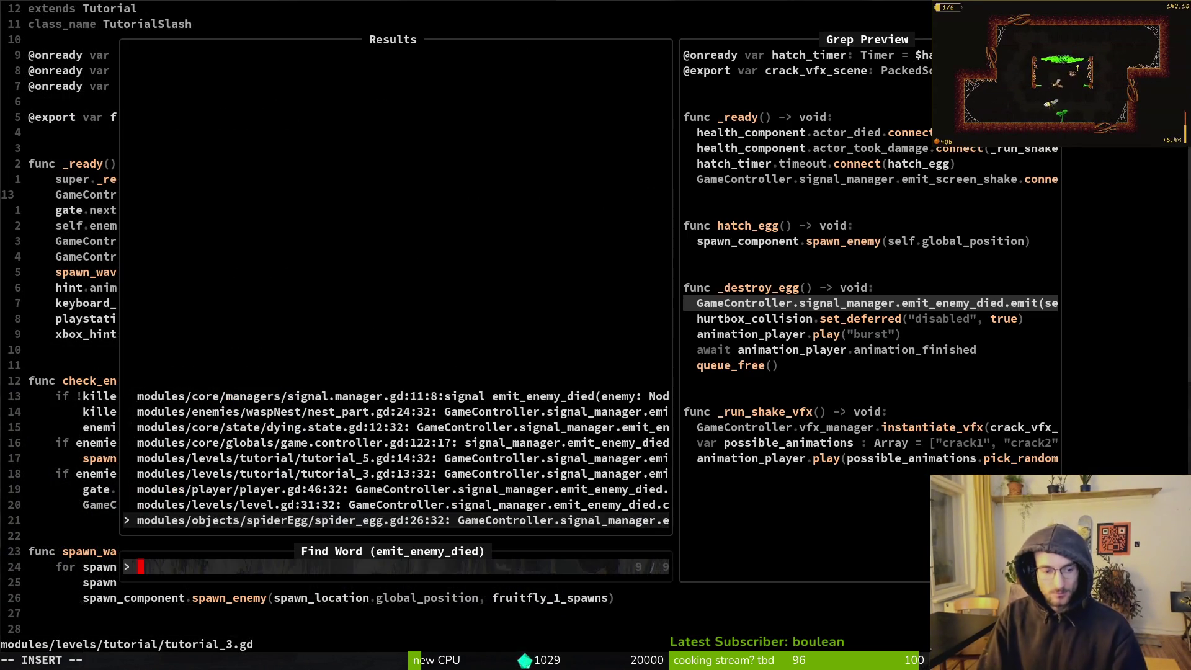
key(Up)
key(Up)
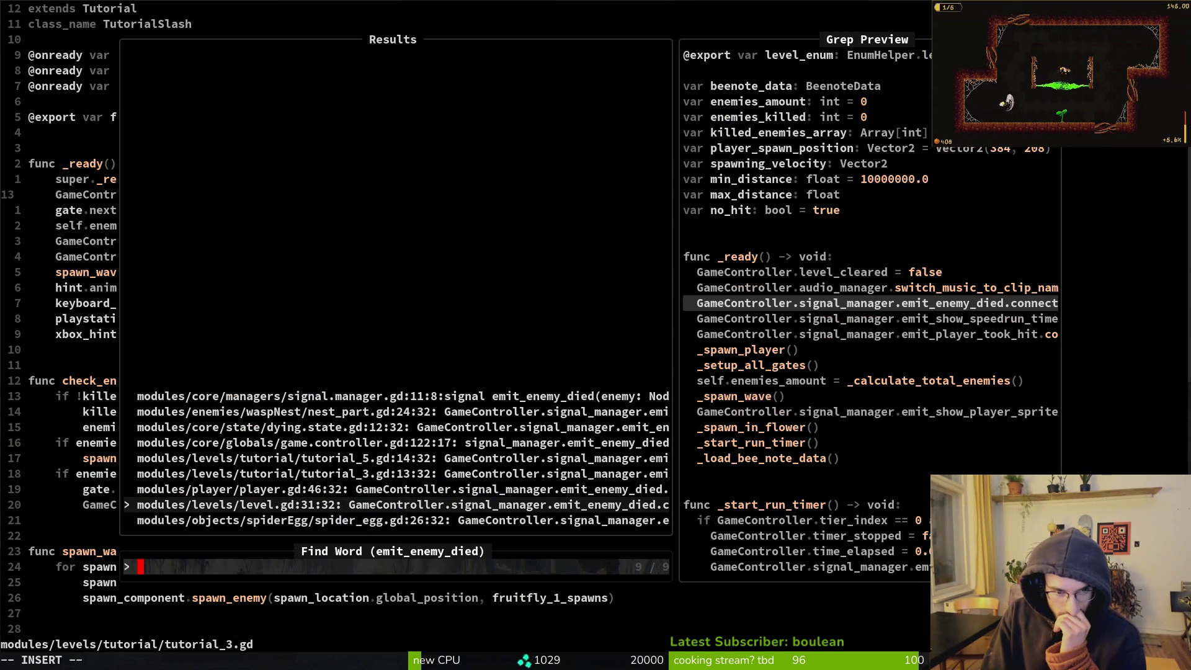
key(Return)
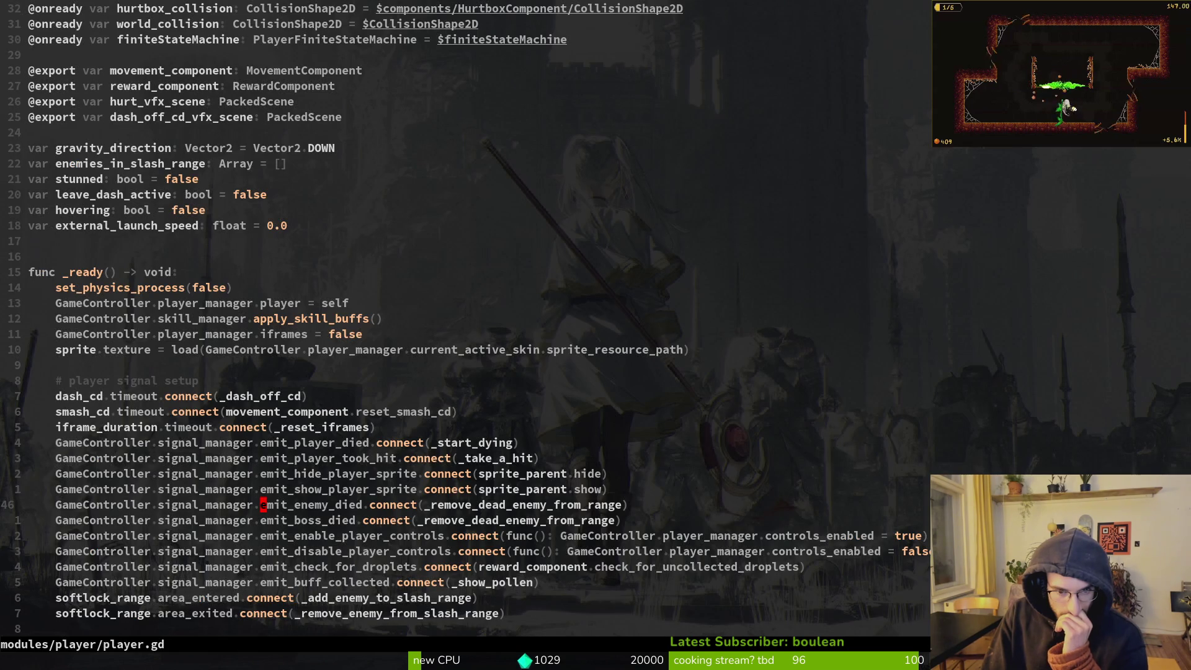
Reopen the emit_enemy_died Find Word results and preview the tutorial_3.gd and player.gd matches
key(space)
key(f)
key(w)
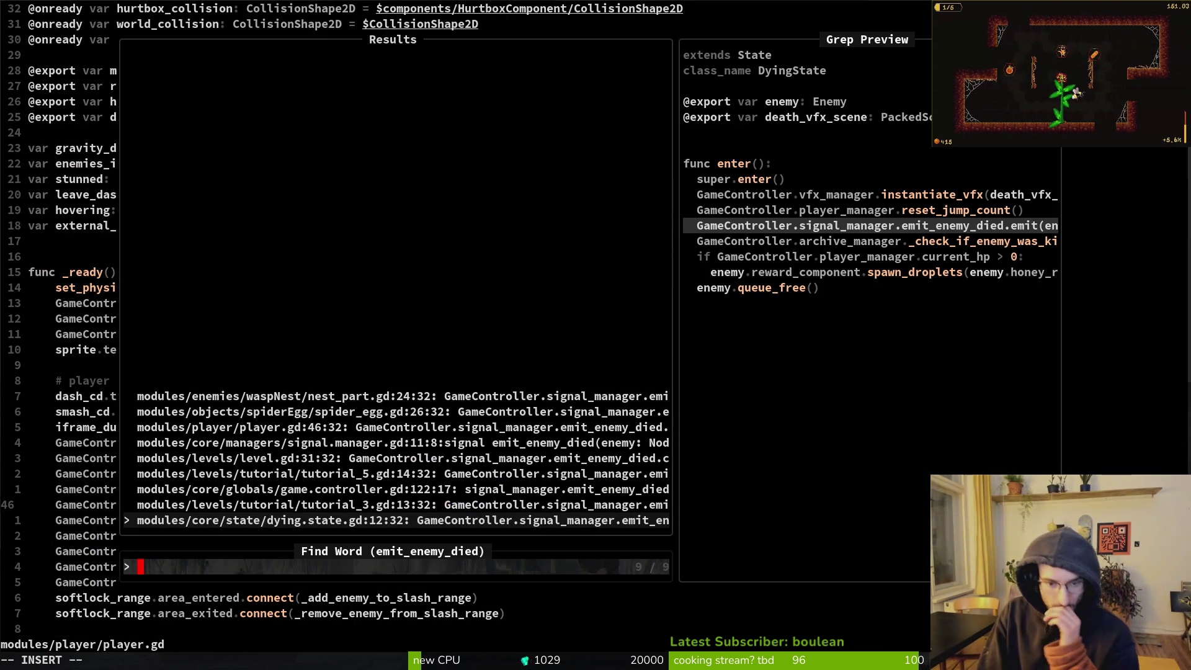
key(Up)
key(Up)
key(Up)
key(Up)
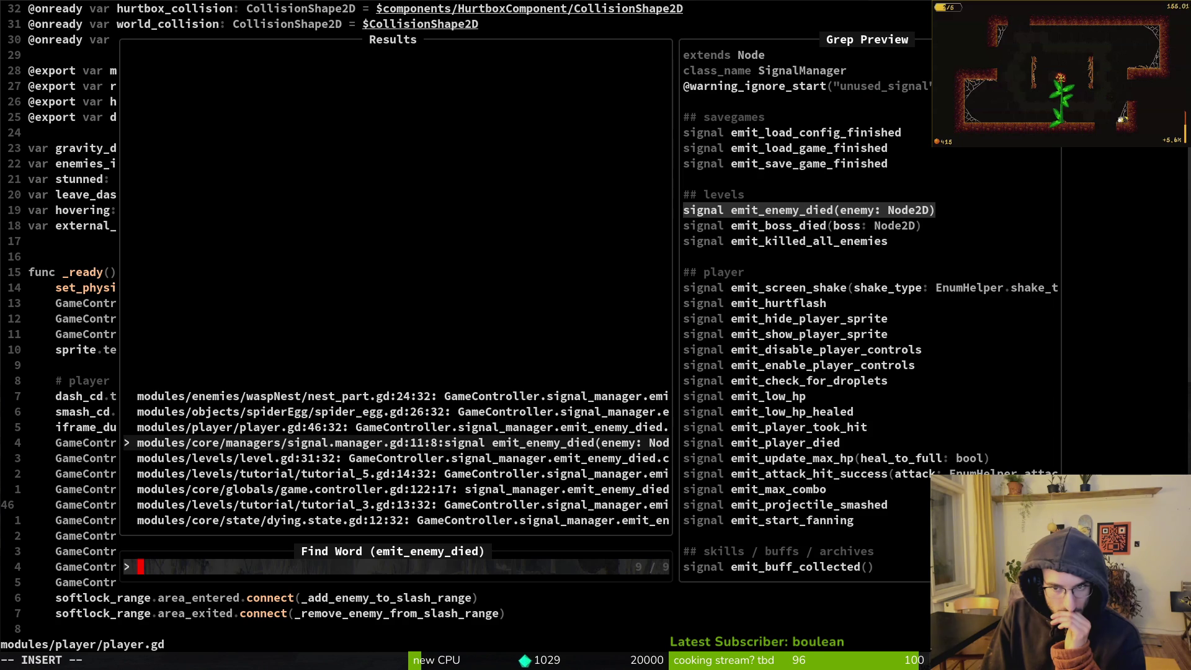
key(Up)
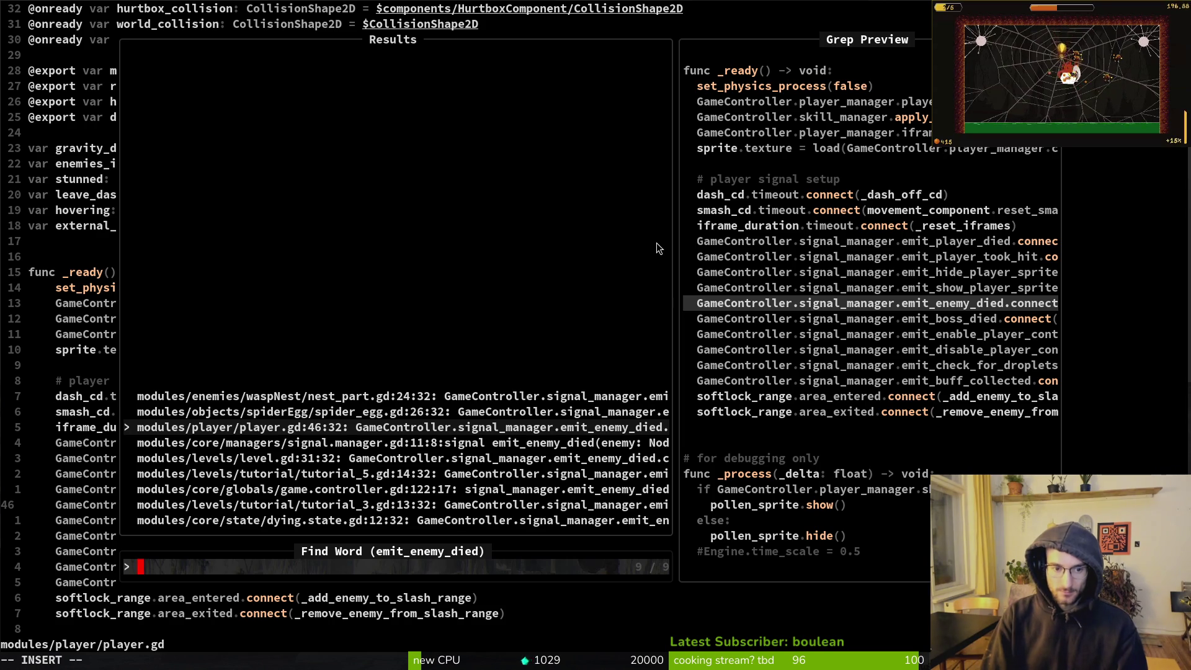
Open player.gd at line 46 and highlight the emit_enemy_died line
key(Return)
key(shift+v)
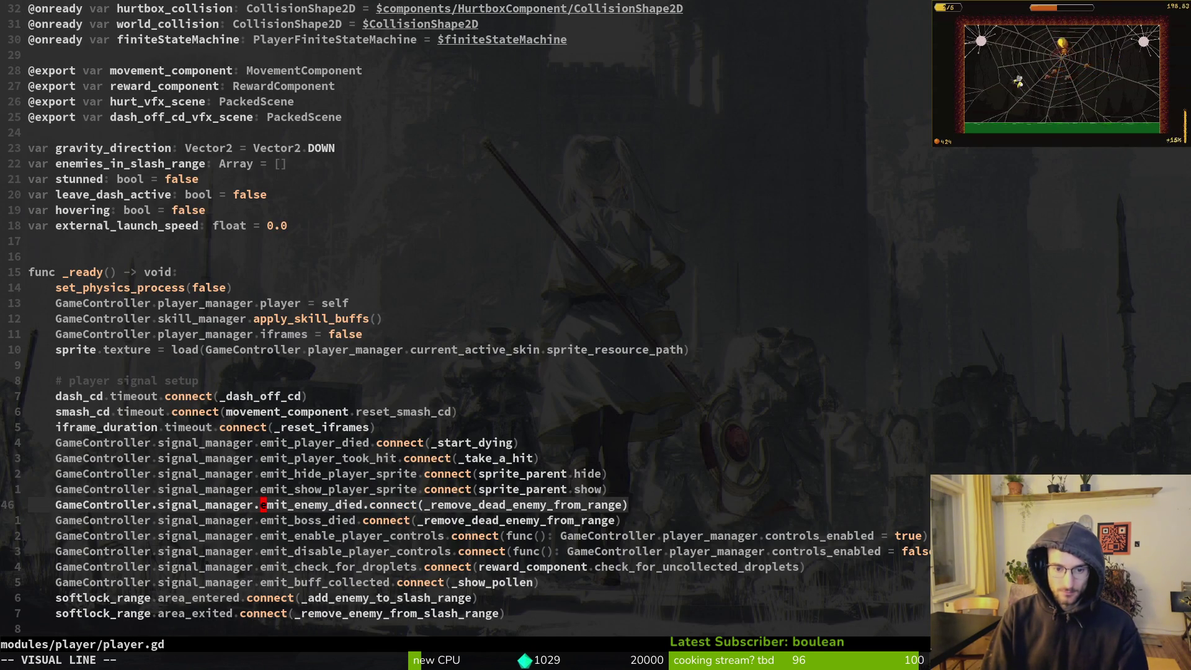
key(Escape)
Grep the whole project for emit_enemy_died again
key(space)
text(psemit_enemy_died)
key(Return)
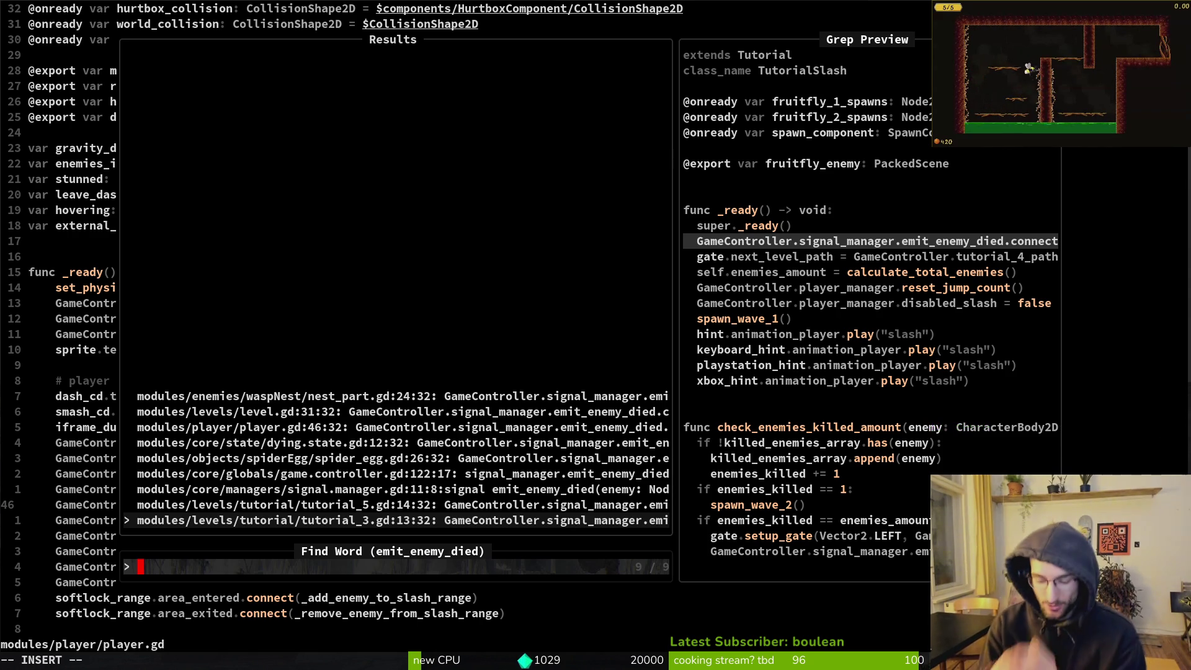
Close the search results and launch the game from the Godot editor
key(Escape)
key(Escape)
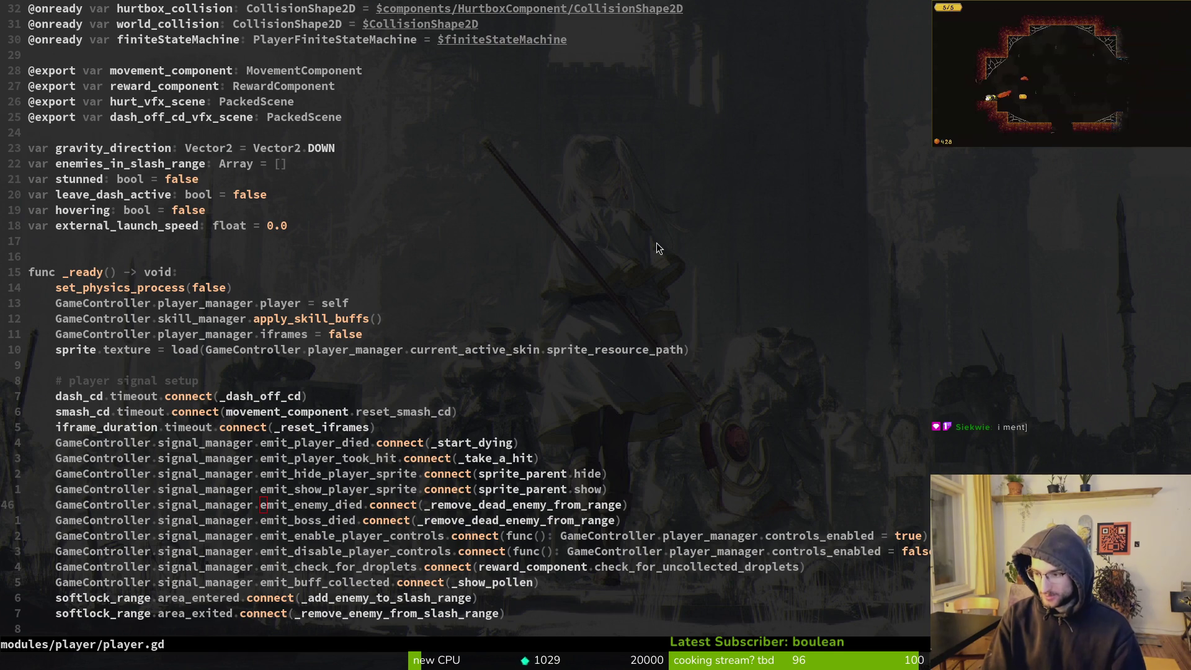
key(alt+Tab)
key(F5)
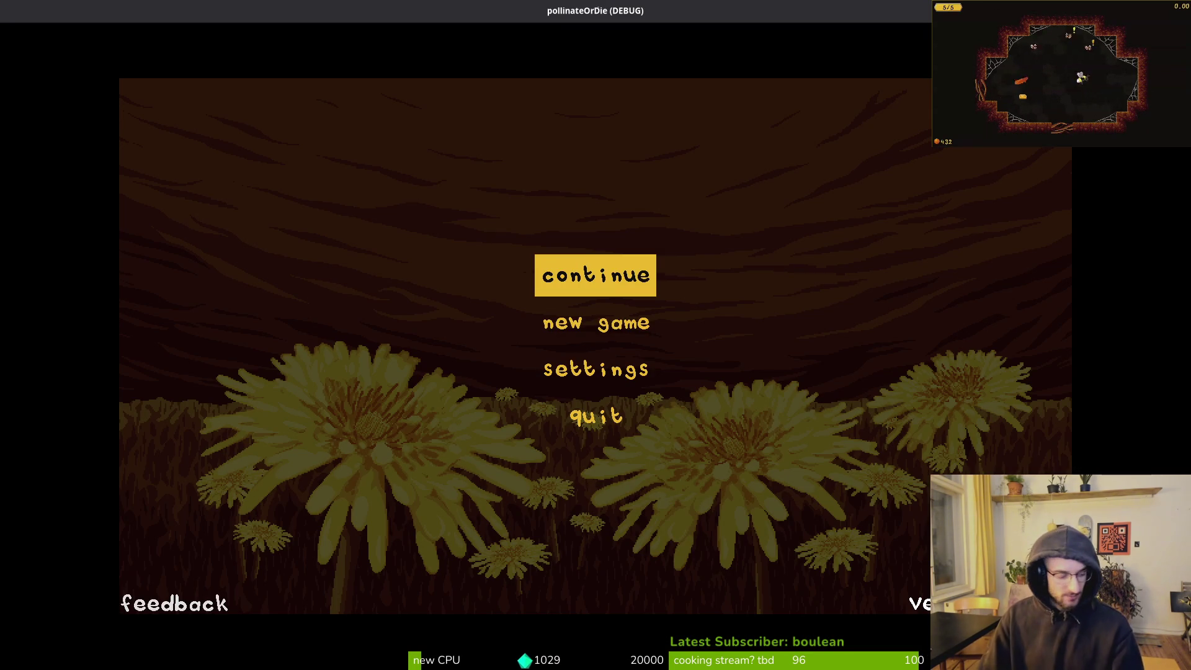
Continue the saved game from the title menu and play in the L-shaped cave room
key(Return)
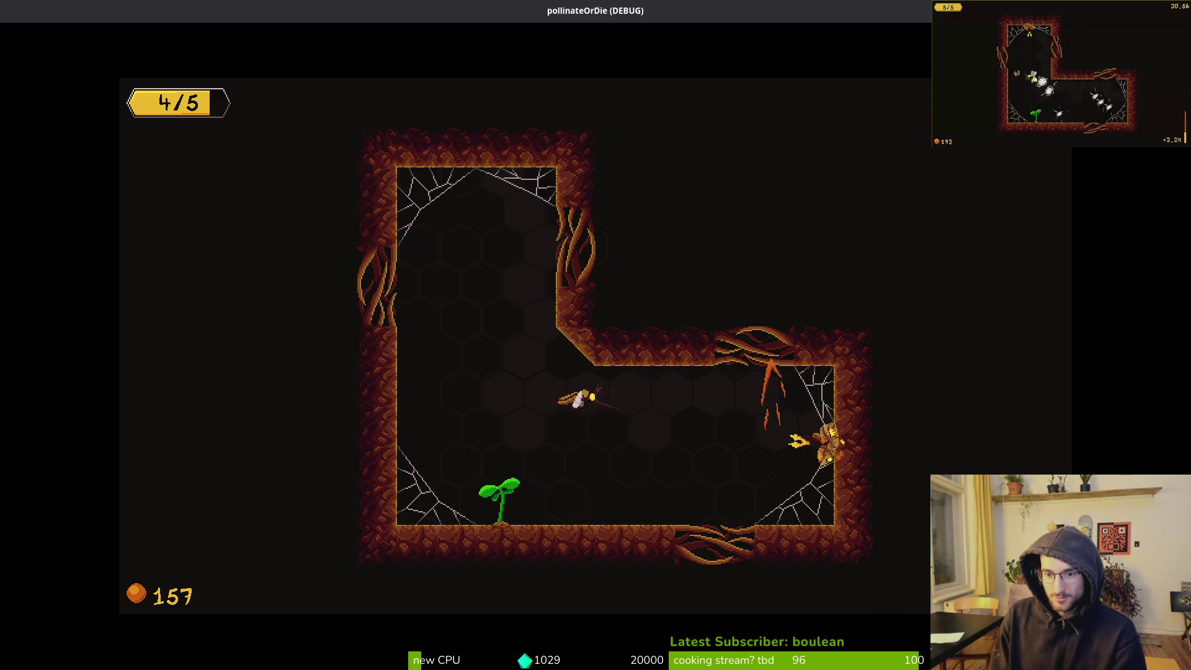
key(Escape)
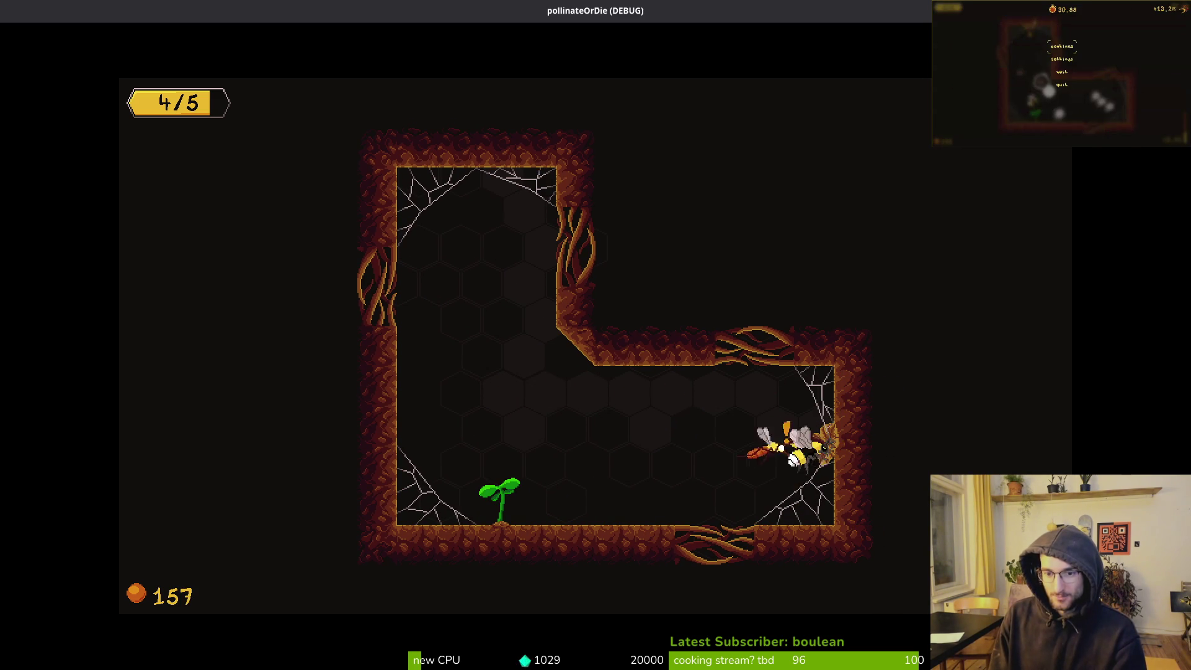
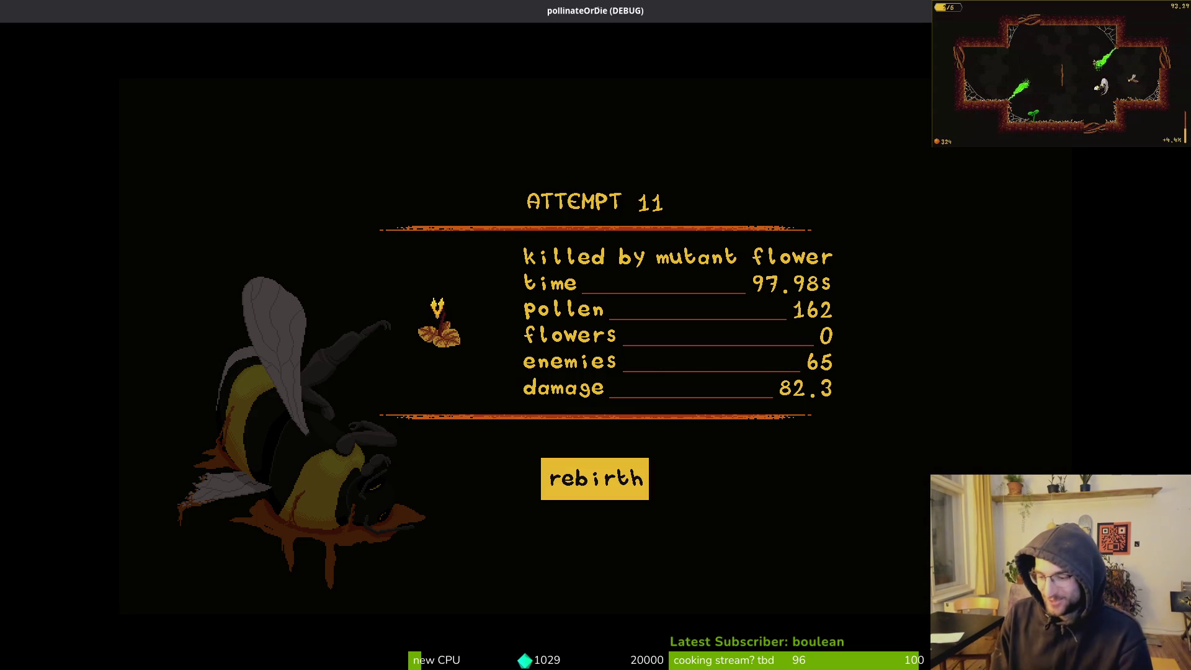
Rebirth the bee after the attempt 11 death, replay the cave level, then stop the debug game
key(Return)
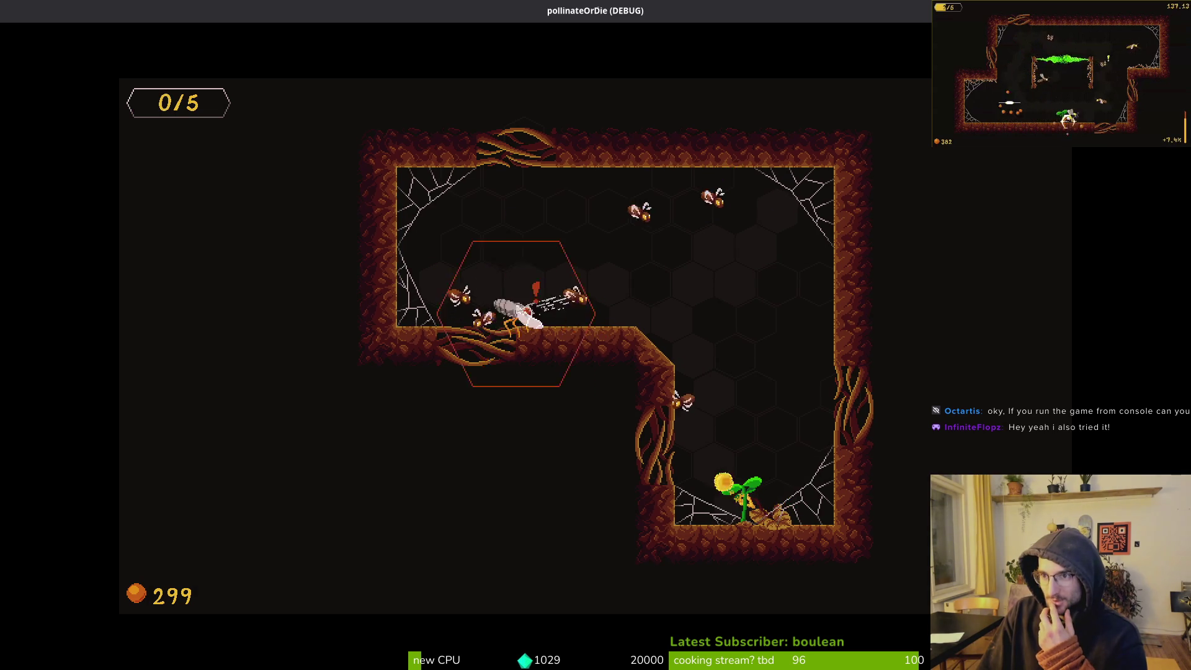
key(F8)
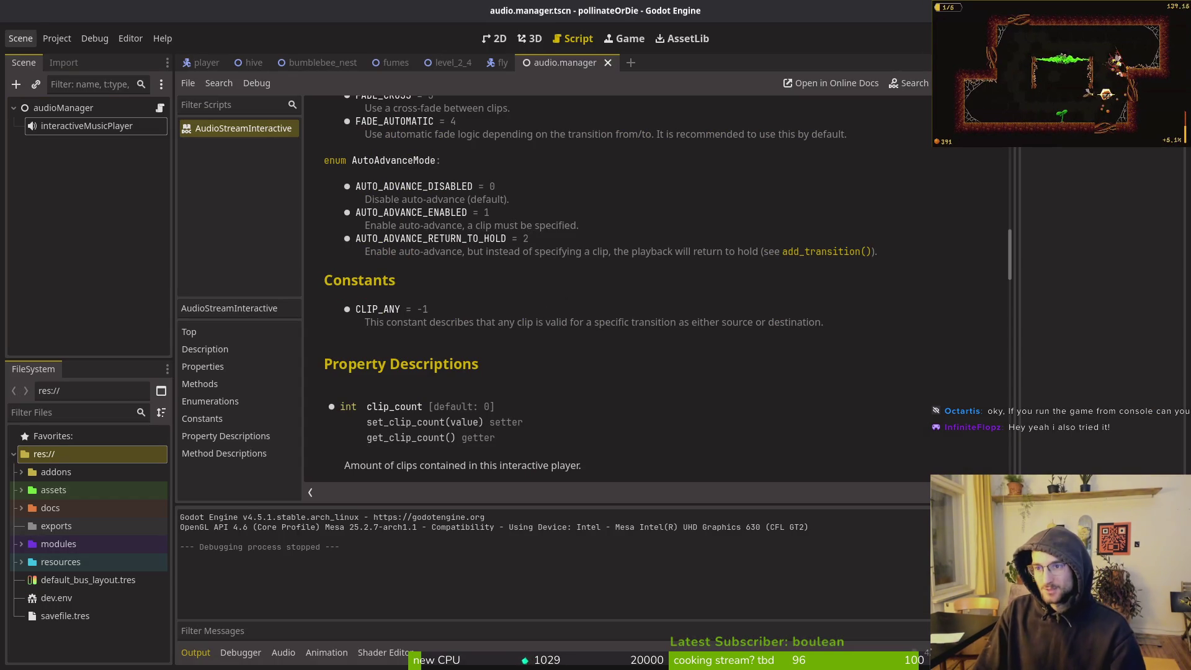
Move to the terminal and quit Vim's player.gd with :q
key(super+Left)
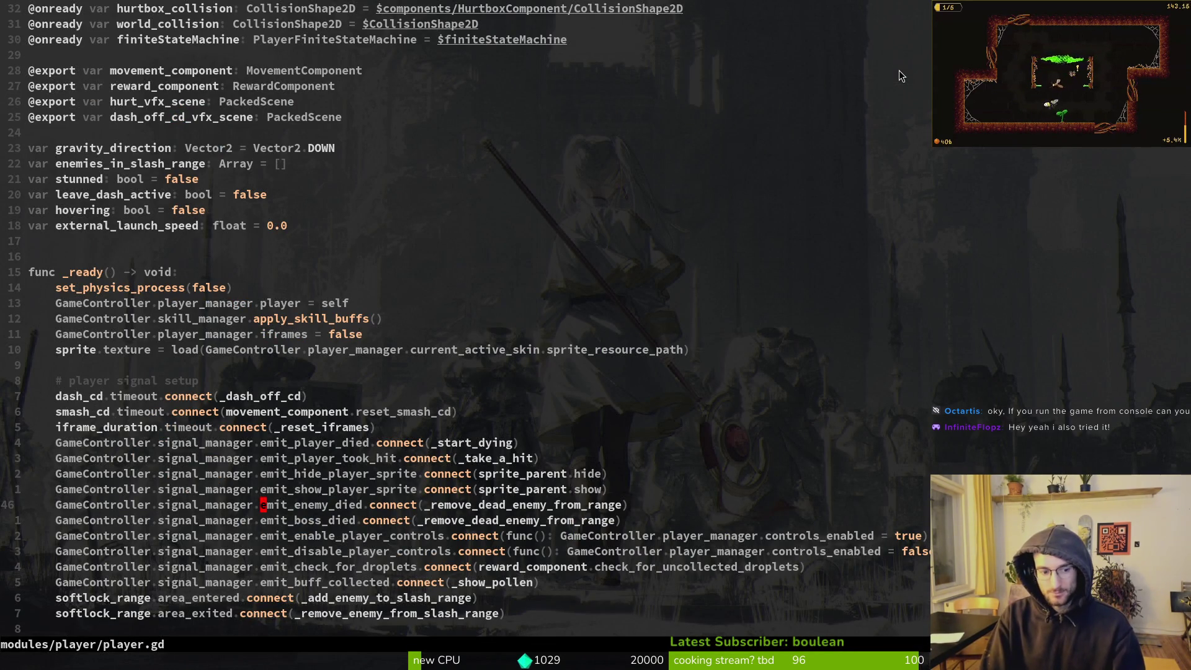
text(:q)
key(Return)
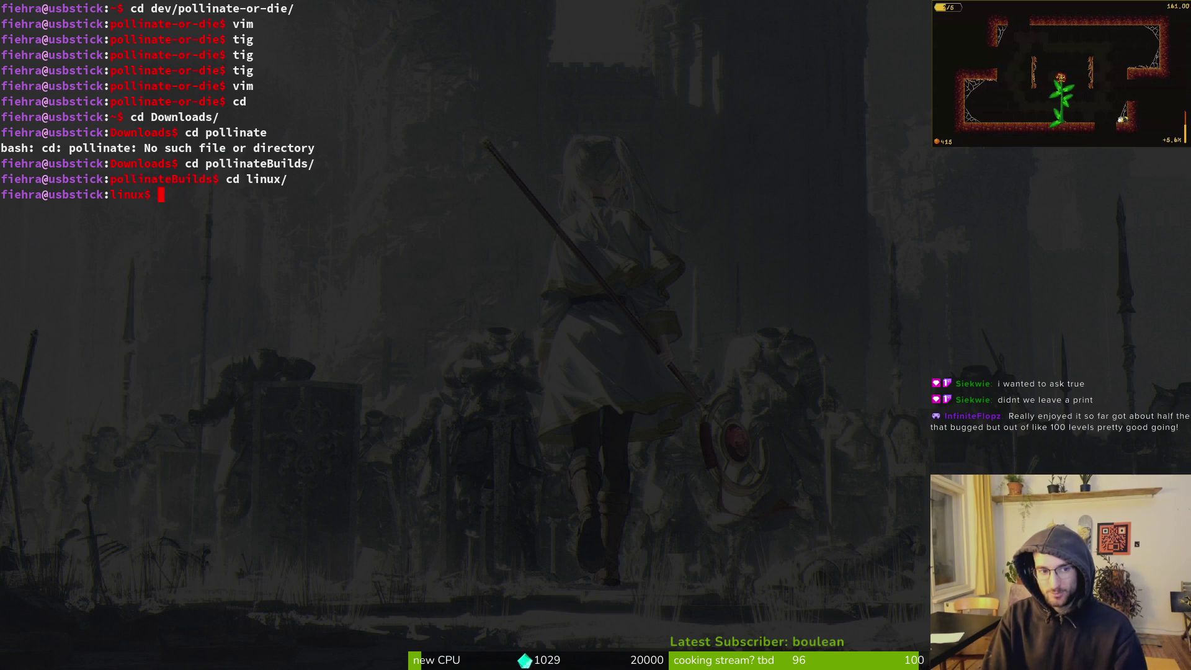
Leave the build folder listing, return to the shell and run the command at the prompt
key(Return)
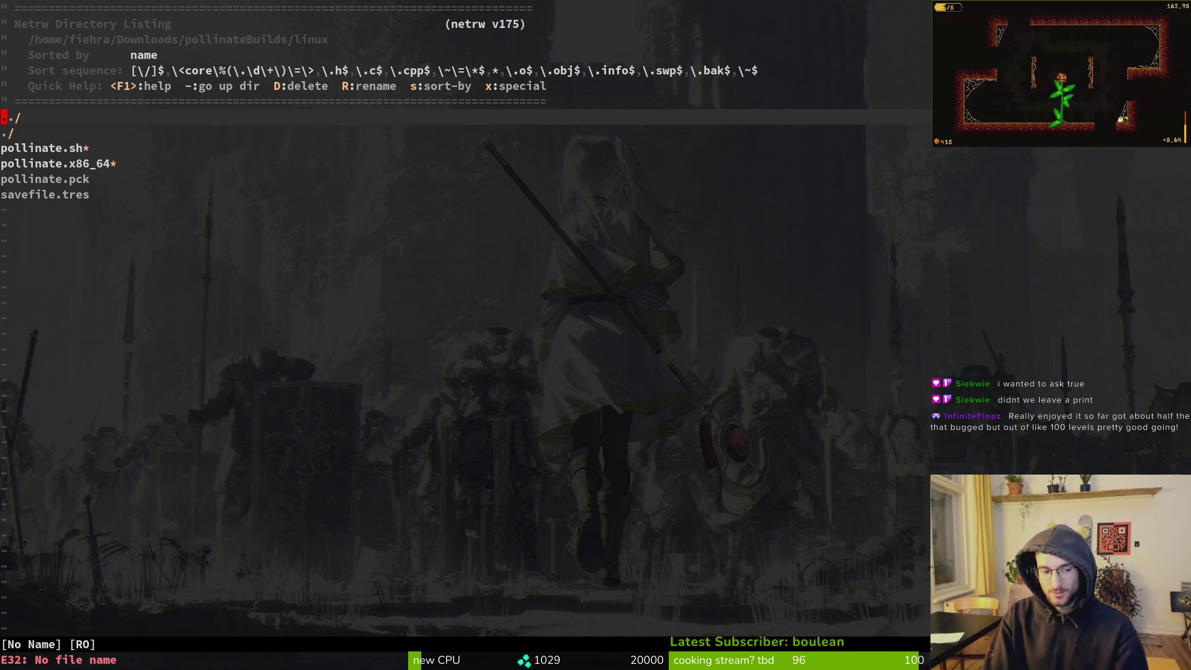
text(q)
key(Return)
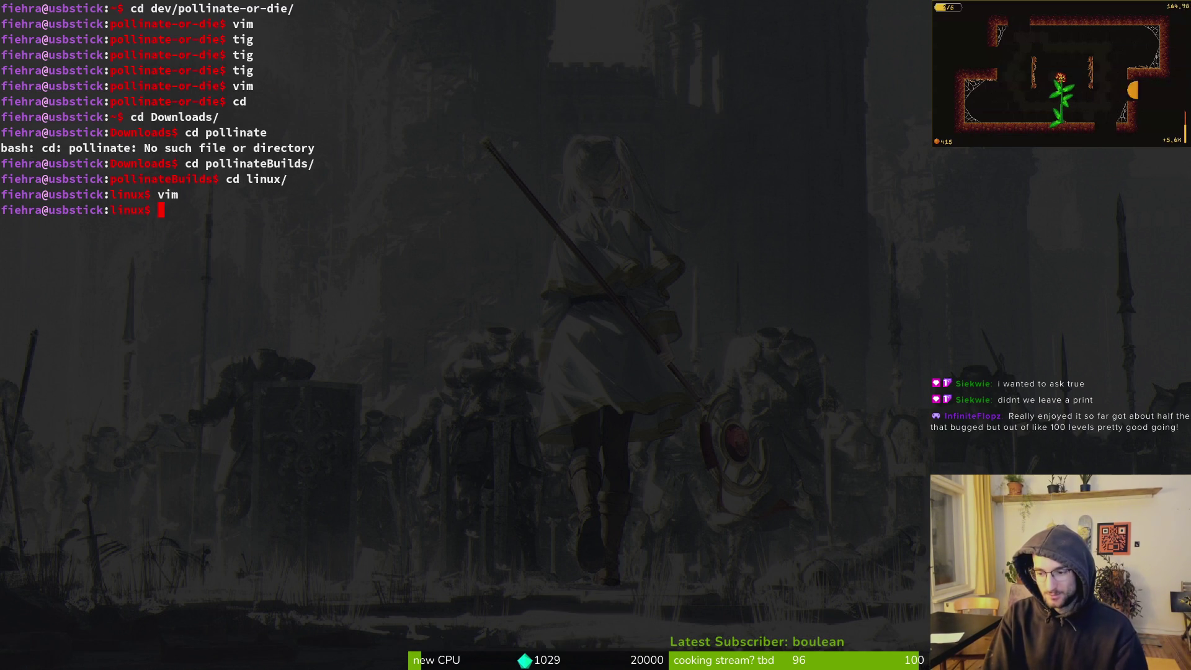
key(super)
key(super)
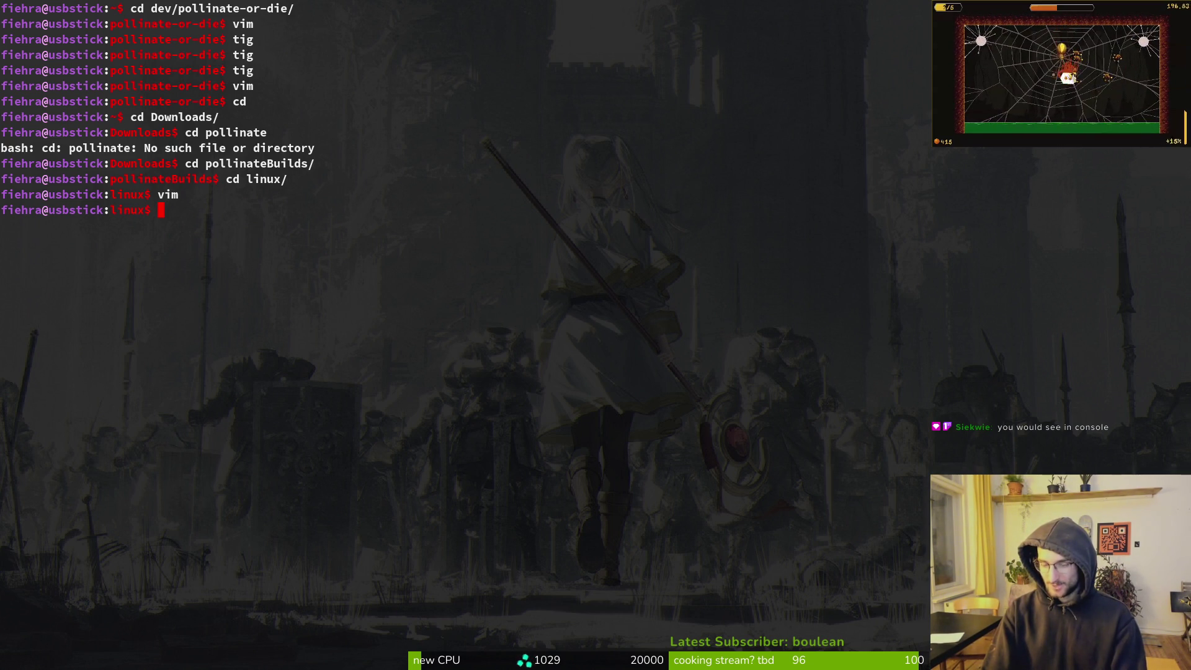
text(s)
key(Return)
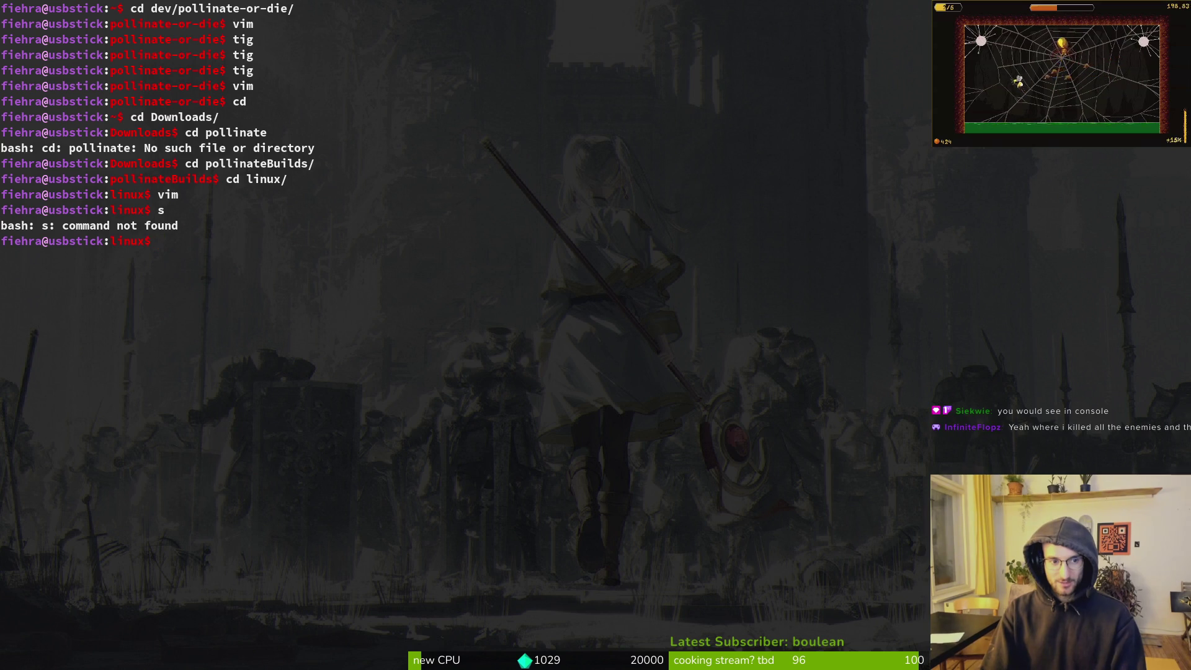
List the linux folder's files and complete the ./pollinate.x86_64 executable command
text(ls)
key(Return)
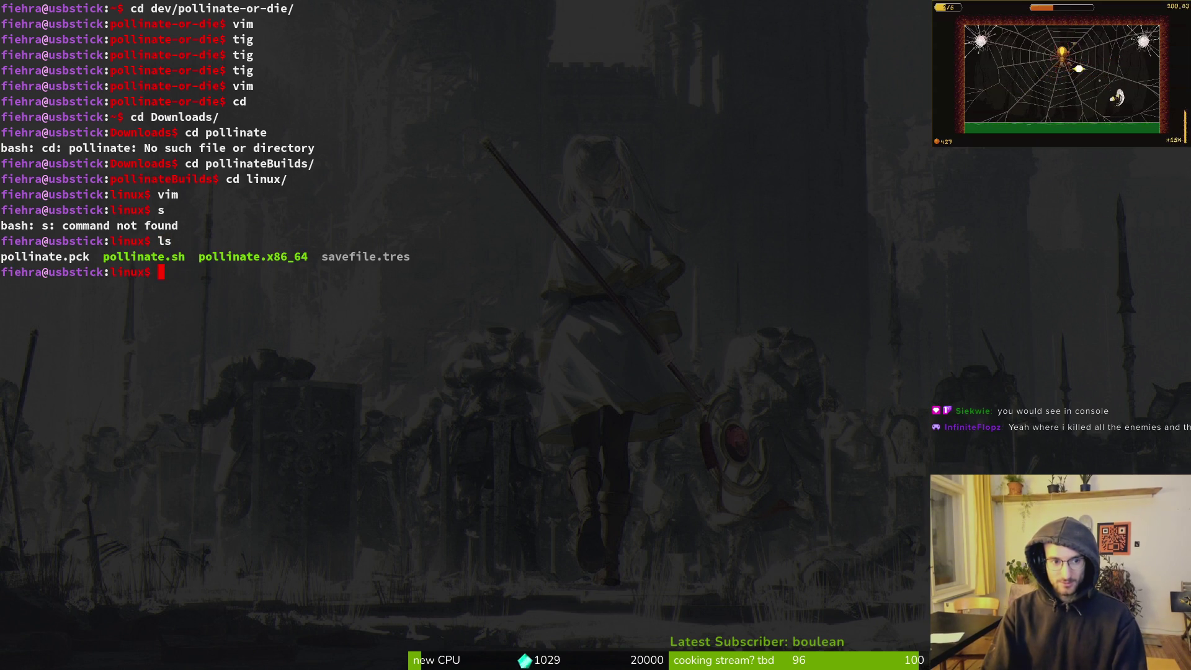
text(./po)
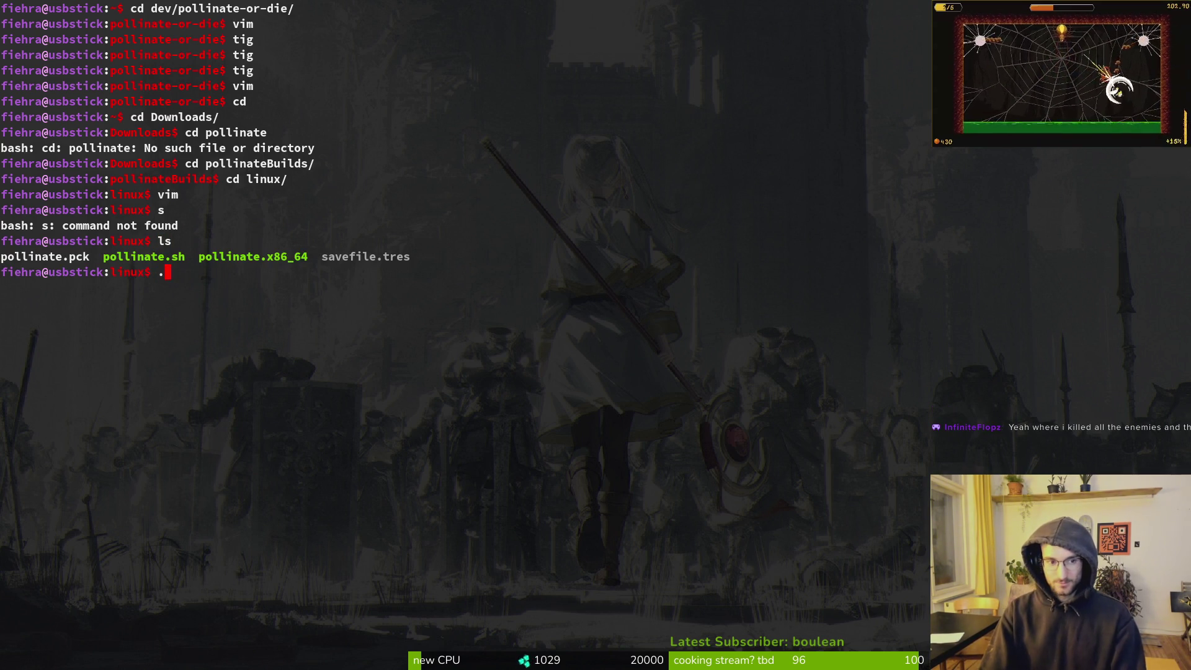
text(l)
key(Tab)
text(x)
key(Tab)
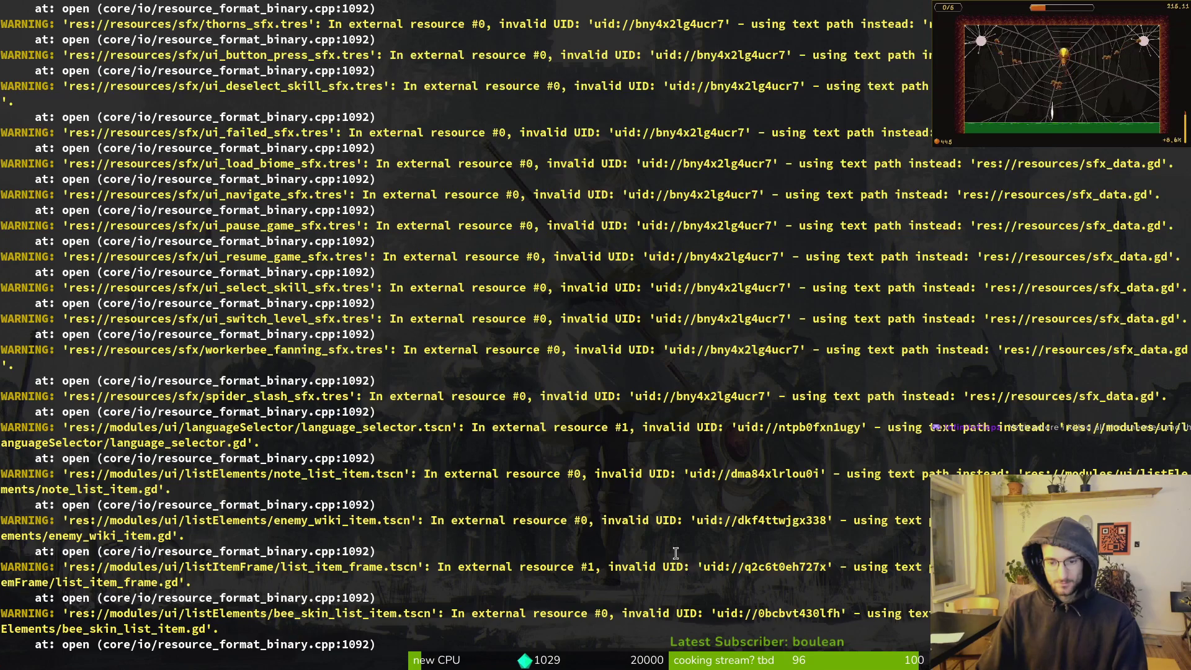
Review the build's resource warnings, then start a New Game and jump the bee off the ledge
scroll(694, 565, up, 15)
scroll(328, 344, up, 5)
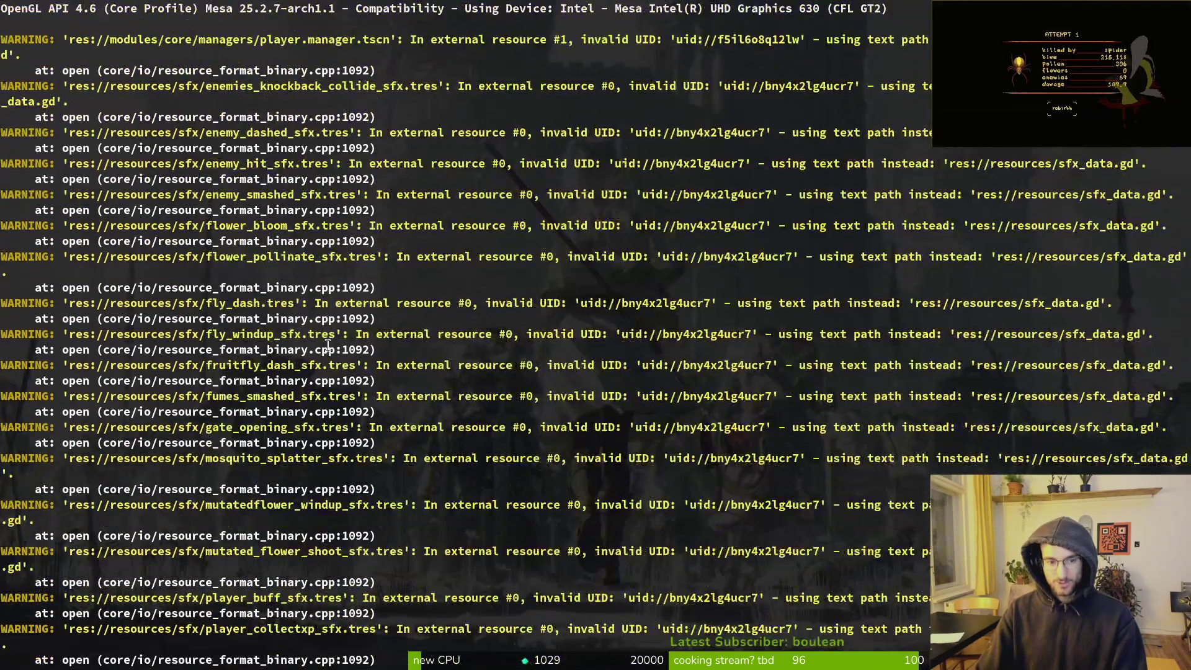
scroll(327, 345, up, 5)
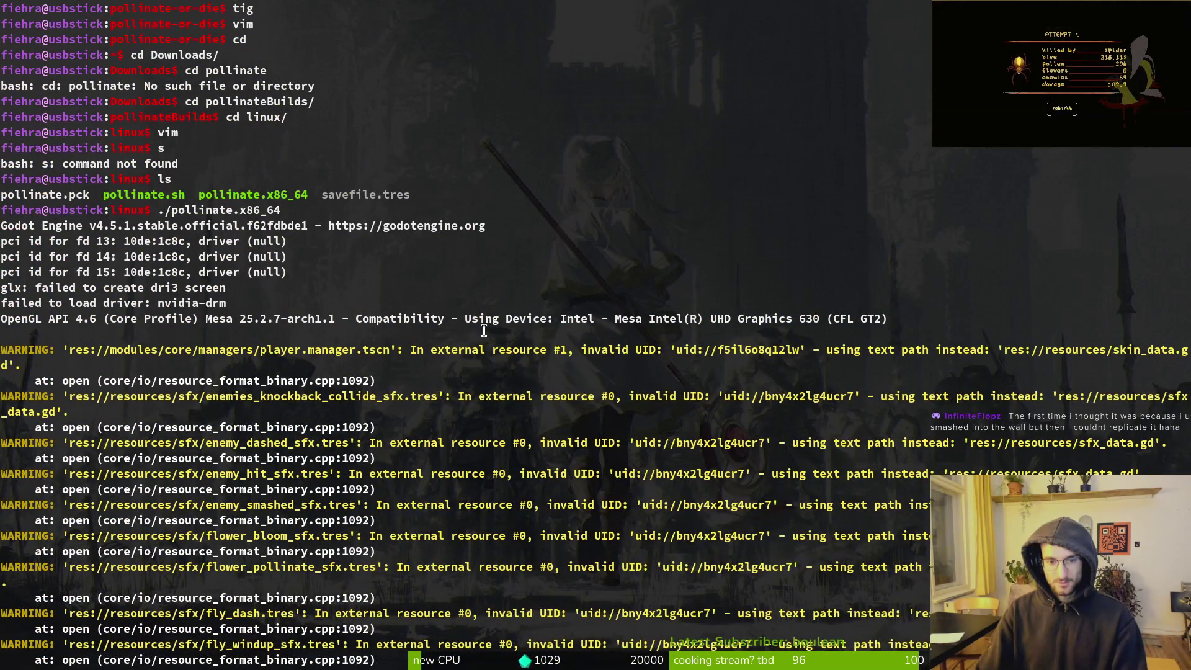
scroll(692, 364, down, 5)
scroll(691, 364, down, 5)
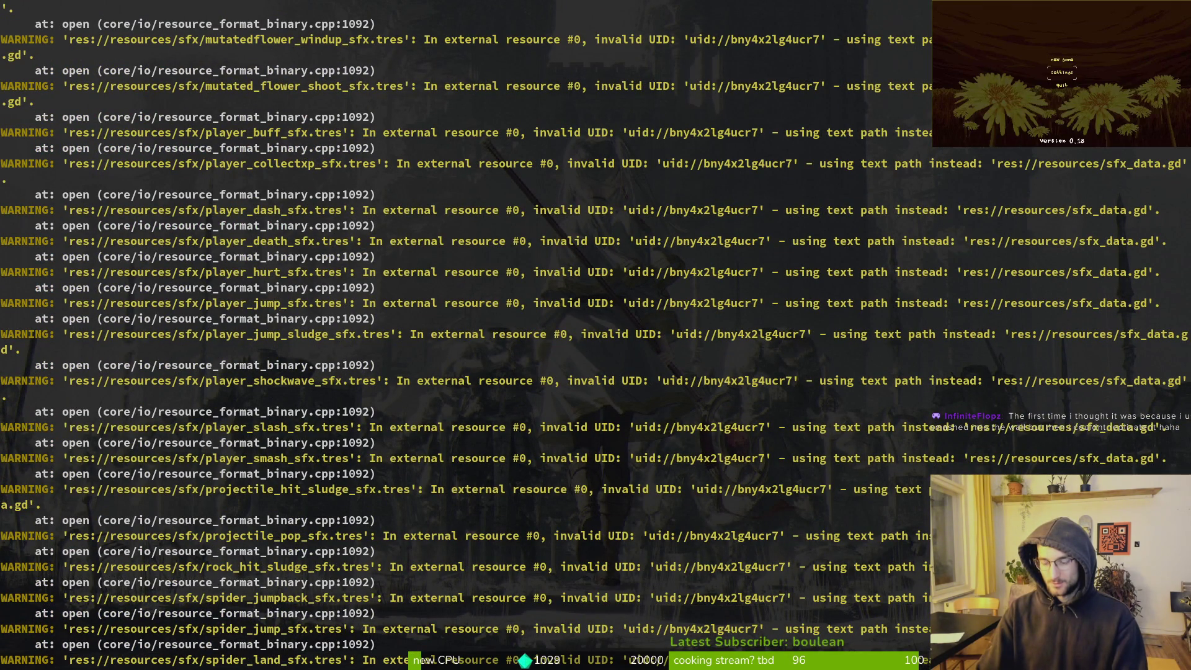
key(Return)
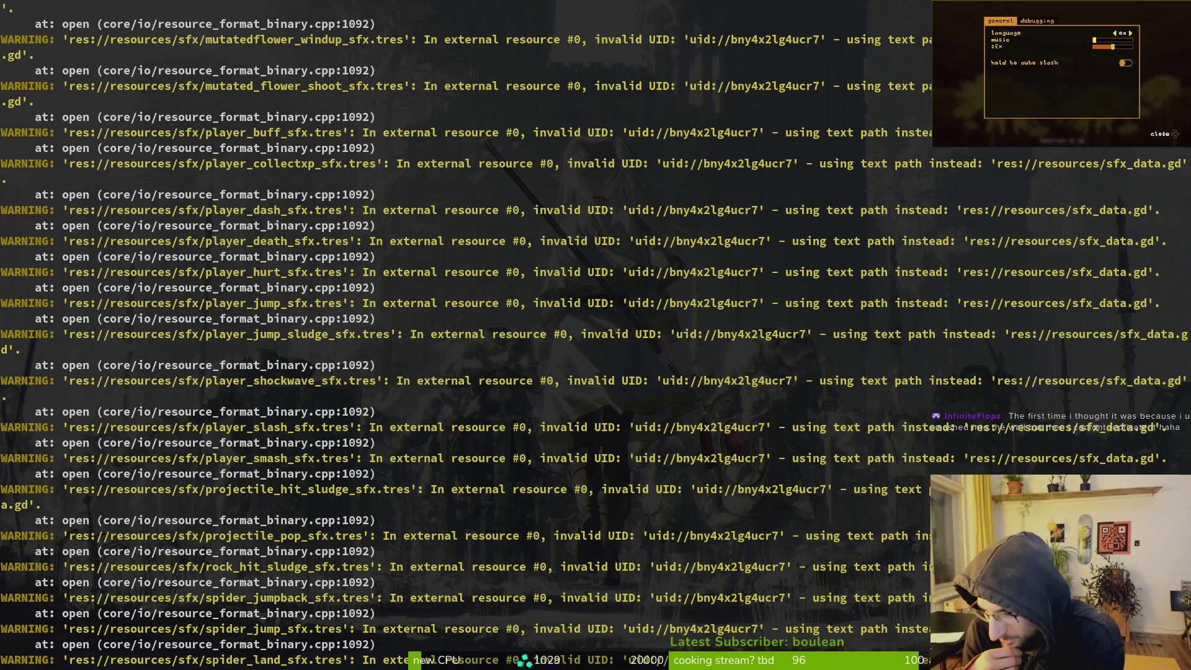
key(Escape)
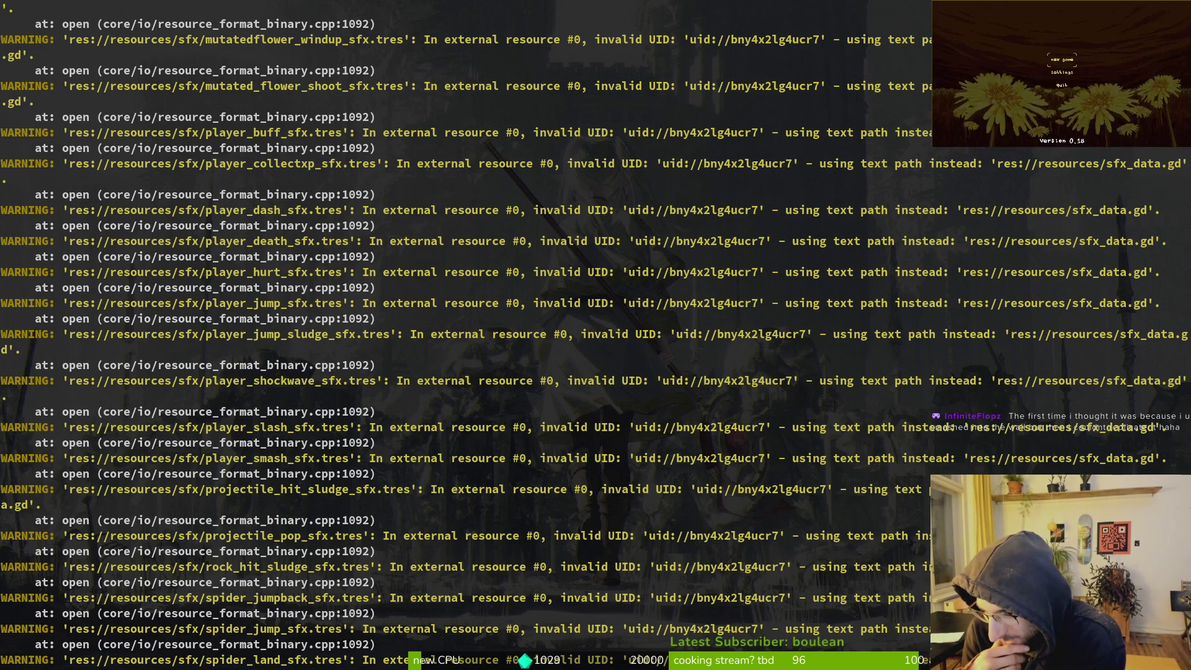
key(Return)
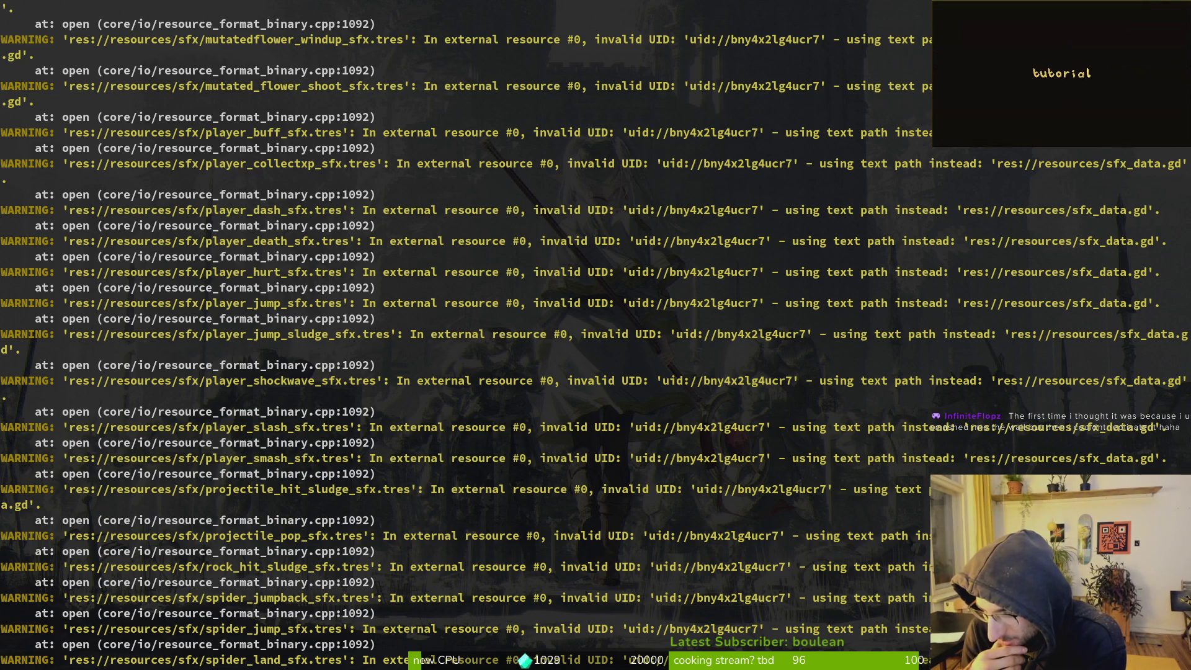
key(space)
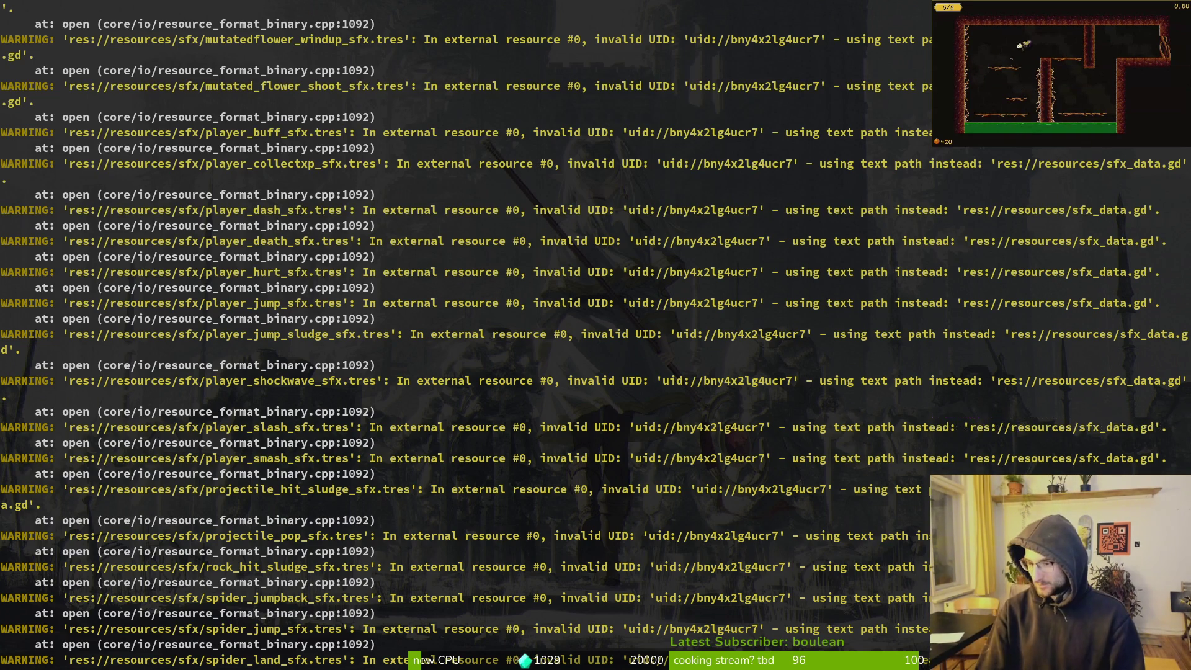
Back in Godot, open fumes.tscn through the quick resource search
key(alt+Tab)
key(shift+alt+o)
text(fumes.tscn)
key(Return)
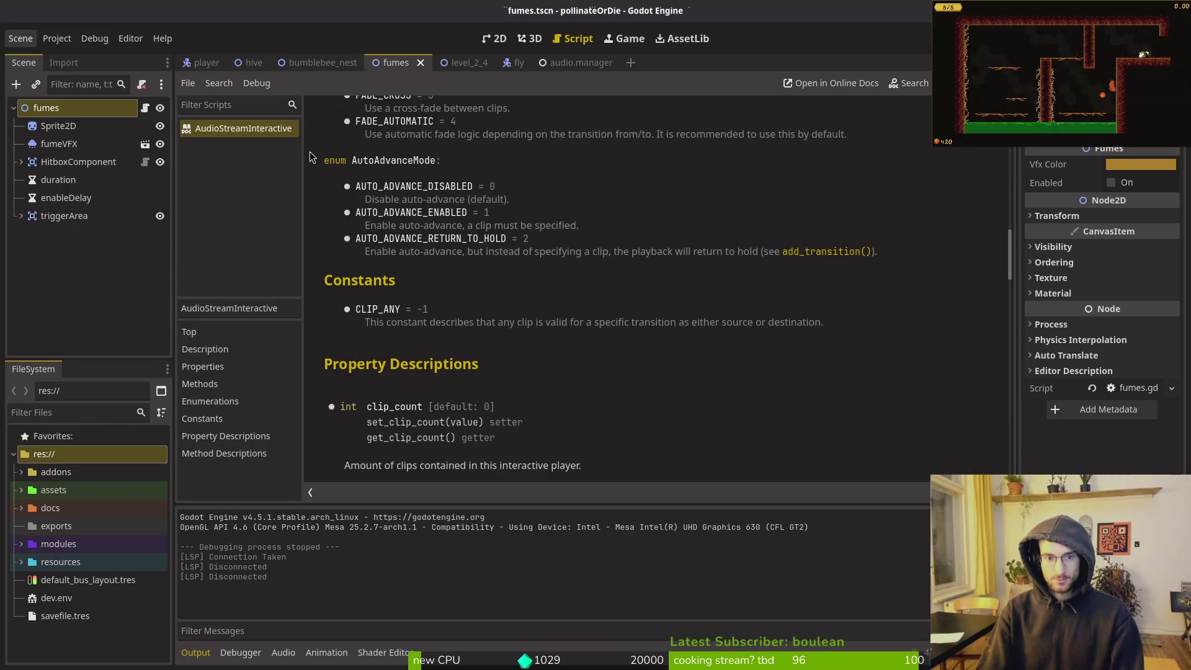
Show fumes in the 2D view and select triggerArea to check its collision layer and mask
click(496, 38)
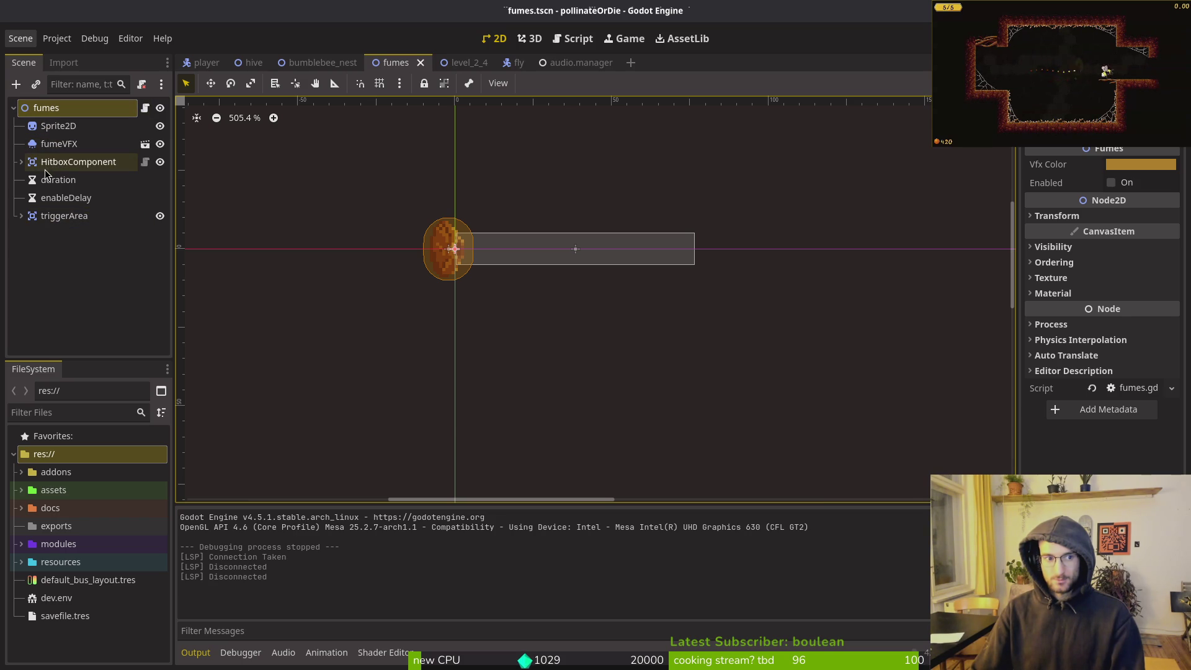
click(52, 217)
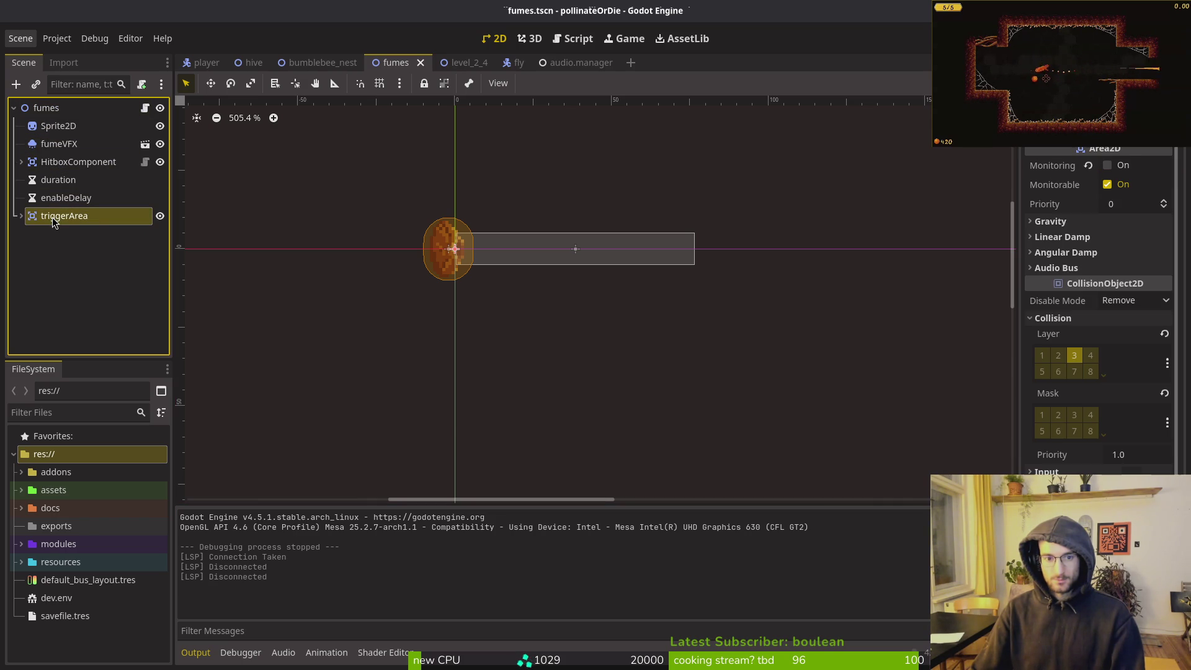
double_click(160, 217)
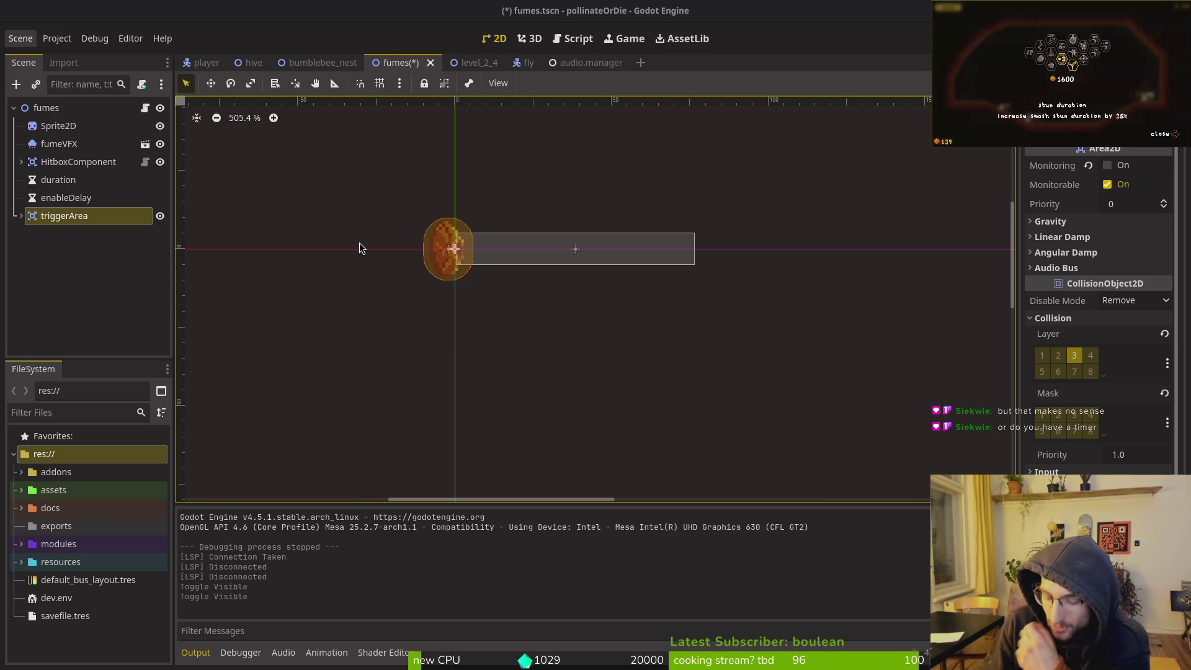
key(alt+Tab)
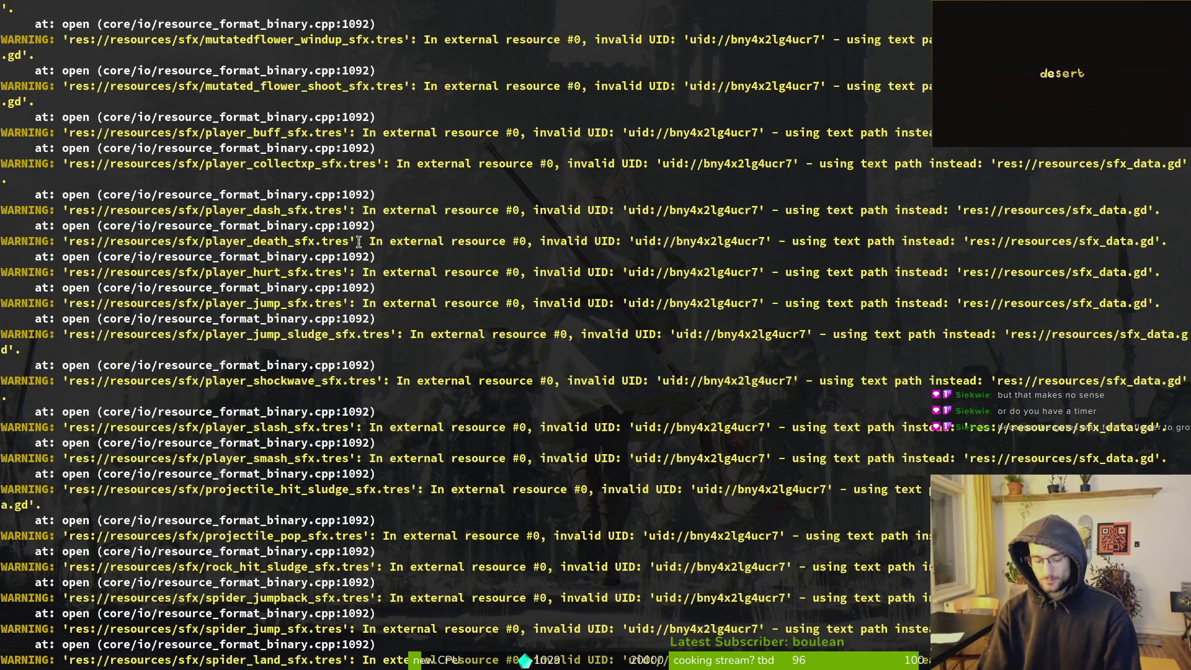
Close the log terminal, cd into the pollinate-or-die project, launch vim and open gate.gd
key(super)
key(Escape)
key(super+d)
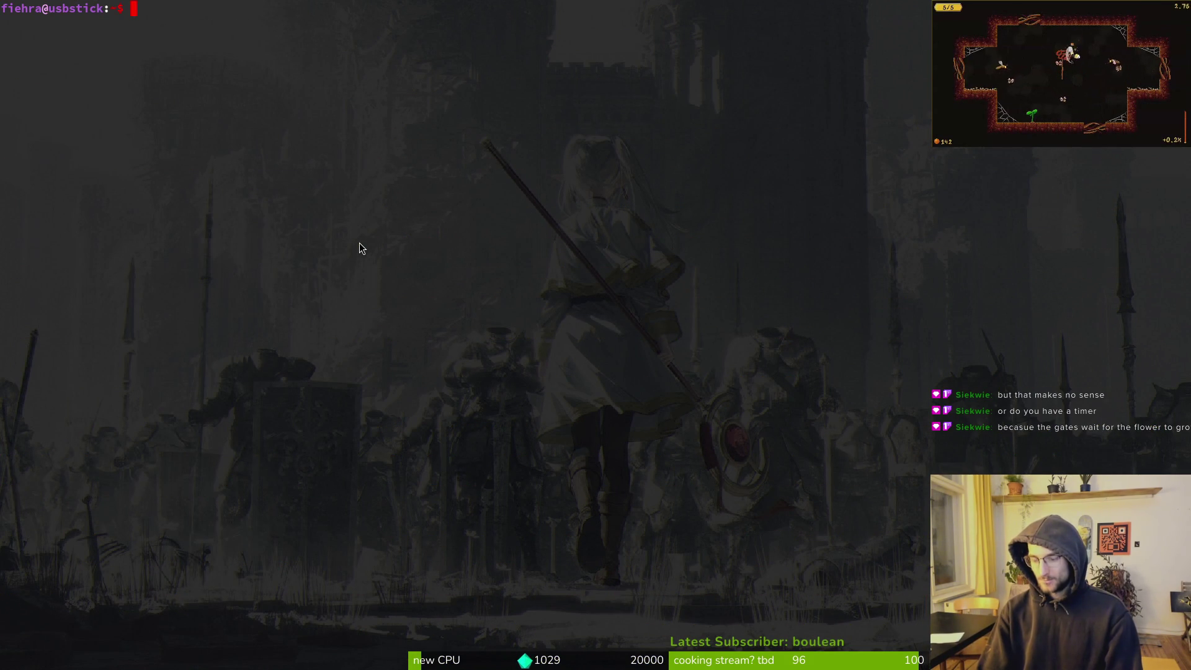
text(cd dev/)
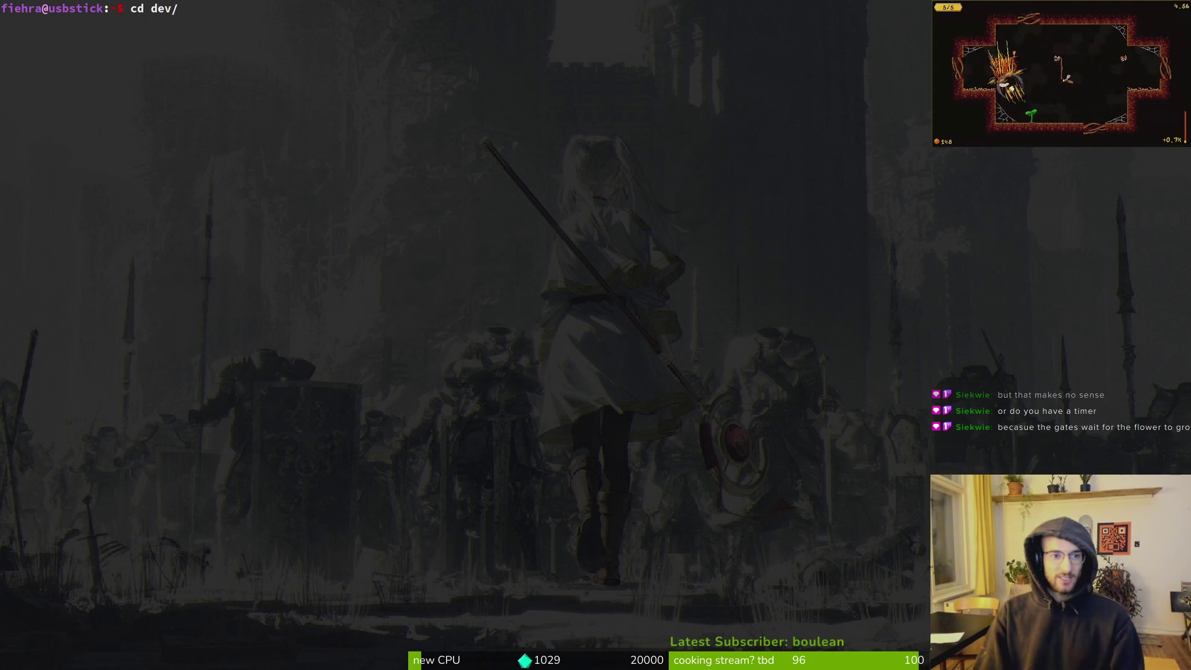
text(p)
key(Tab)
key(Return)
text(vim)
key(Return)
text(gate)
key(Return)
Inspect setup_gate's open_with_delay check and timer await lines in gate.gd
key(ctrl+d)
key(ctrl+d)
key(ctrl+d)
key(k)
key(k)
key(k)
key(k)
key(k)
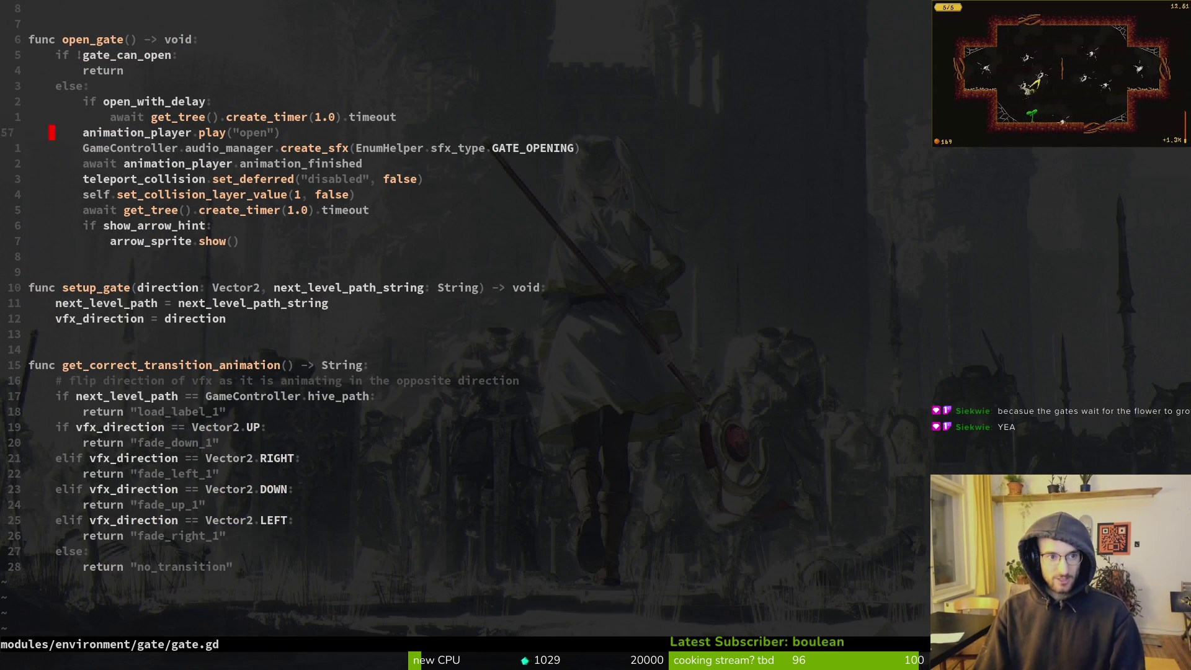
key(shift+v)
key(j)
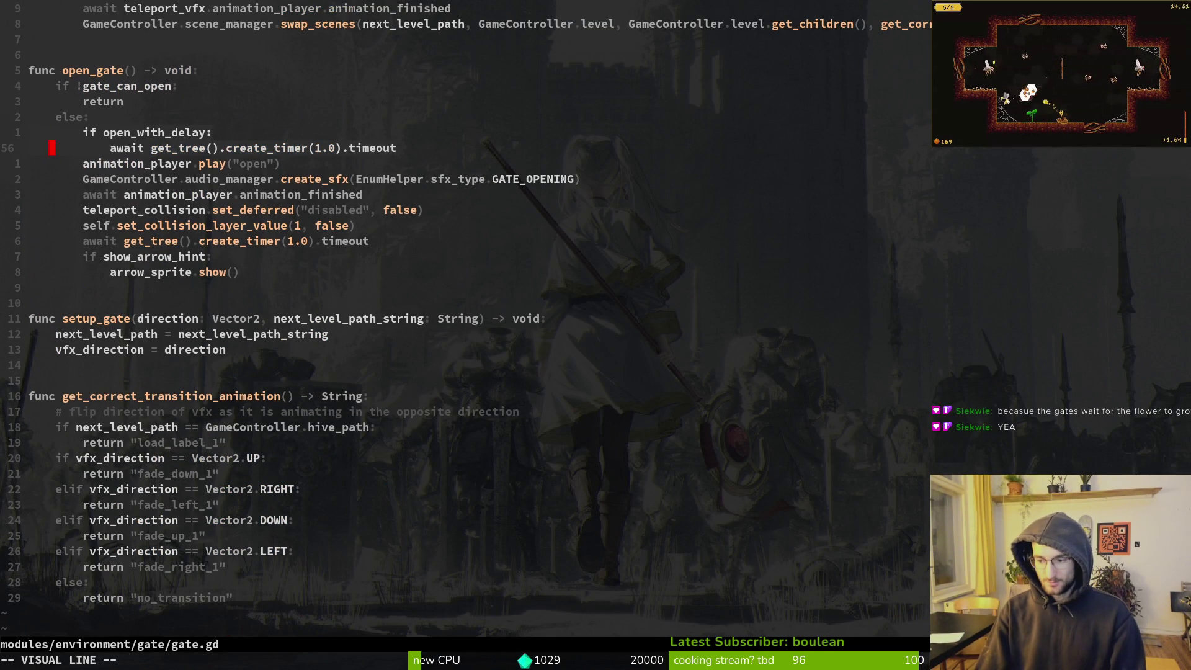
key(Escape)
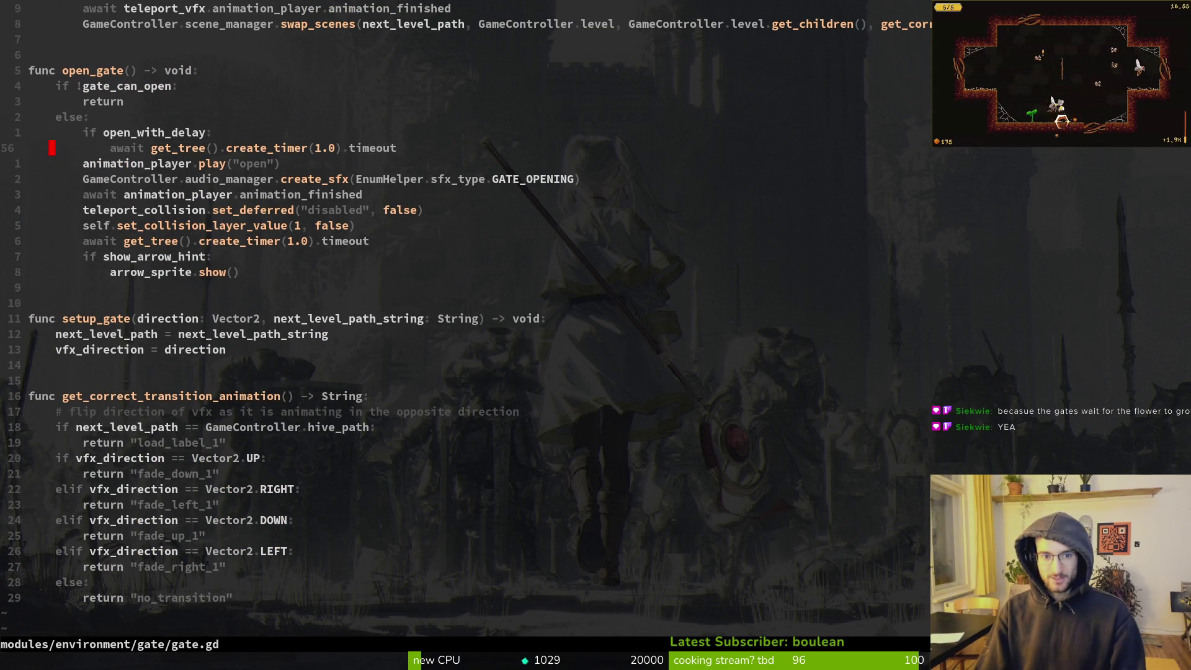
key(ctrl+y)
key(j)
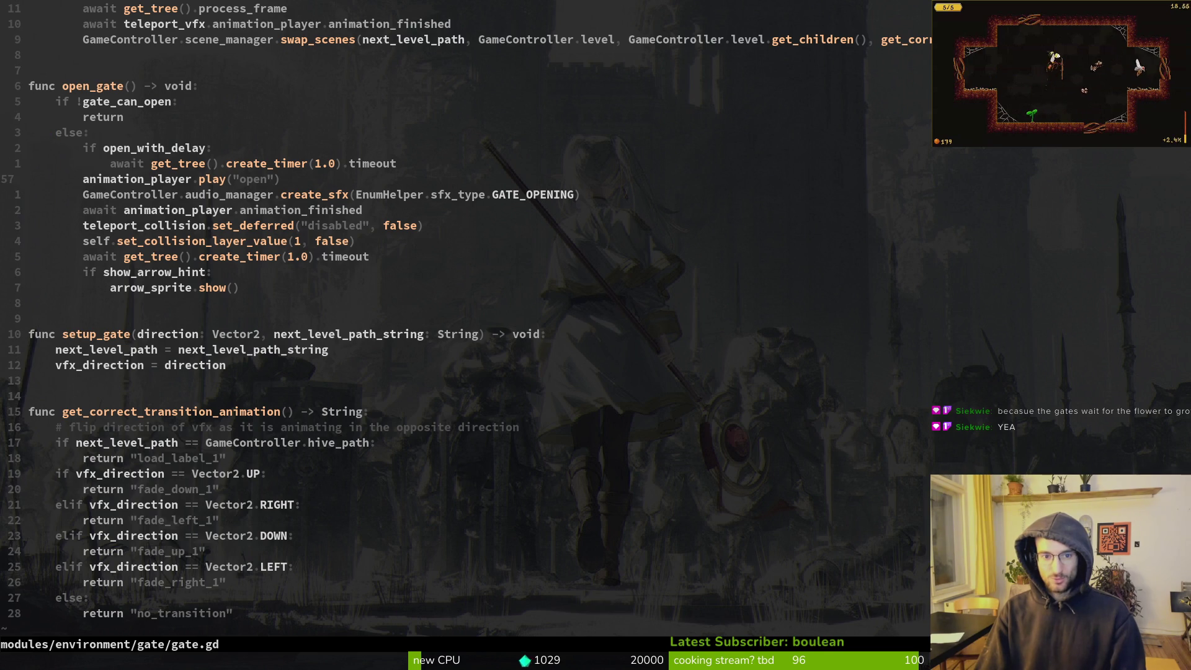
key(k)
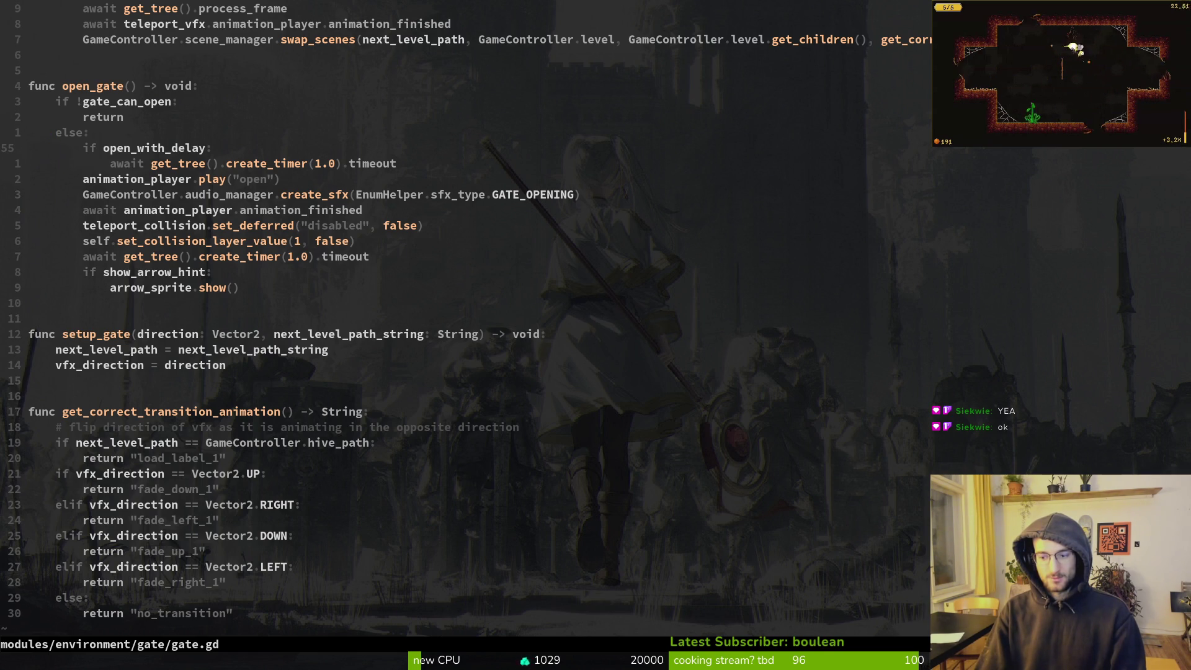
key(ctrl+o)
key(j)
key(j)
key(j)
key(j)
key(j)
key(j)
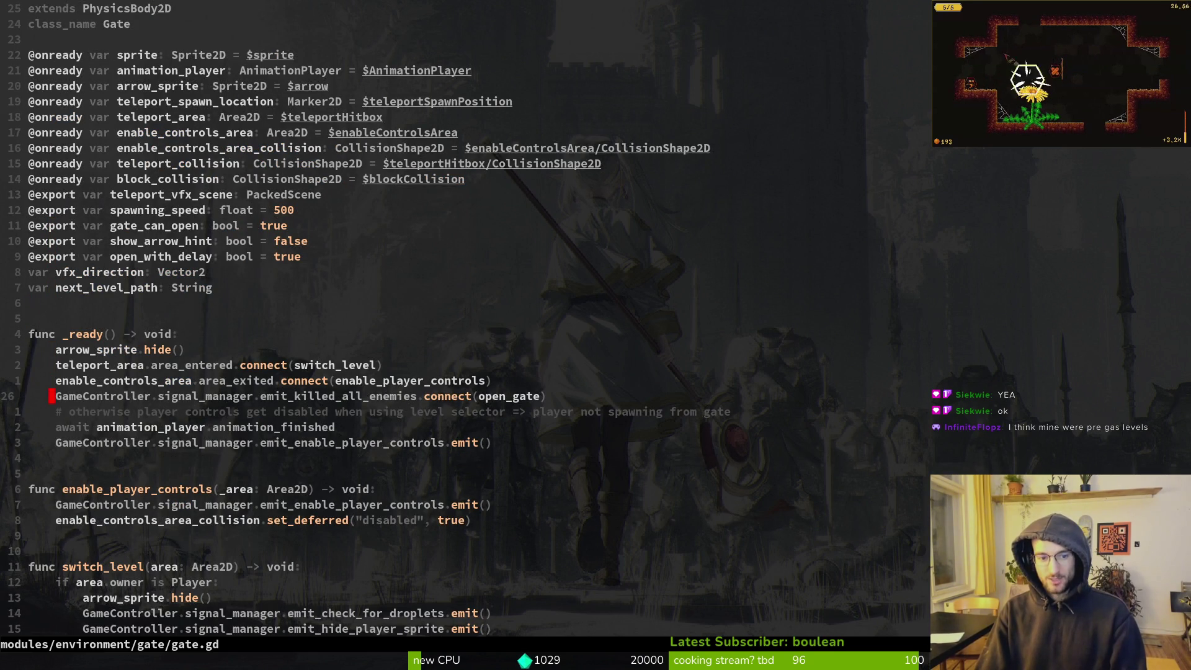
On the _ready connection line, grep the project for emit_killed_all_enemies, listing 16 matches
key(shift+v)
key(Escape)
key(w)
key(w)
key(w)
key(w)
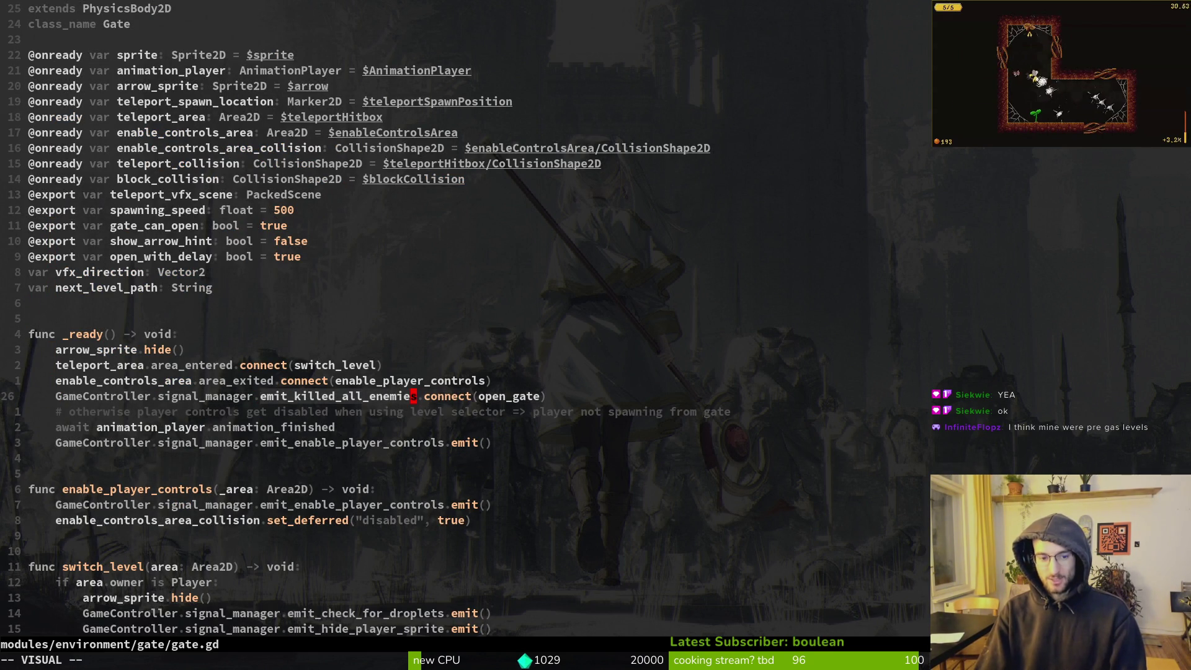
key(space)
key(f)
key(g)
key(Return)
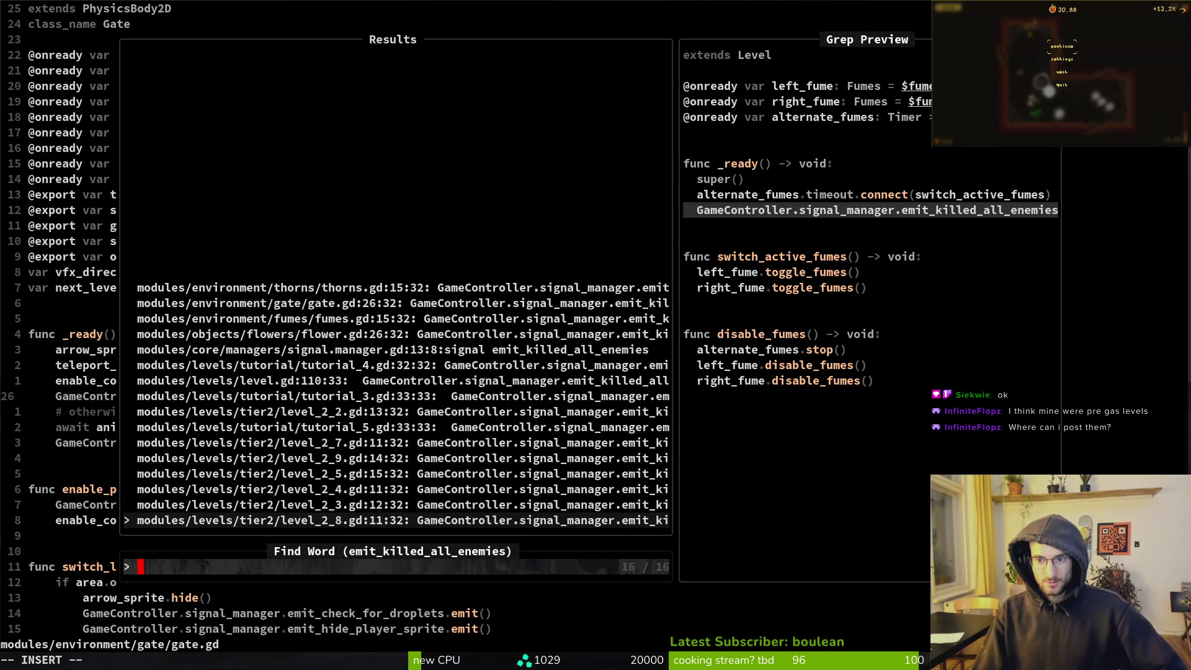
Open the level_2_8.gd match, then bring back the emit_killed_all_enemies search results
key(Return)
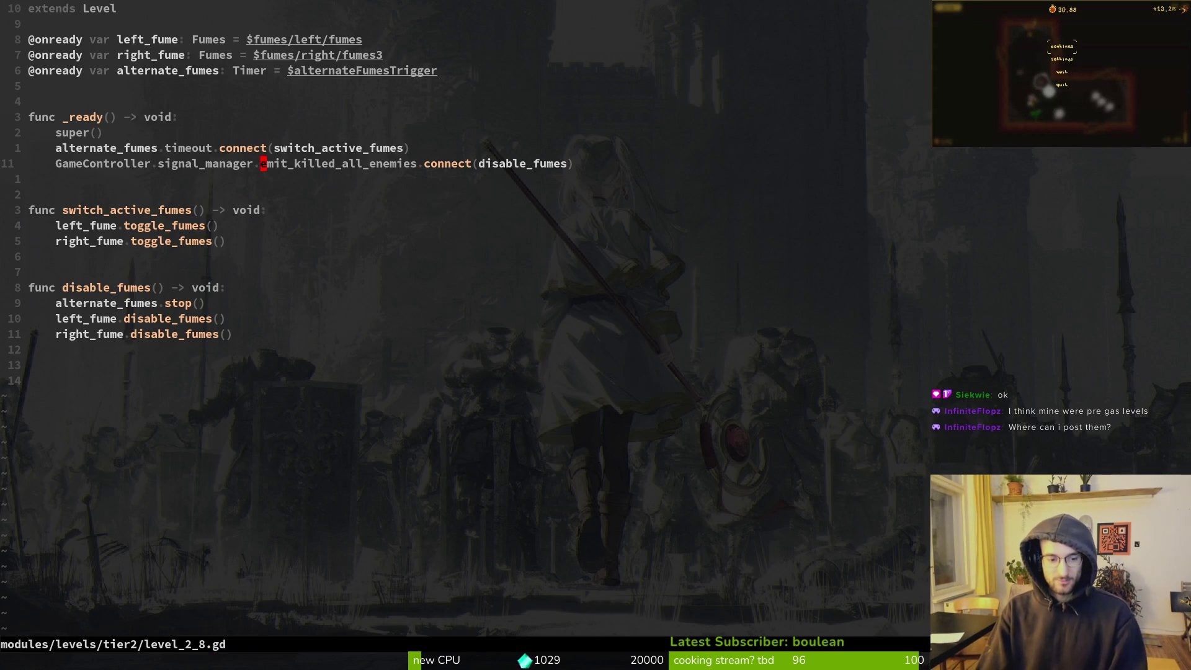
key(space)
key(f)
key(w)
Preview the fumes.gd and gate.gd matches, then open flower.gd at its bloom_flower connection
key(Up)
key(Up)
key(Up)
key(Down)
key(Up)
key(Down)
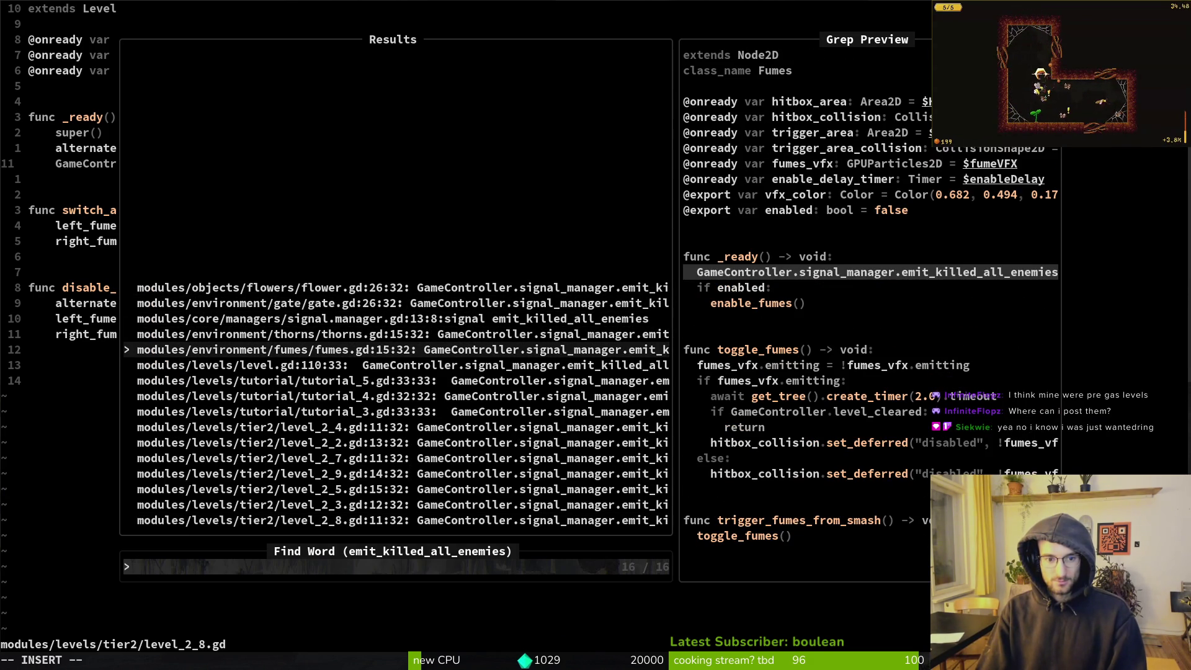
key(Down)
key(Up)
key(Up)
key(Up)
key(Up)
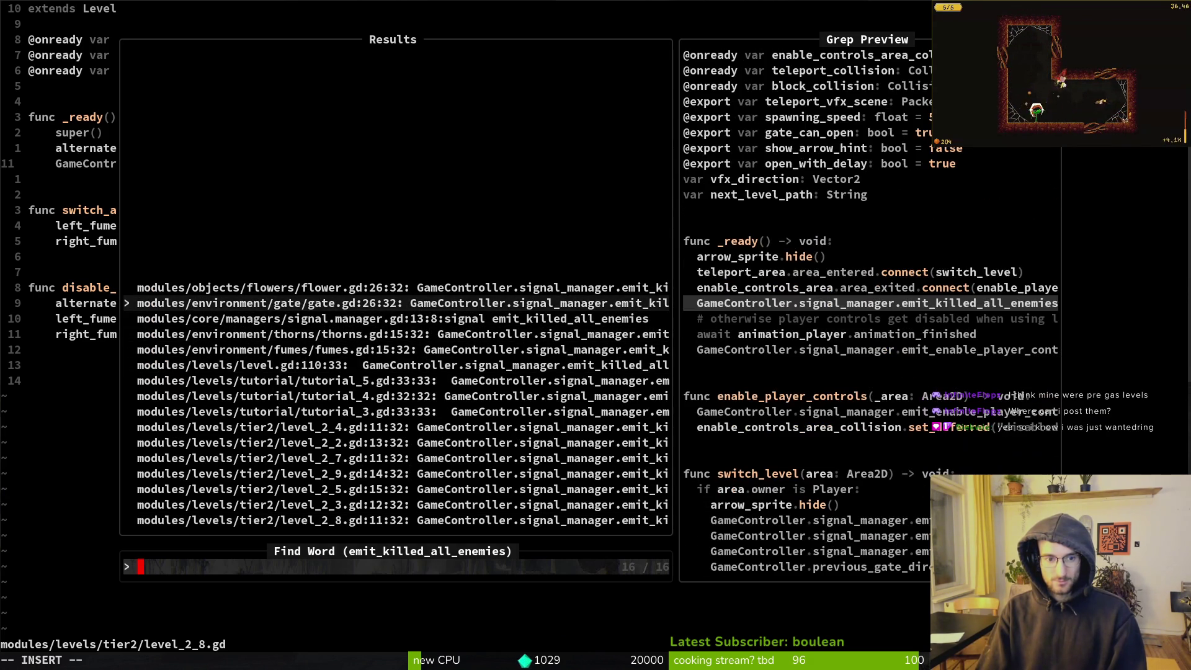
key(Up)
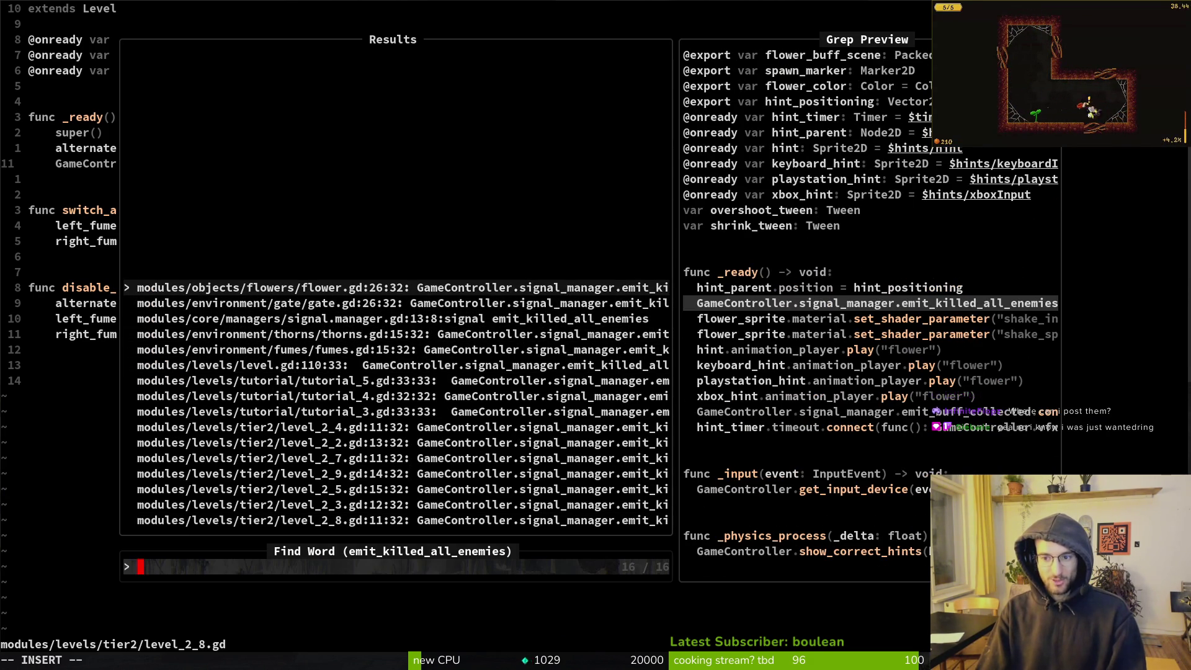
key(Return)
key(shift+v)
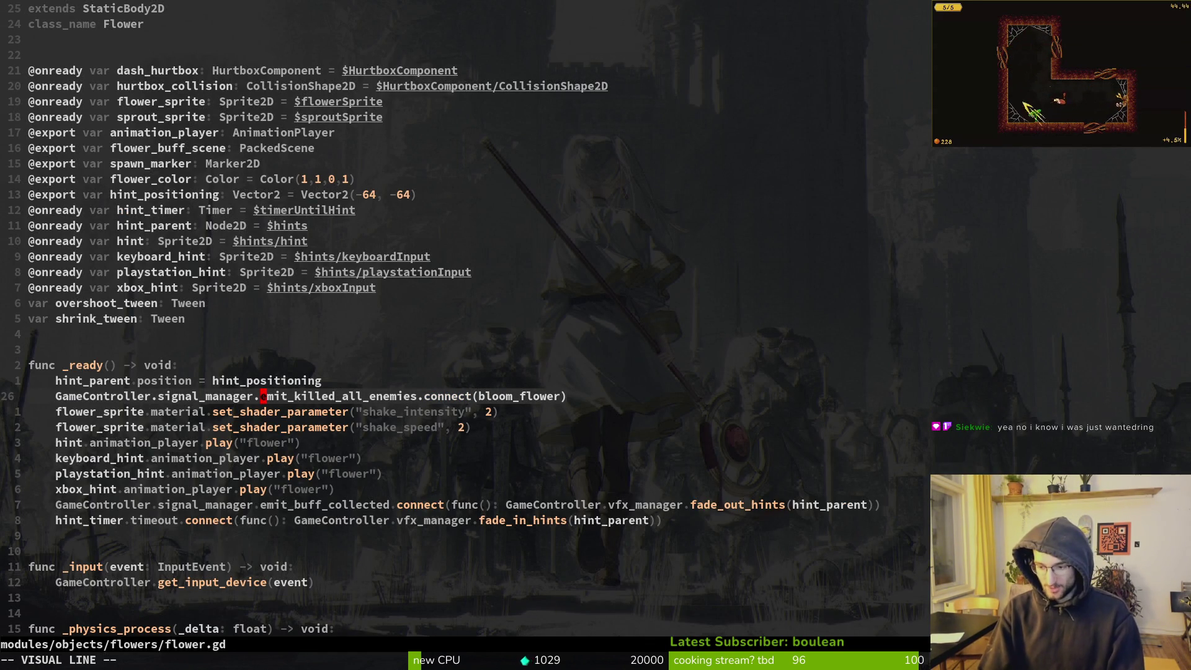
key(super)
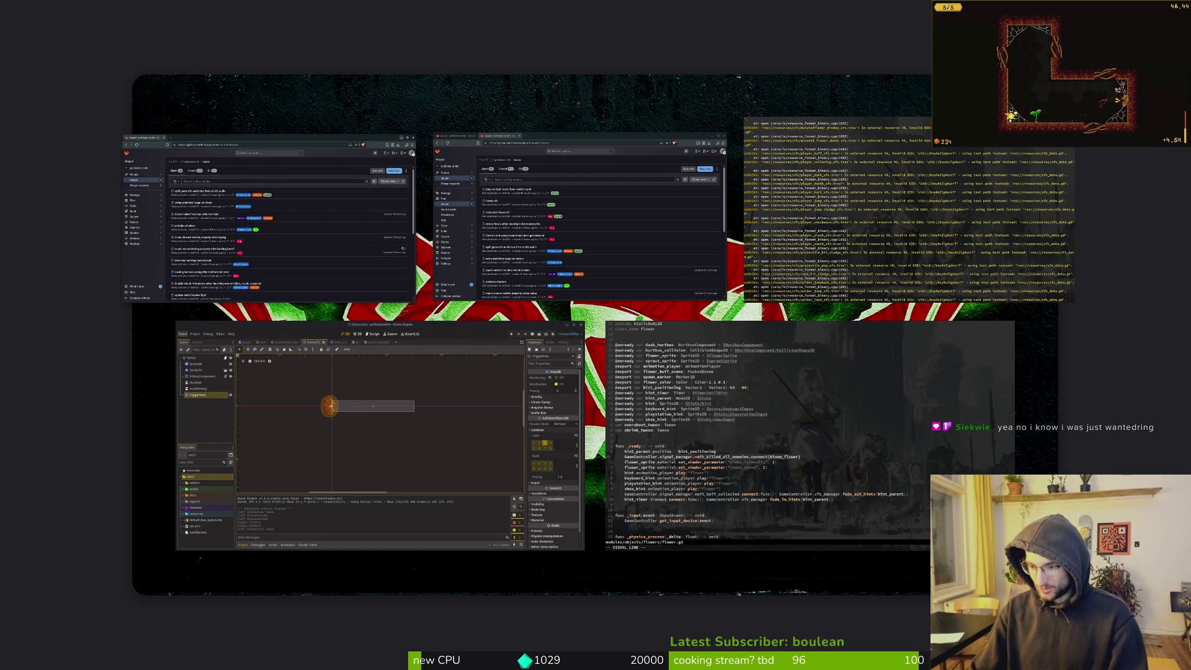
Toggle the window overview, then switch to the terminal showing Godot's invalid UID warnings
key(super)
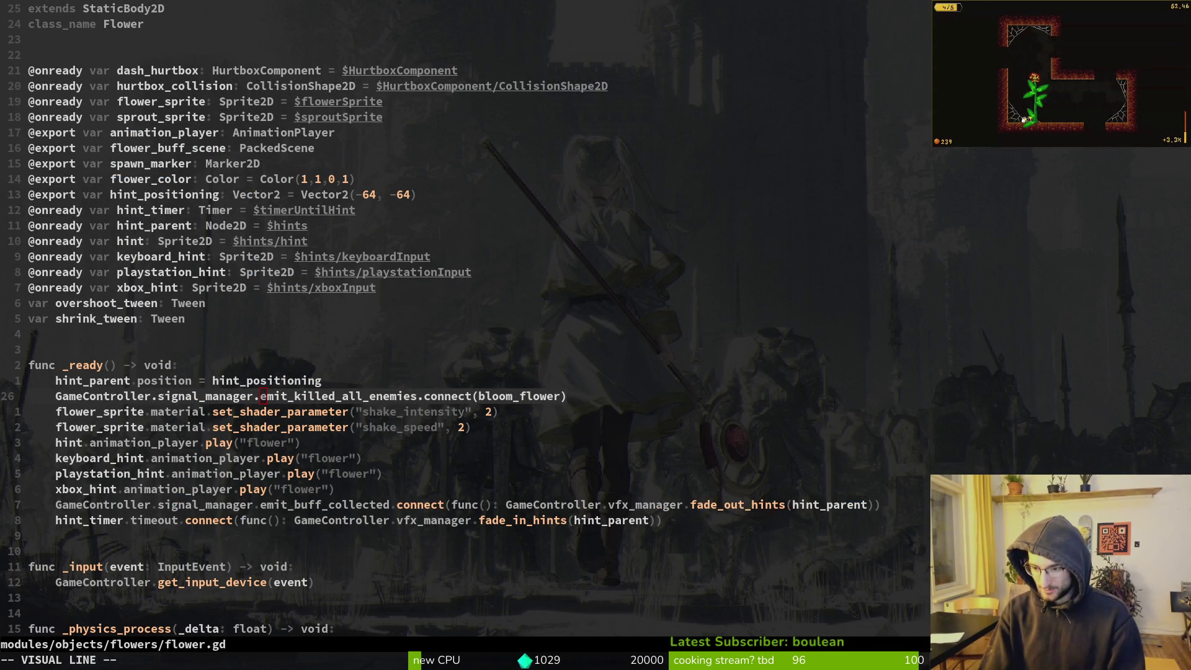
key(super)
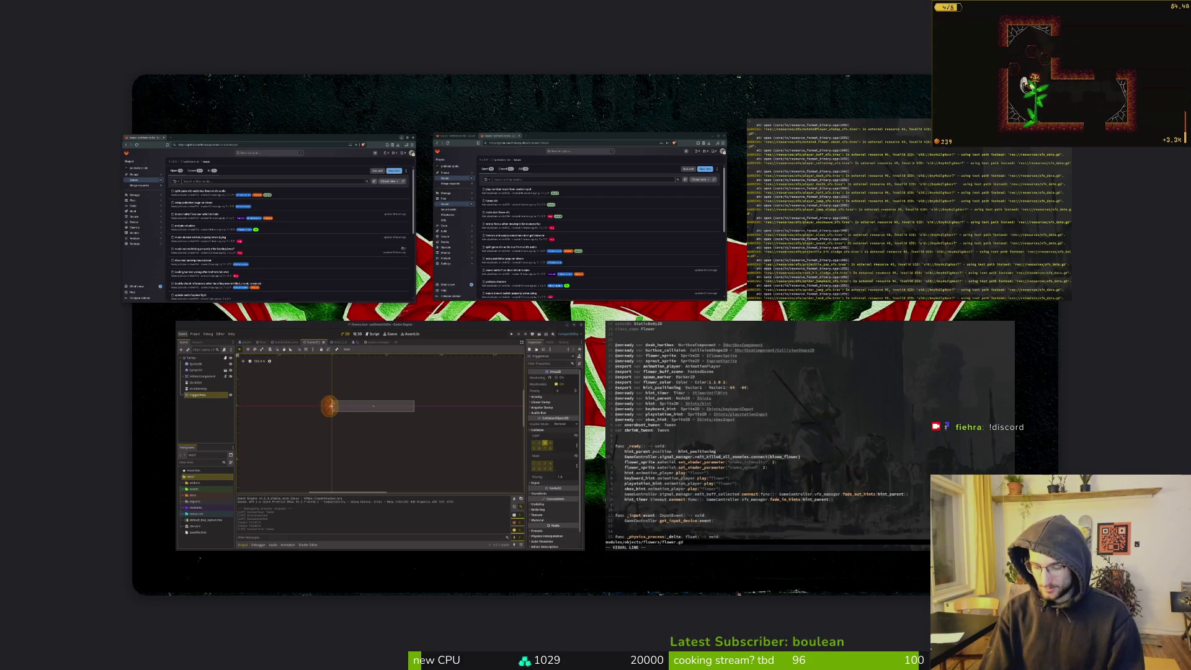
key(super)
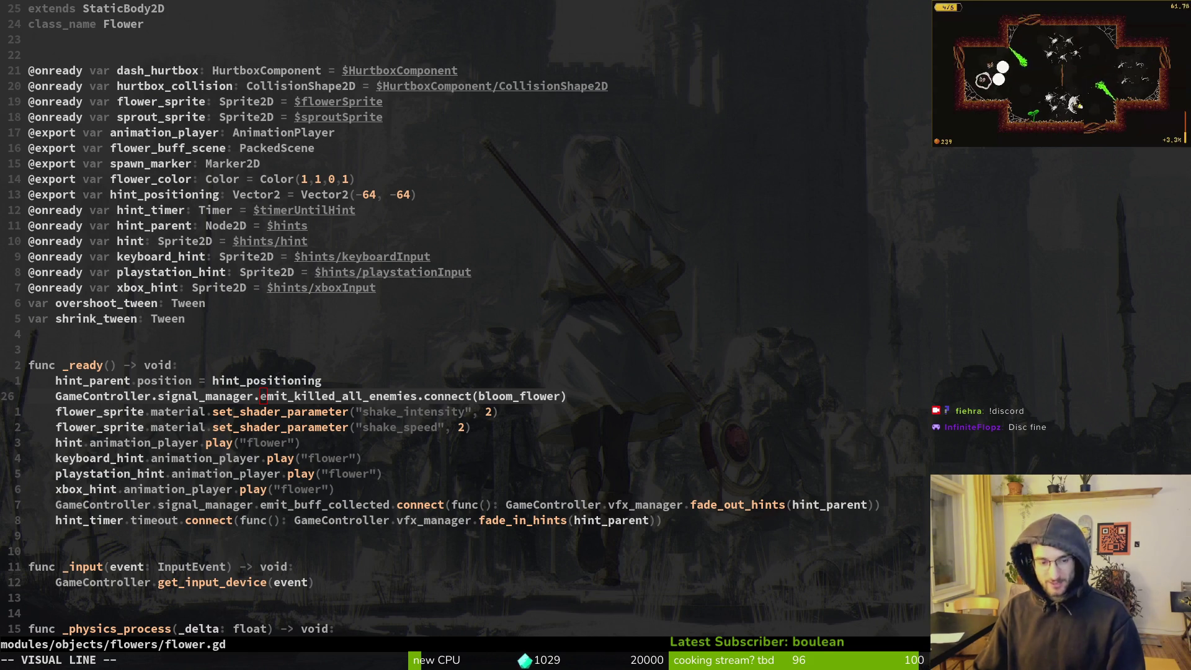
key(ctrl+z)
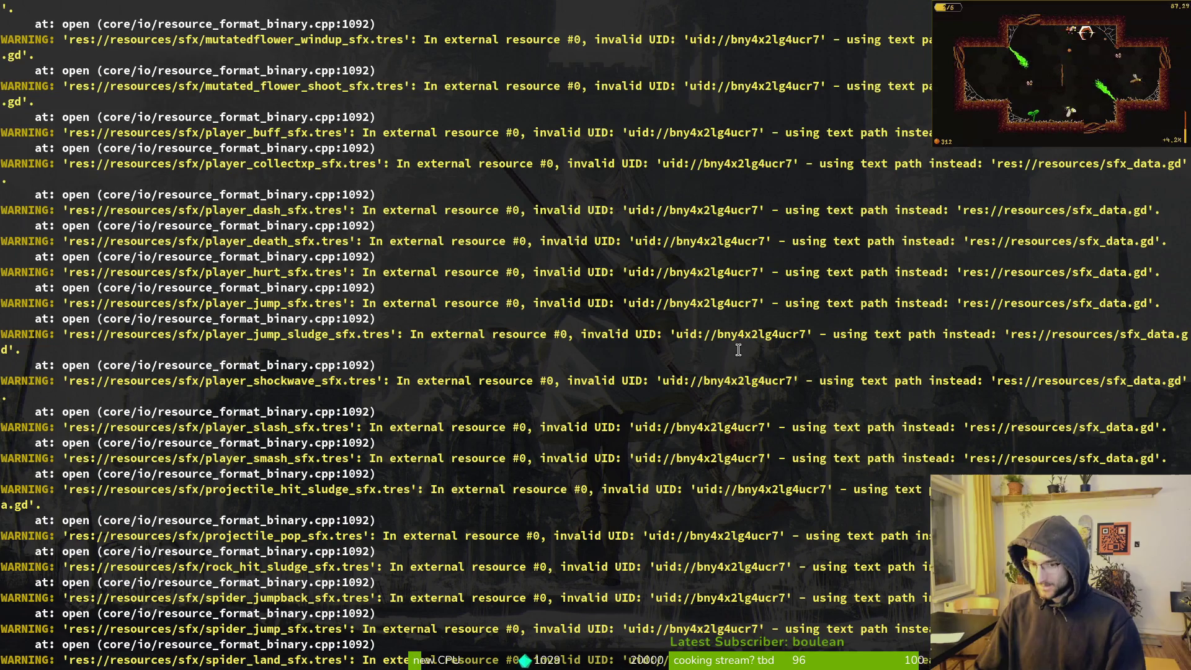
Switch windows away from the terminal toward the Godot editor, landing on Discord's photos channel
key(alt+Tab)
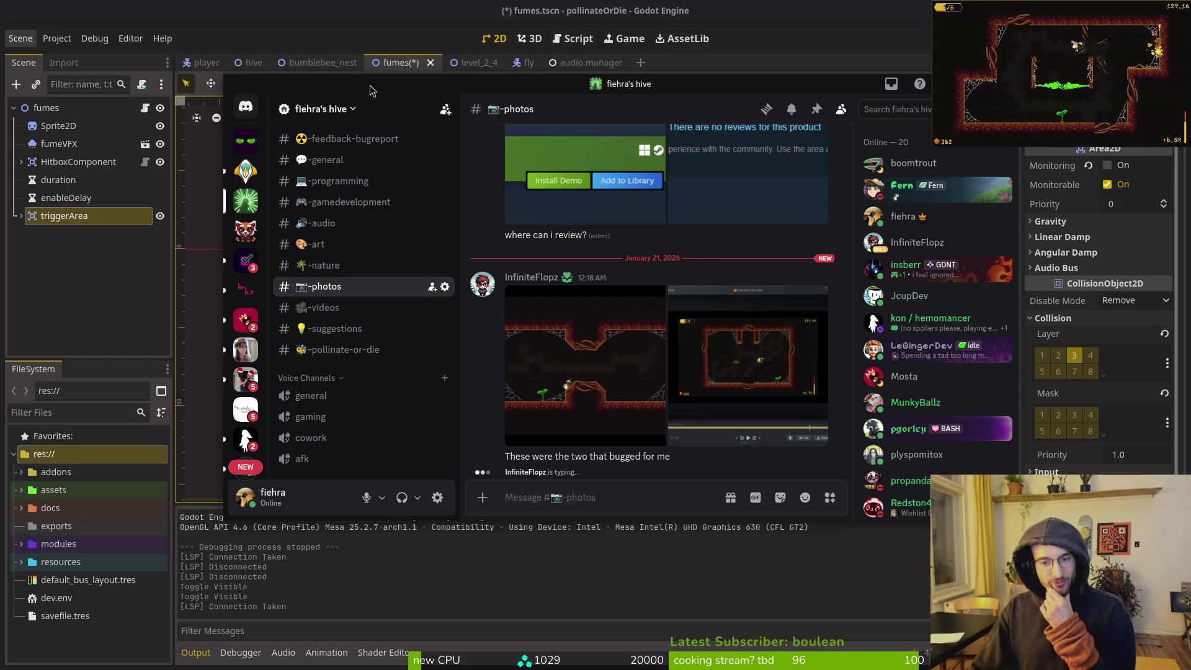
Dismiss Discord to reveal fumes.tscn, whose triggerArea sits on collision layer 3
key(alt+Tab)
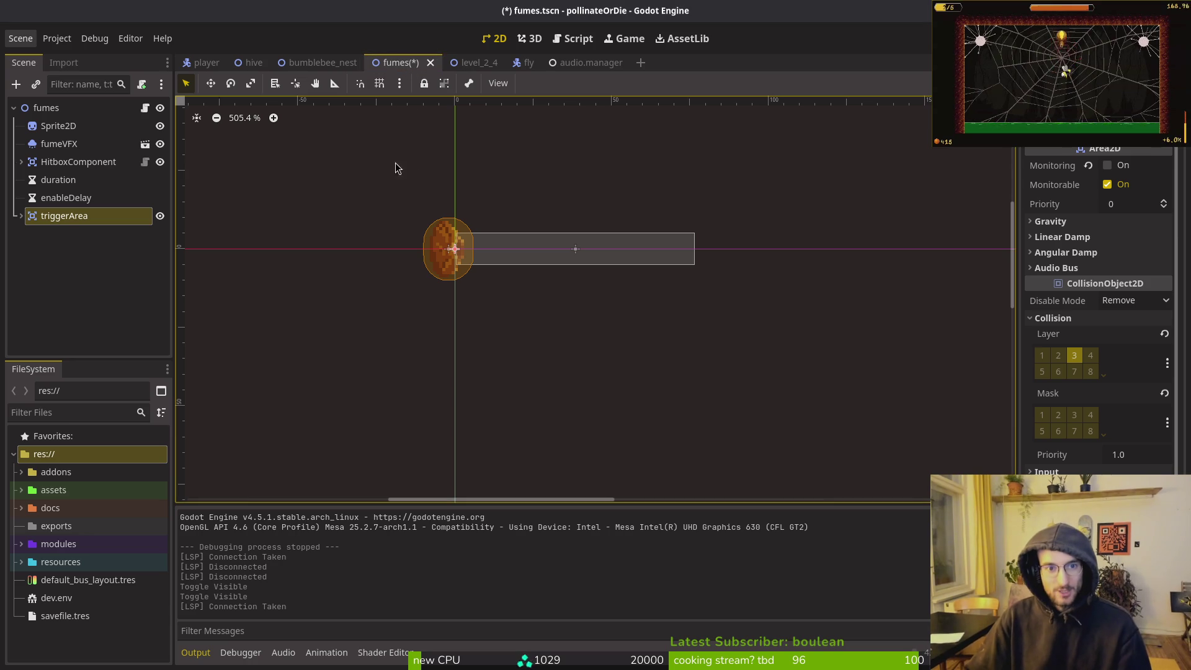
Open mutated_flower.tscn via Quick Open search 'mutflowertscn' and collapse its sprite node
click(390, 62)
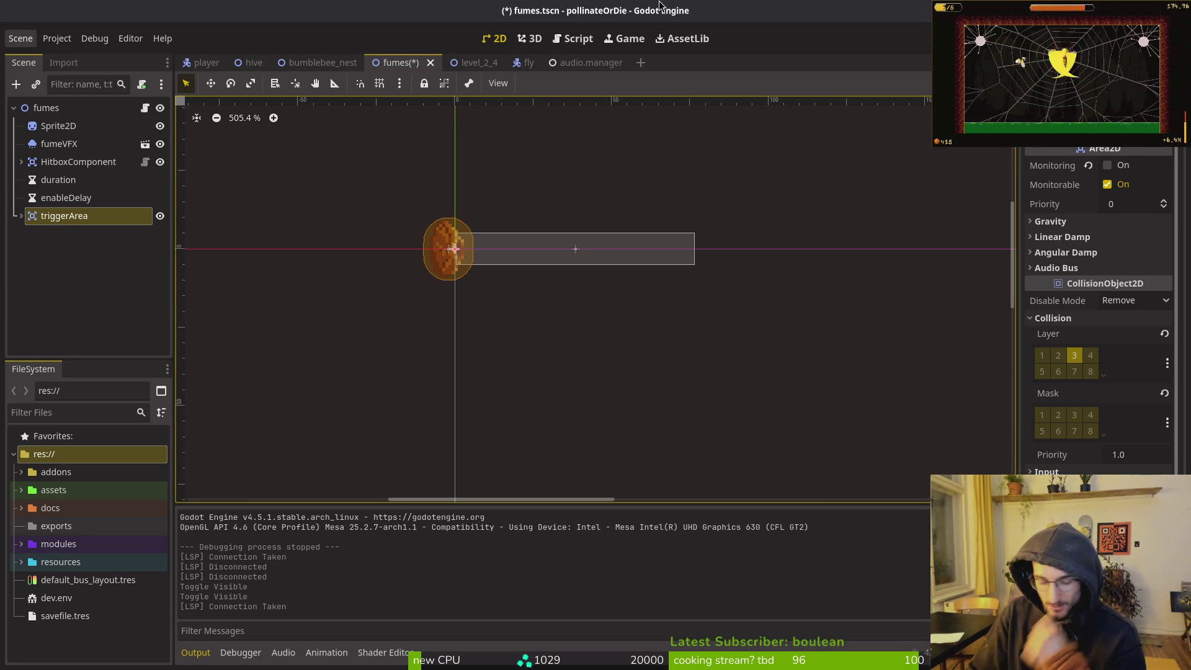
key(alt+shift+o)
text(mutflower)
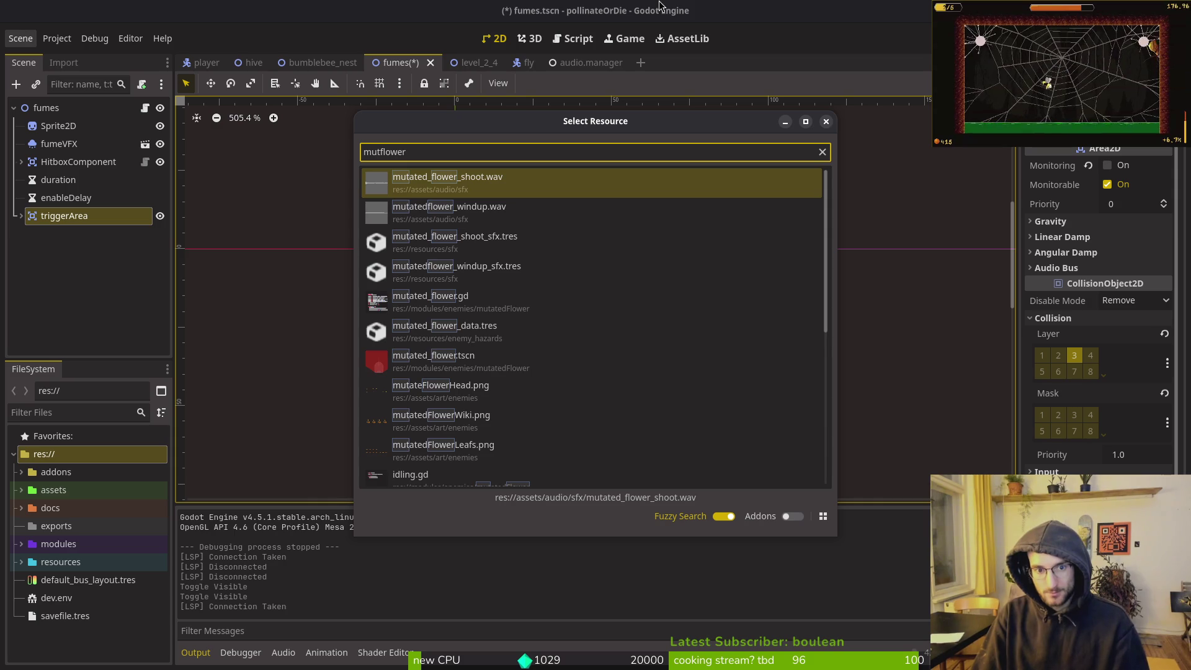
text(tscn)
key(Down)
key(Return)
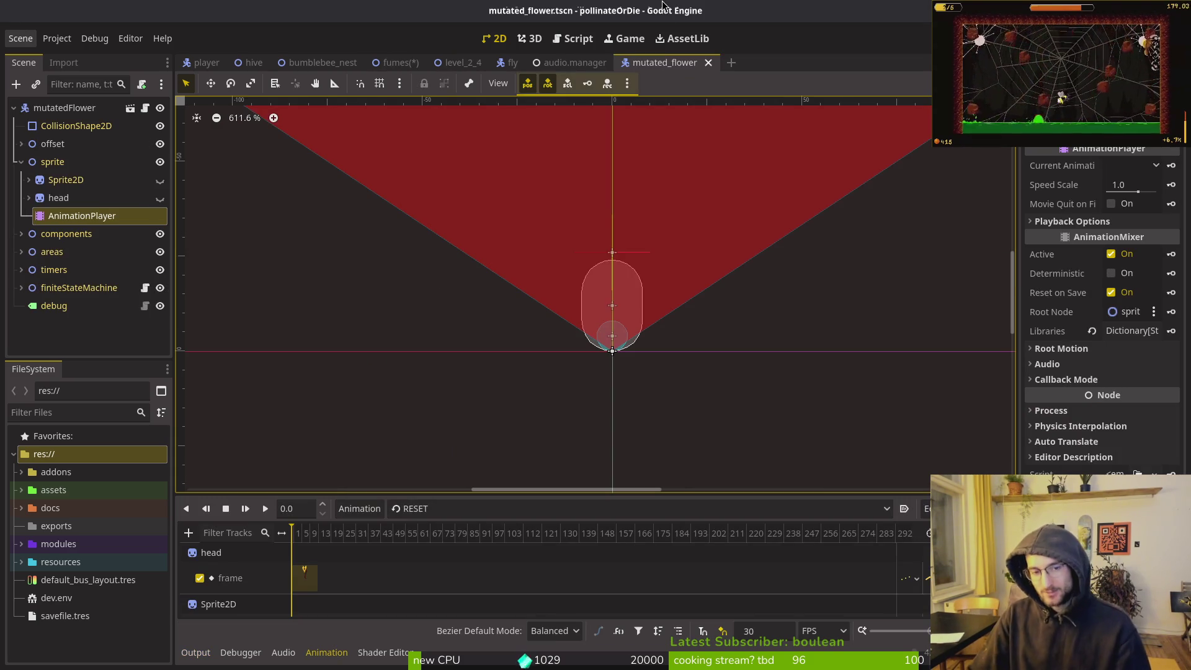
click(21, 161)
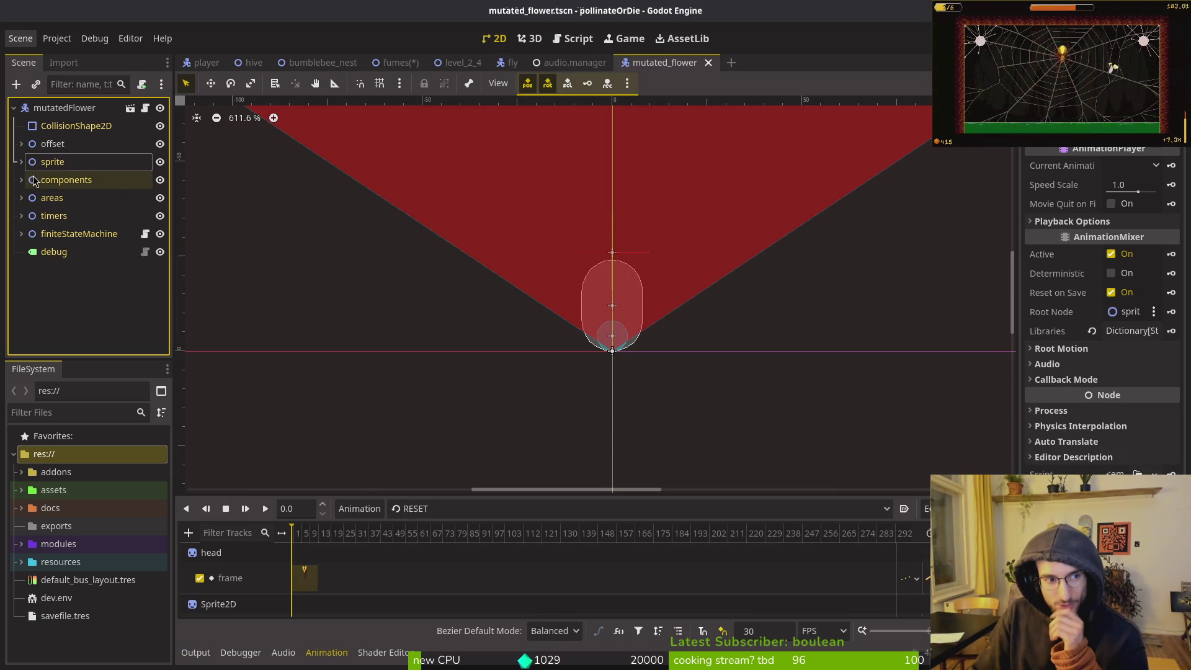
Zoom the mutated flower canvas to inspect its collision shapes, then leave Godot for Vim
scroll(663, 270, down, 3)
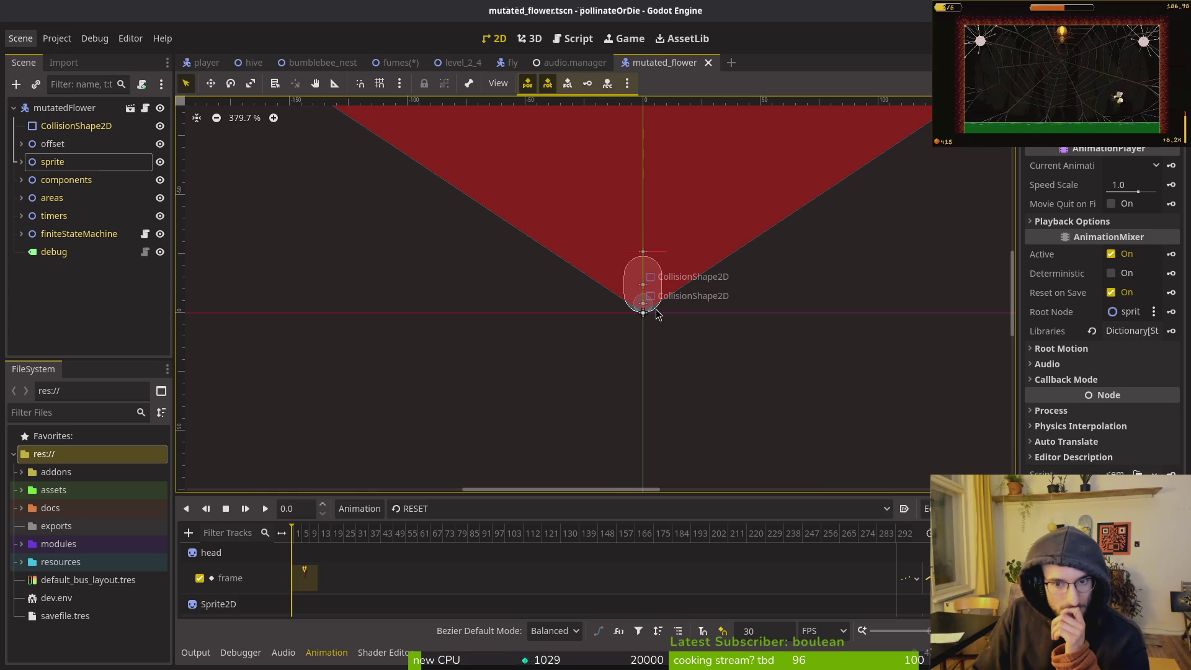
scroll(642, 316, up, 5)
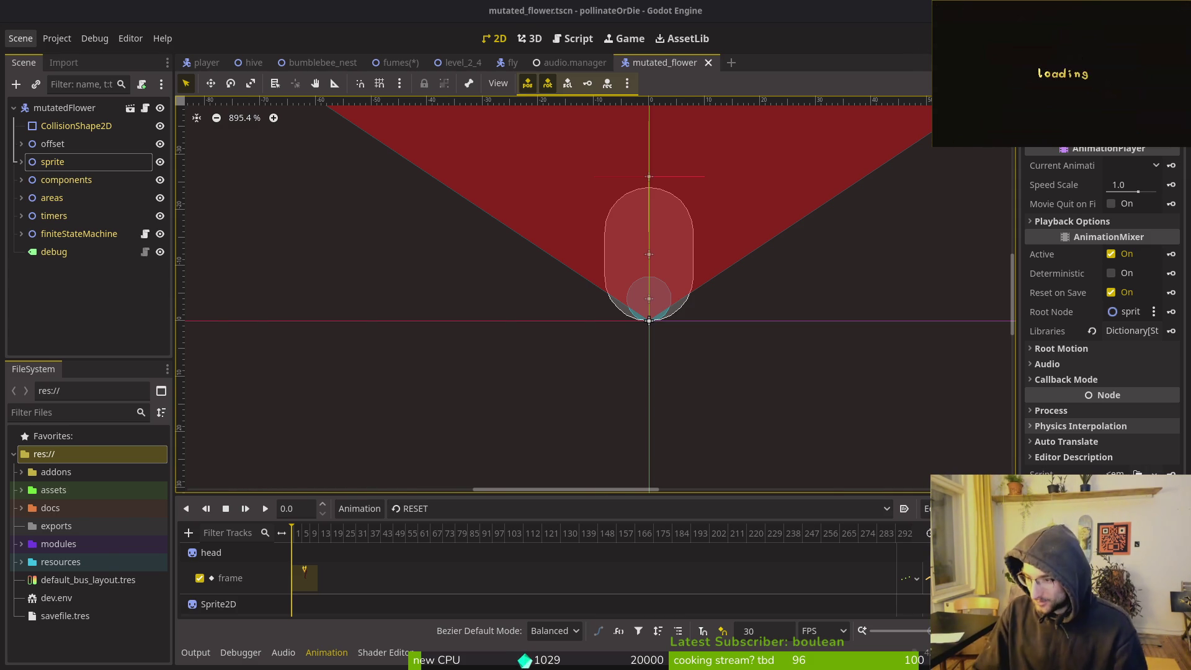
key(alt+Tab)
key(alt+Tab)
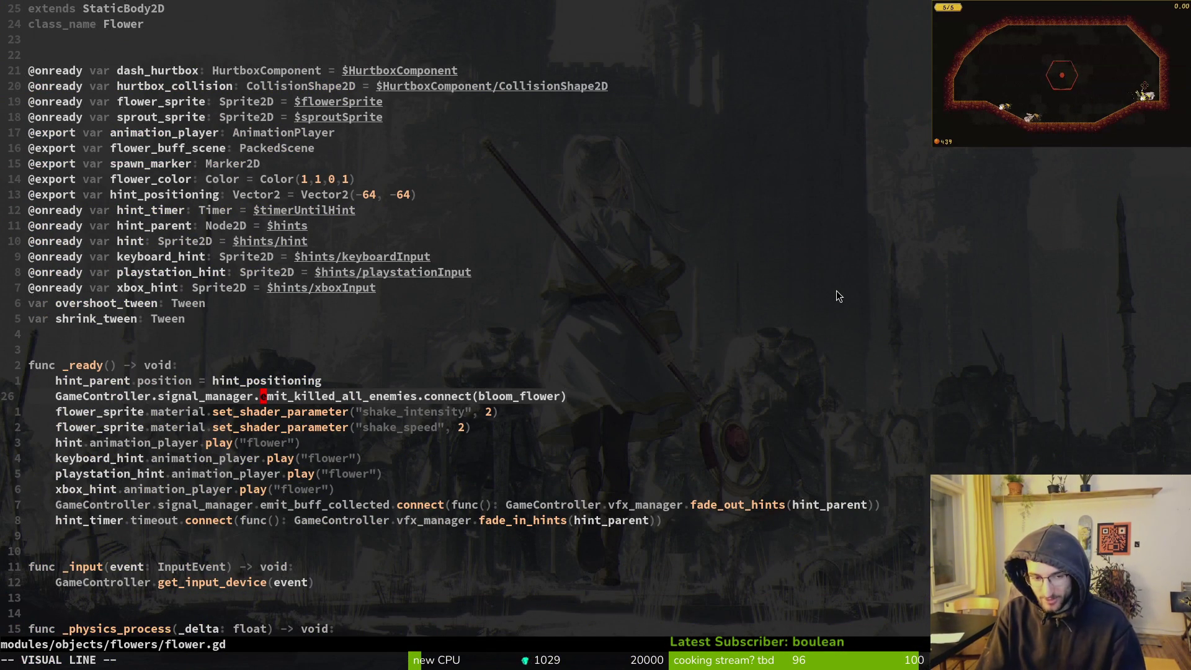
Open dying.state.gd with the 'dyingstate' file search and move to its emit_enemy_died call
key(Escape)
key(ctrl+p)
text(dyingstate)
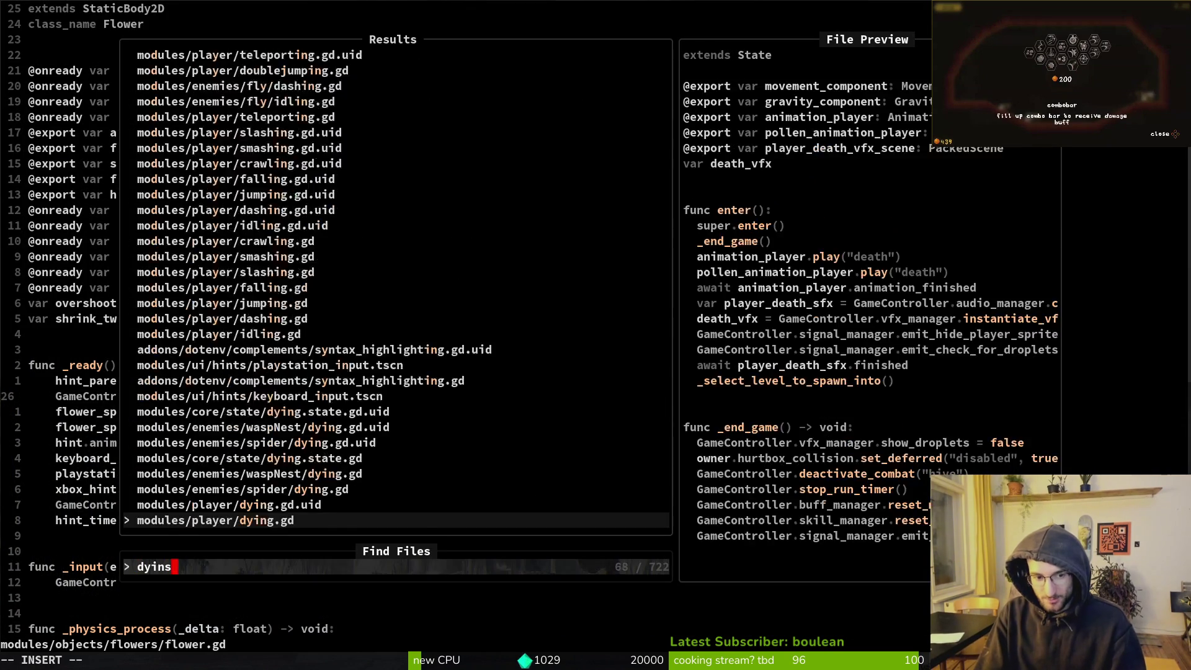
key(Return)
key(j)
key(j)
key(j)
key(j)
key(j)
key(w)
key(w)
Search emit_enemy_died project-wide and open the game.controller.gd match
key(space)
key(f)
key(w)
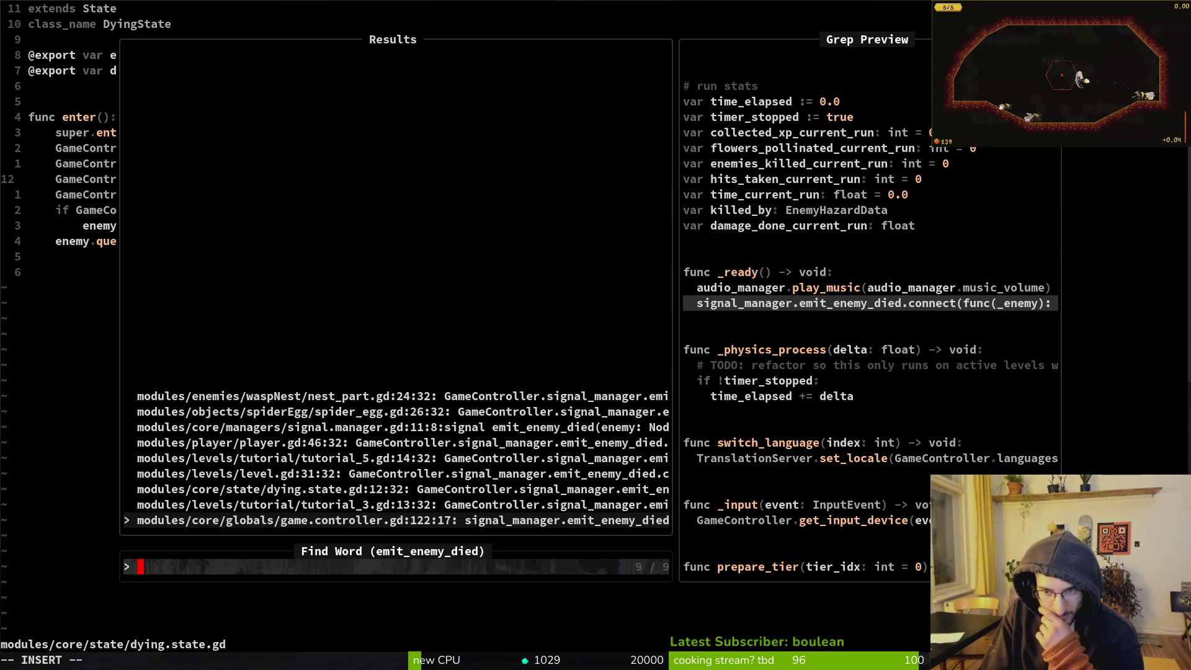
key(Return)
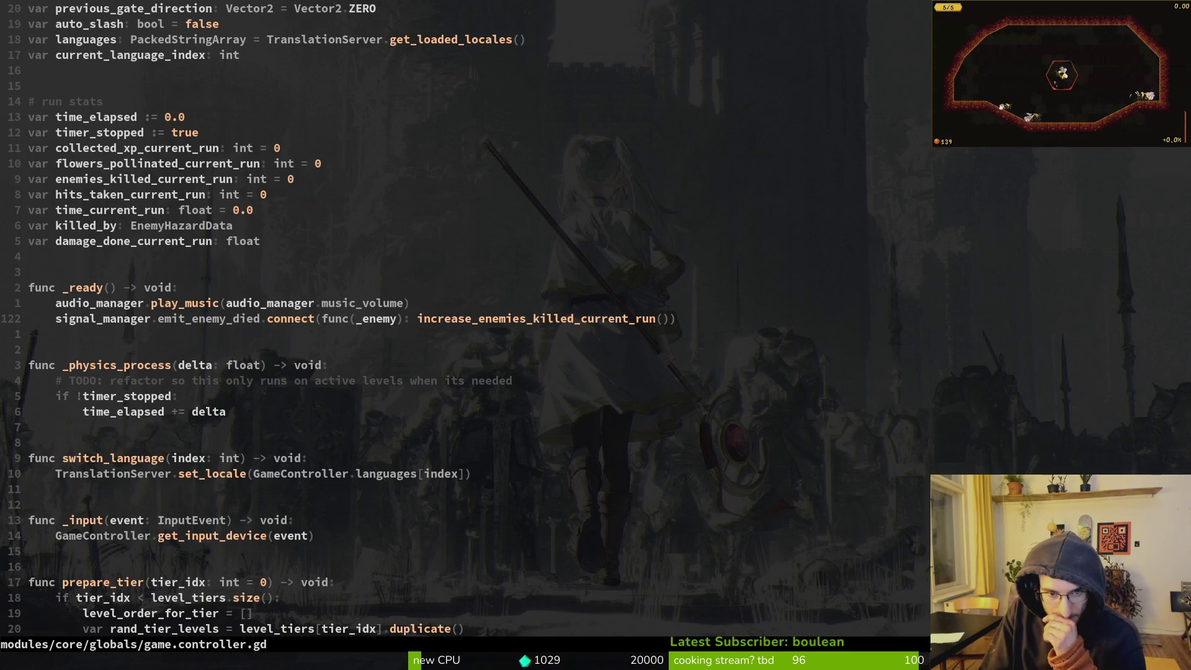
Rerun the emit_enemy_died search and open the level.gd match
key(V)
key(Escape)
key(space)
key(f)
key(w)
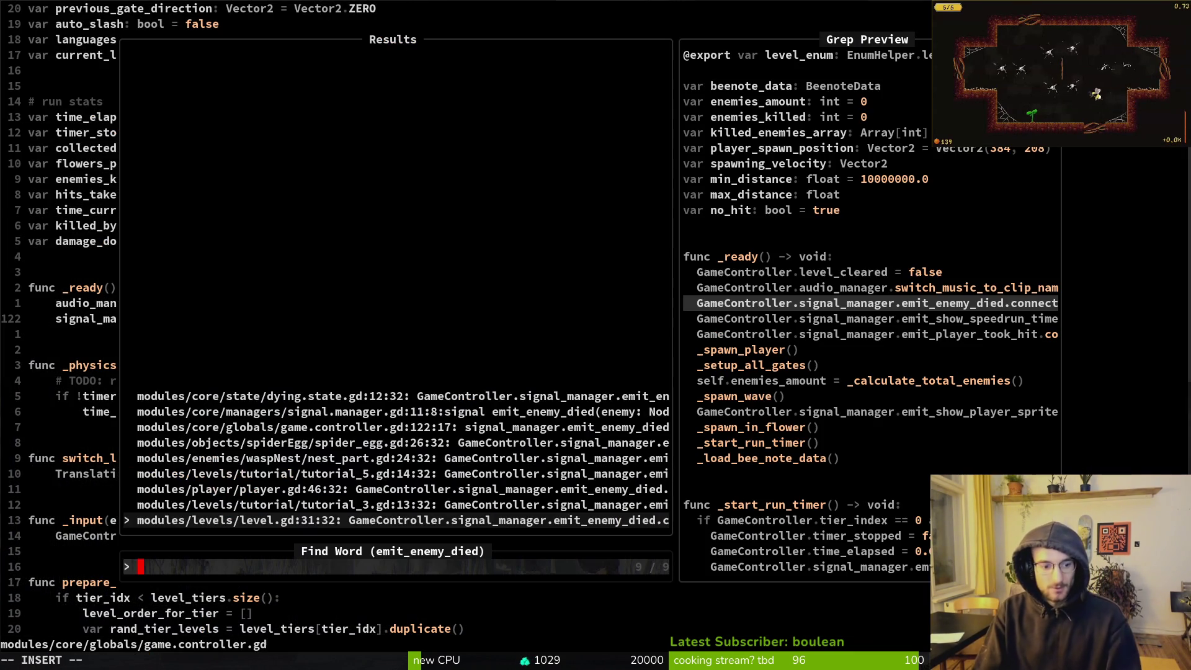
key(Return)
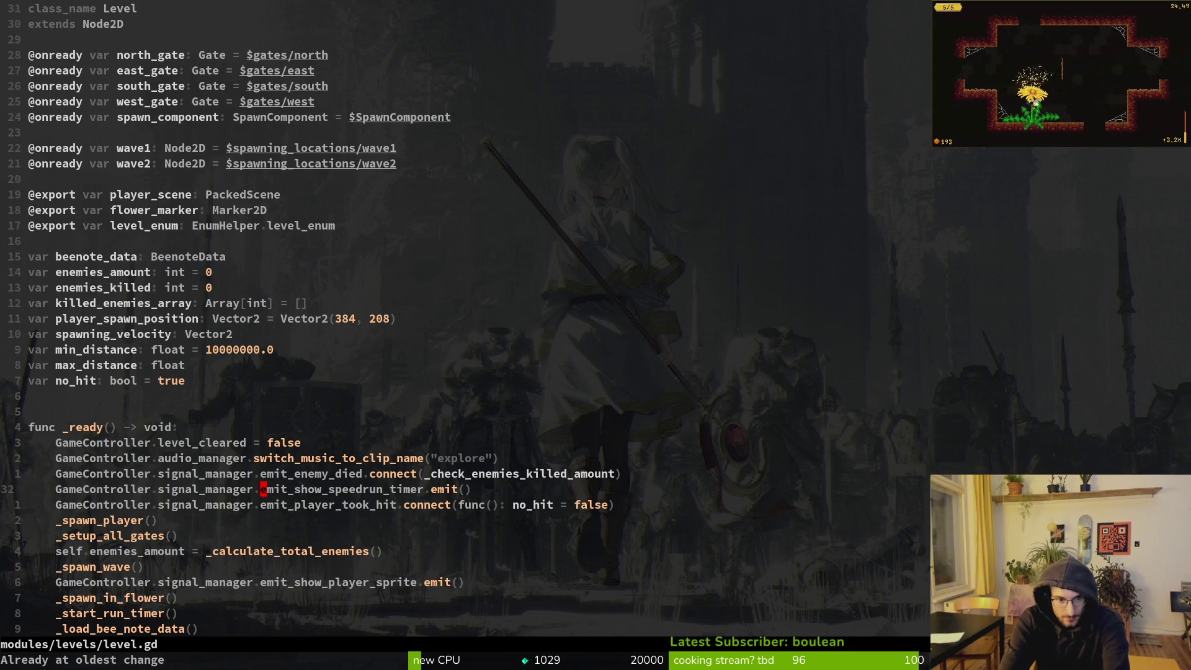
Jump to _start_run_timer in level.gd and move down to the tier_index check
key(8)
key(j)
key(g)
key(d)
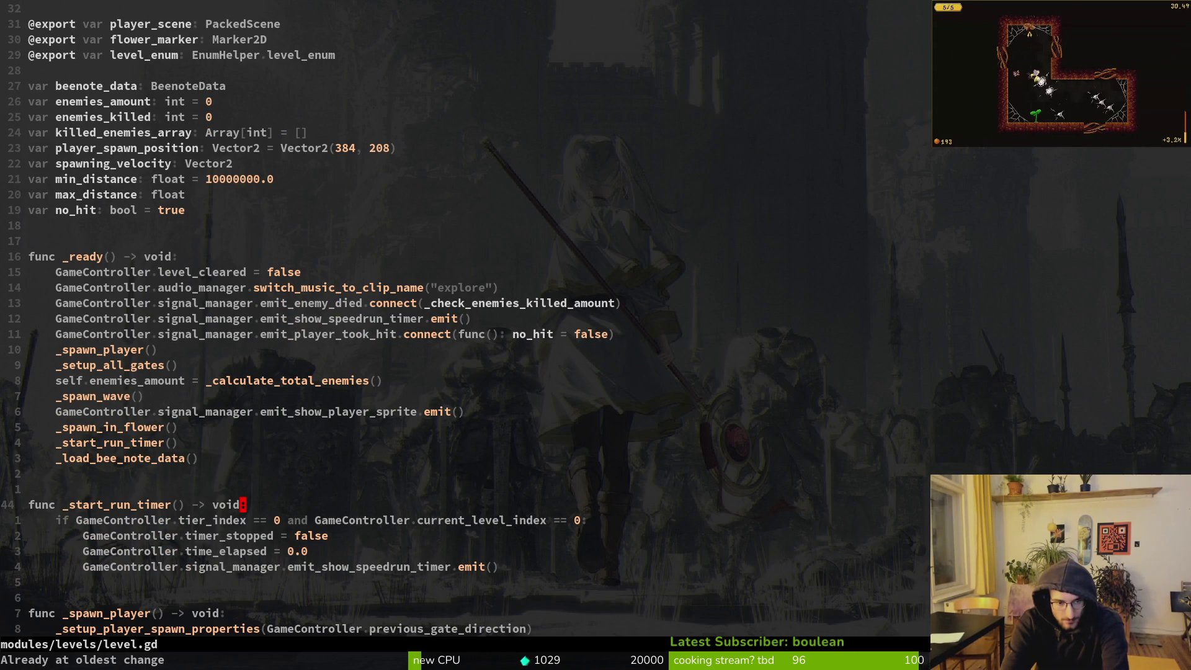
key(Escape)
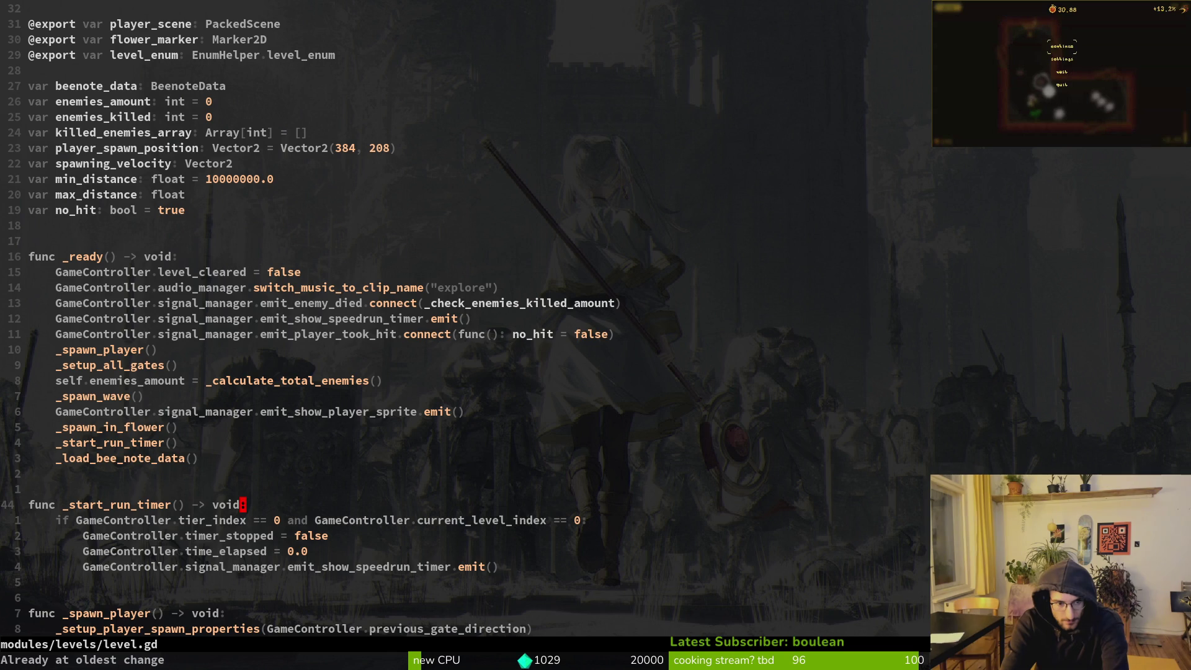
key(j)
key(j)
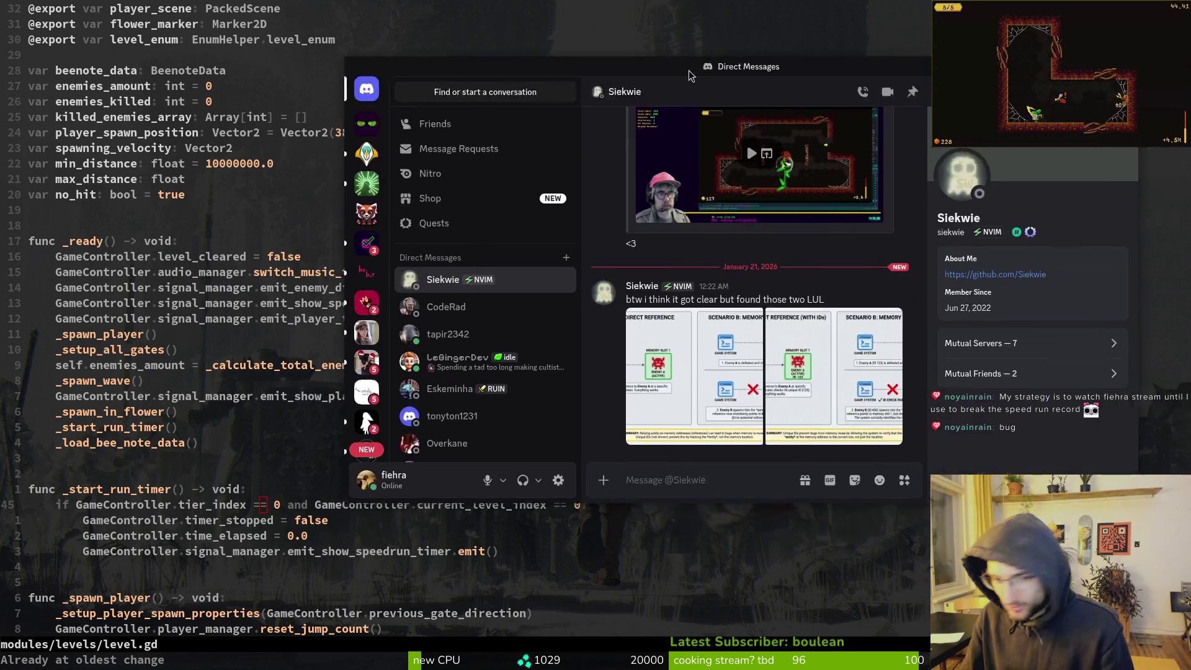
Enlarge the shared diagrams, compare the NO IDs and WITH IDs versions, then hide Discord
click(774, 400)
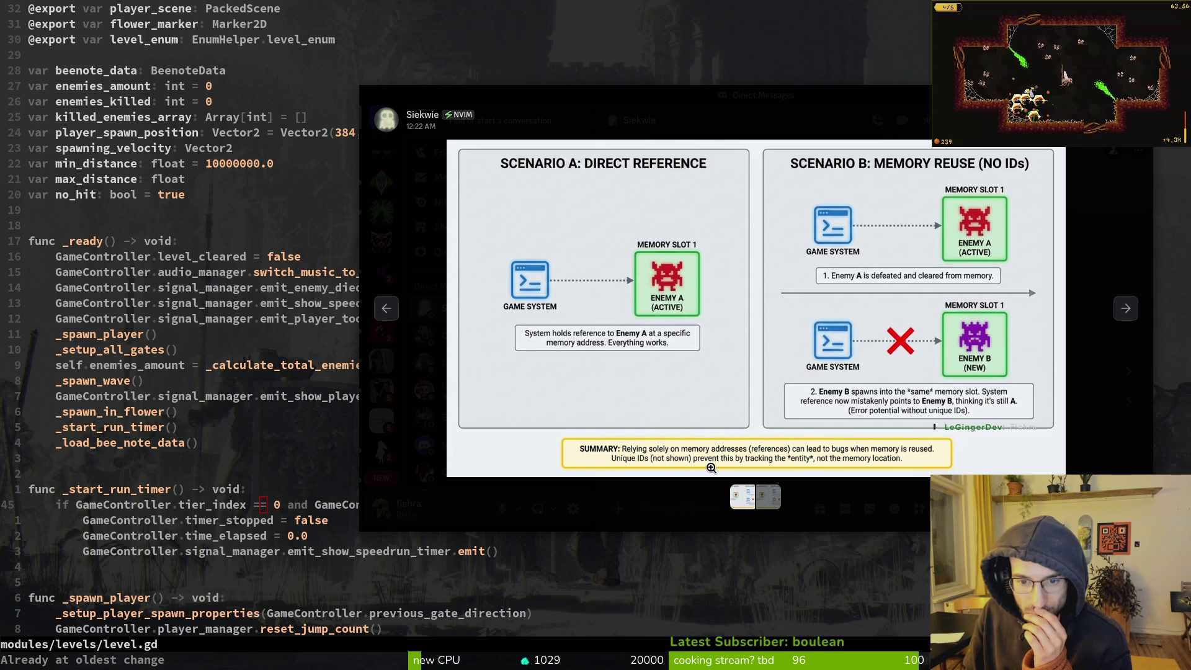
click(767, 498)
key(Left)
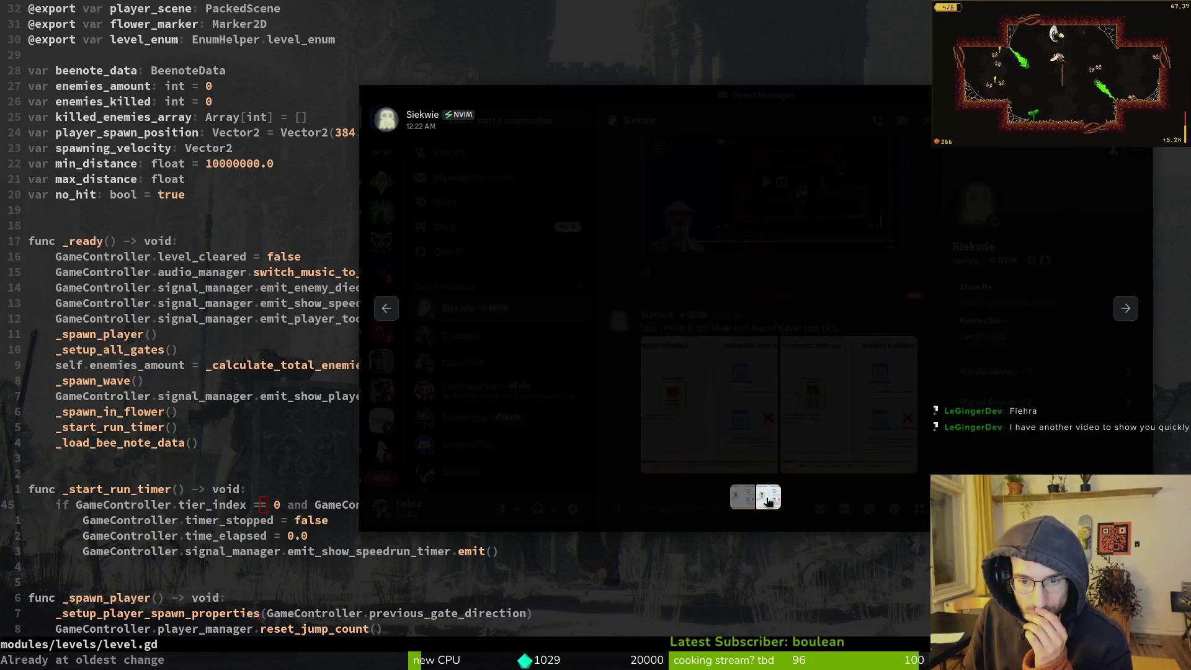
click(762, 505)
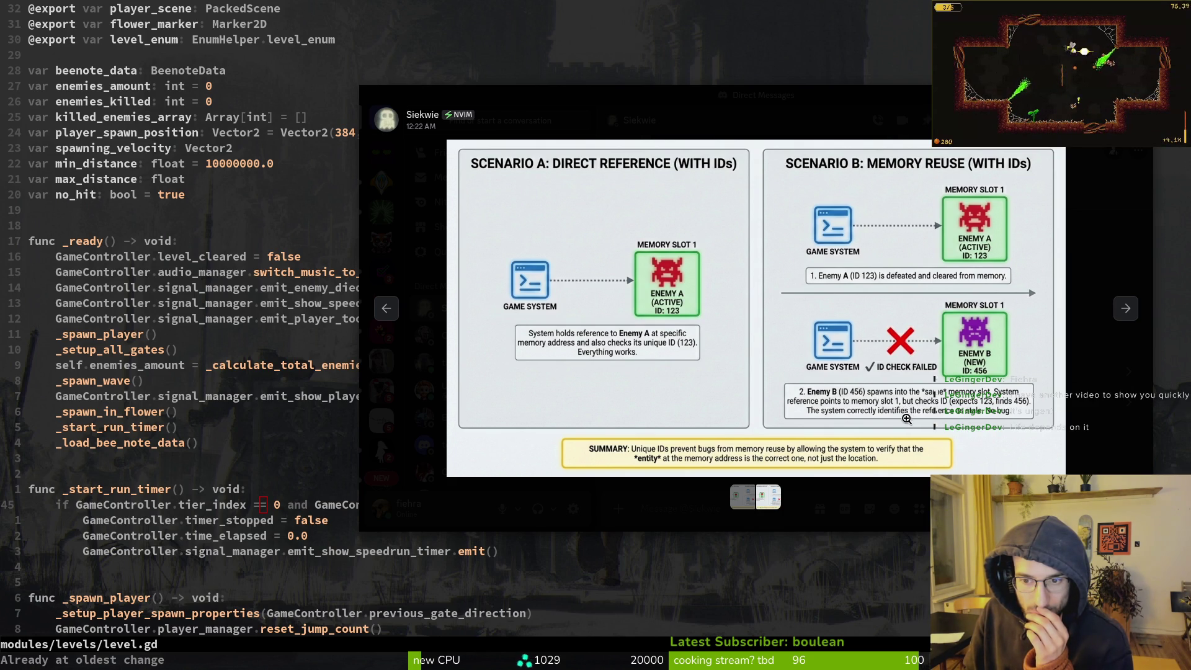
key(super+d)
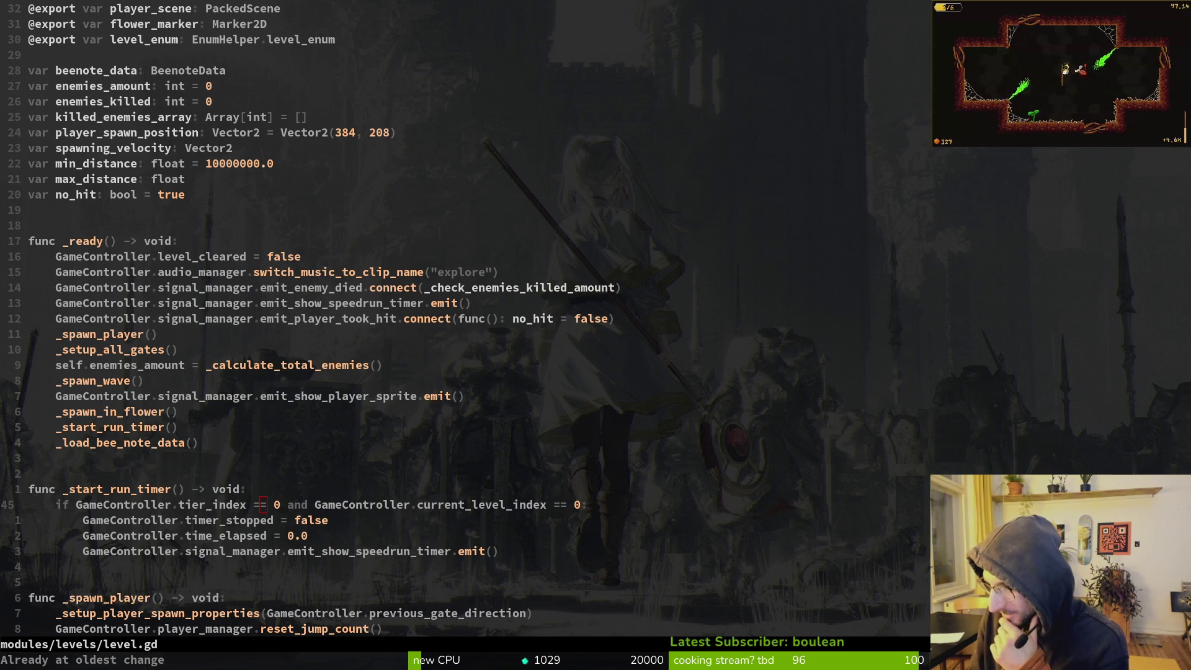
key(alt+Tab)
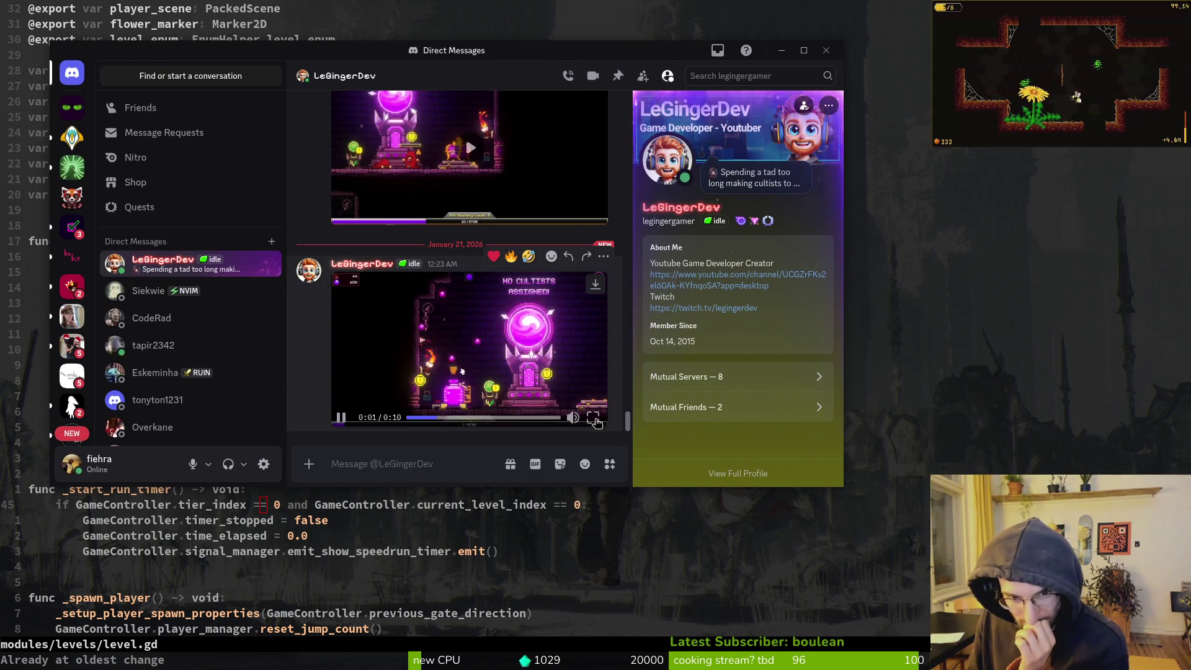
key(super+Up)
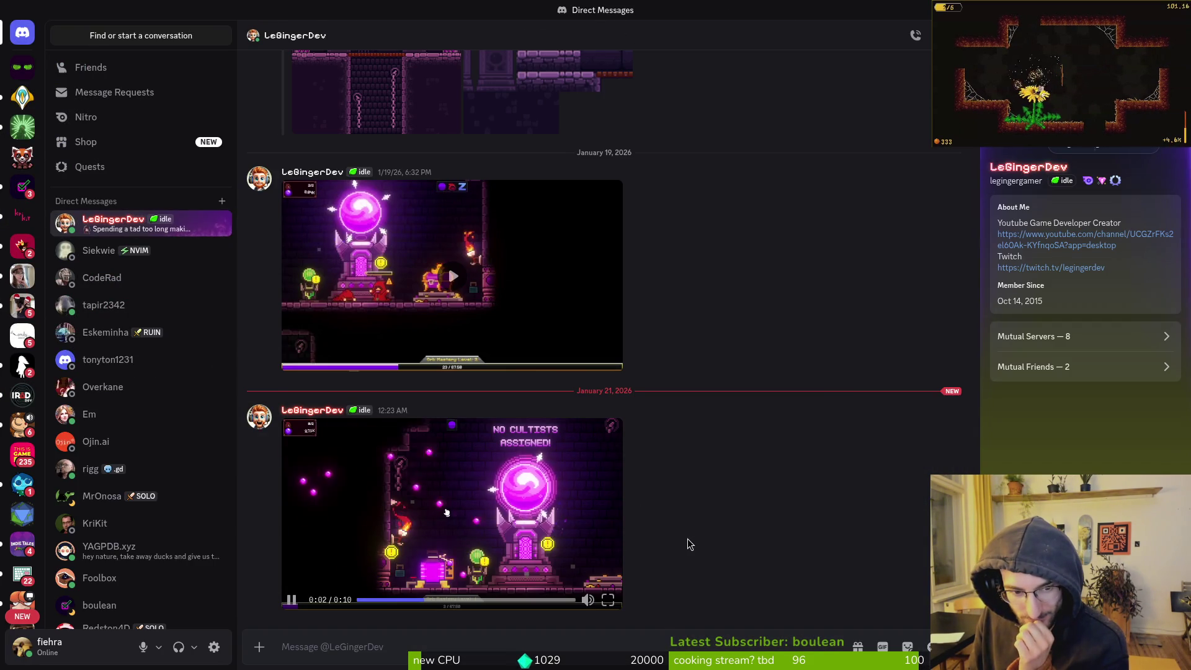
click(607, 599)
click(78, 660)
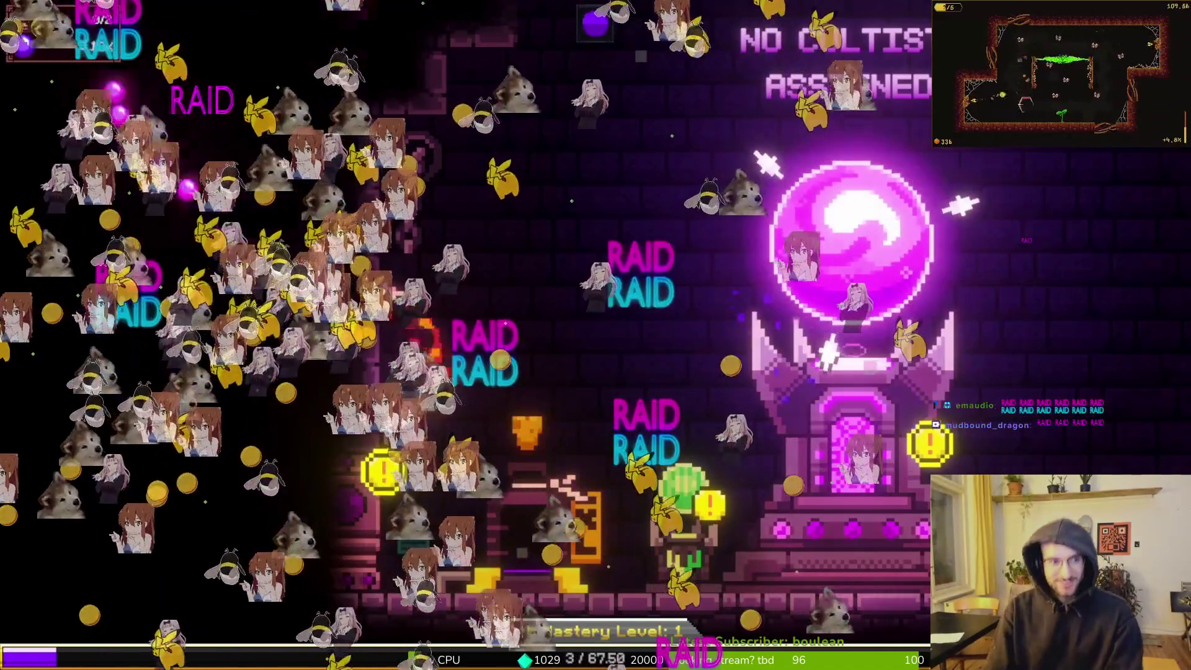
mouse_move(296, 565)
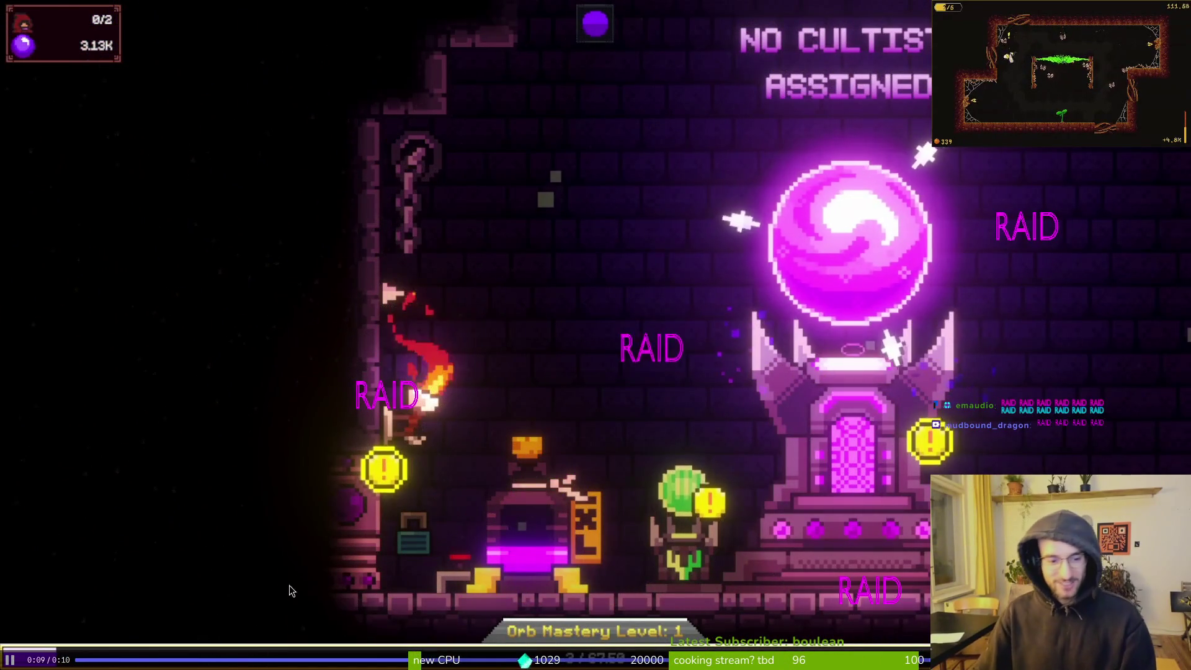
click(530, 506)
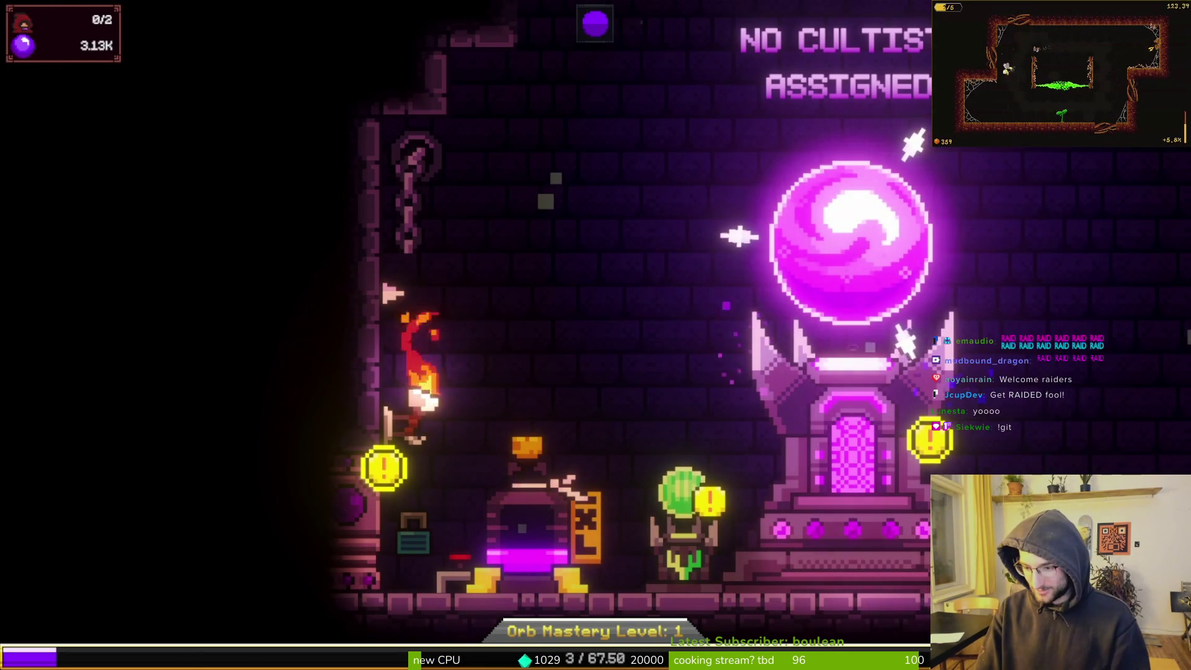
double_click(621, 370)
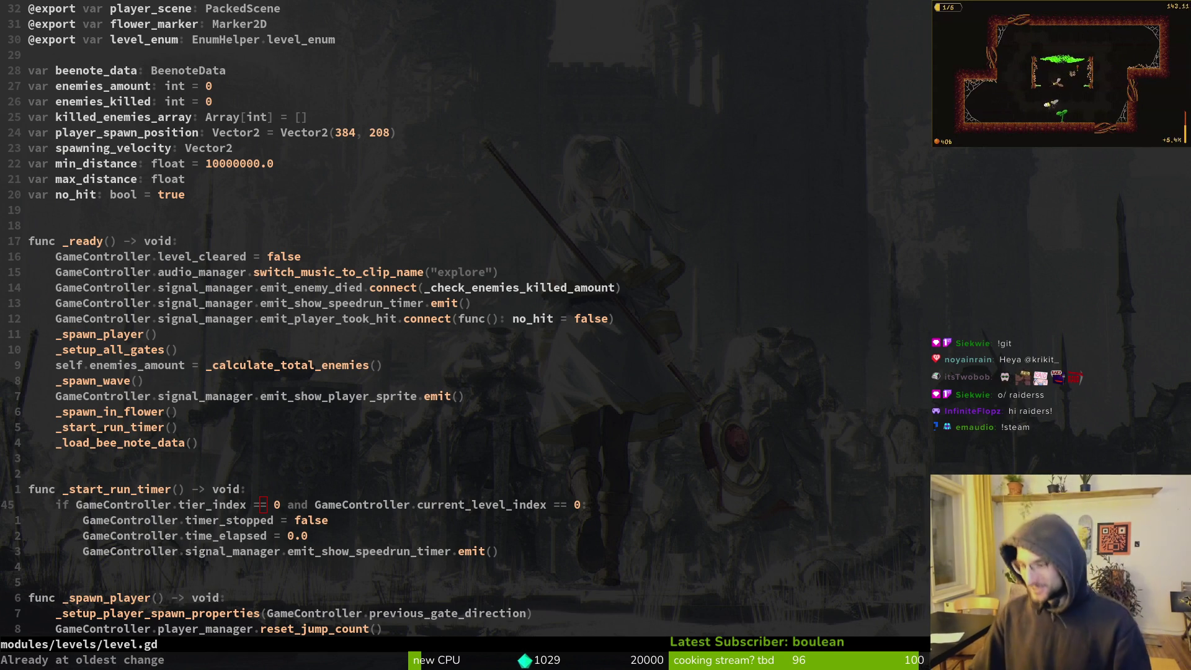
Bring Brave in front of Neovim and open a new empty tab
key(alt+Tab)
key(ctrl+t)
Load the Pollinate or Die Steam page from 'poll', then open and browse its Demo page
text(poll)
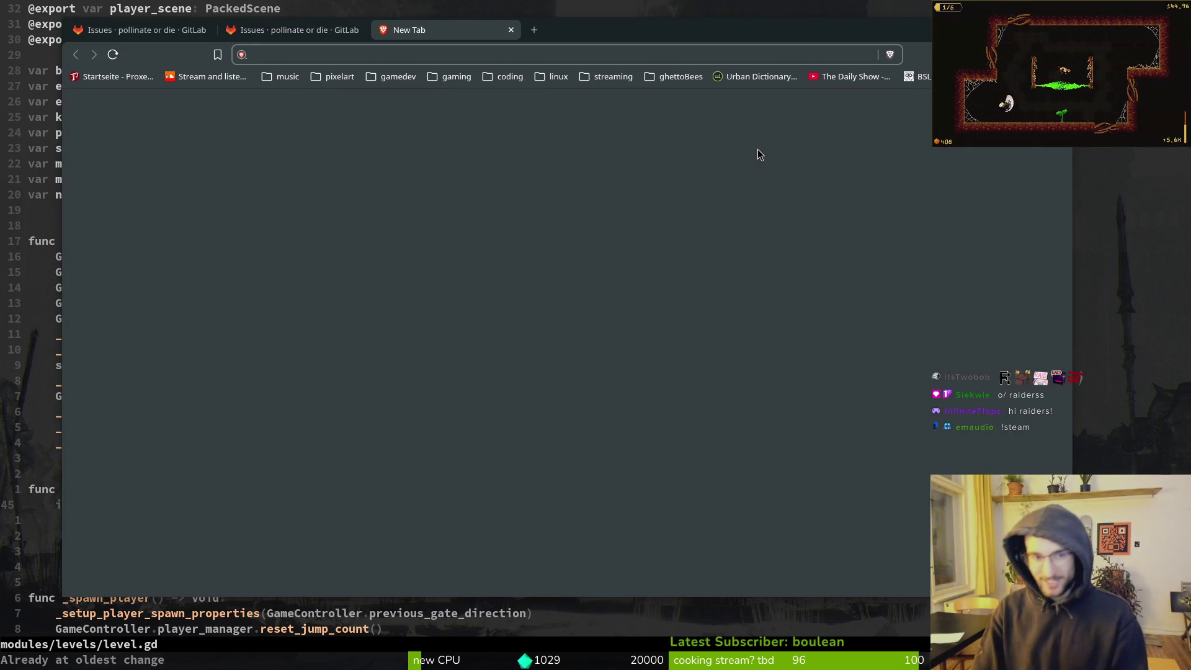
key(Down)
key(Return)
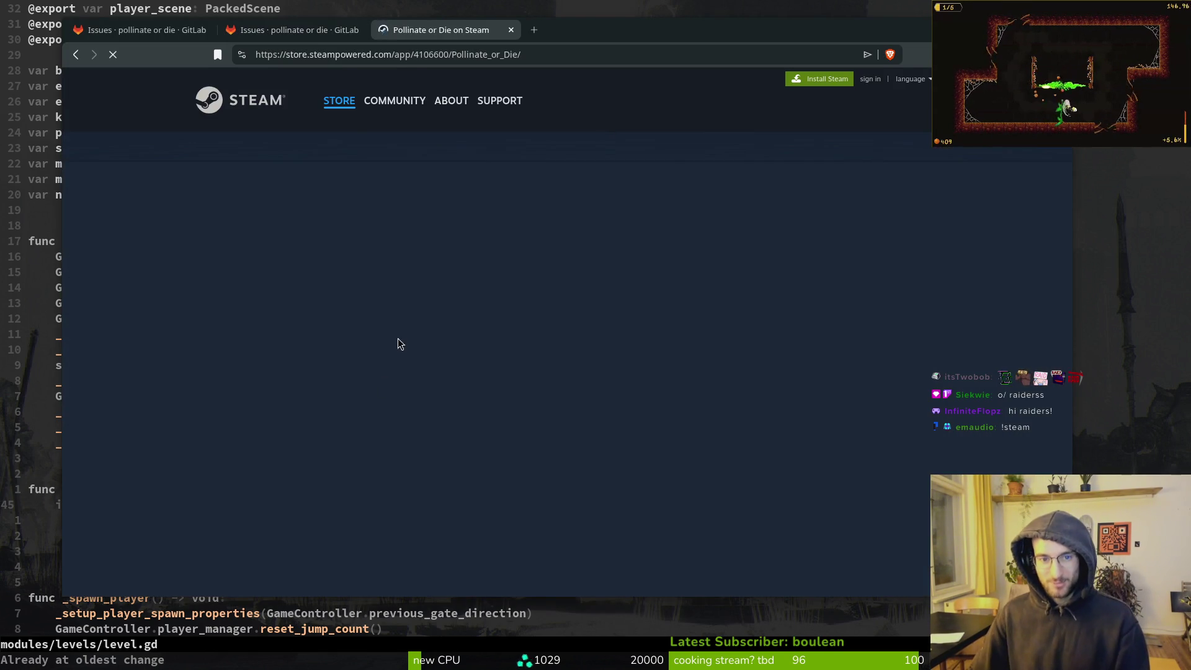
scroll(427, 405, down, 3)
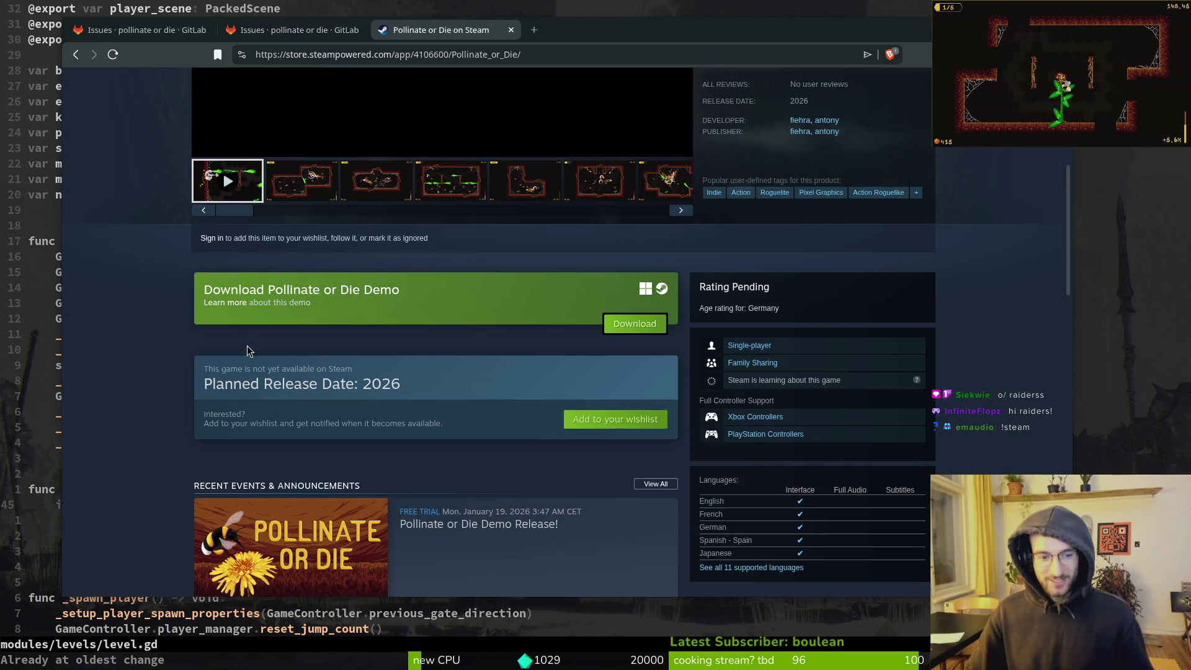
click(239, 305)
scroll(267, 303, down, 5)
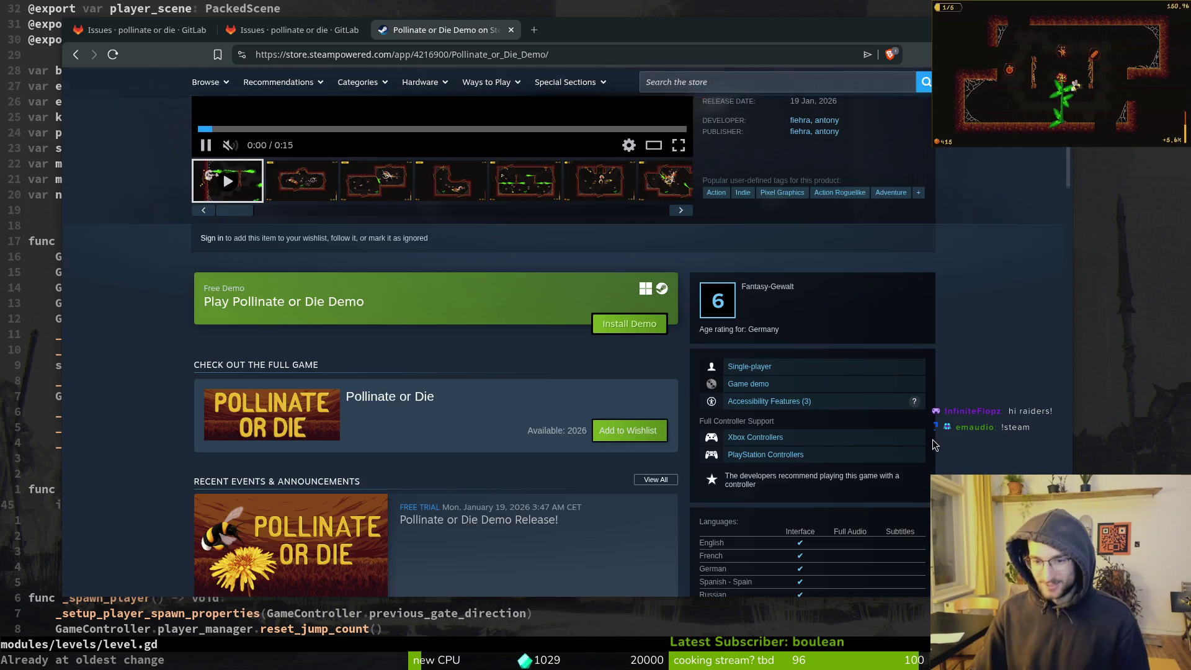
scroll(639, 504, up, 2)
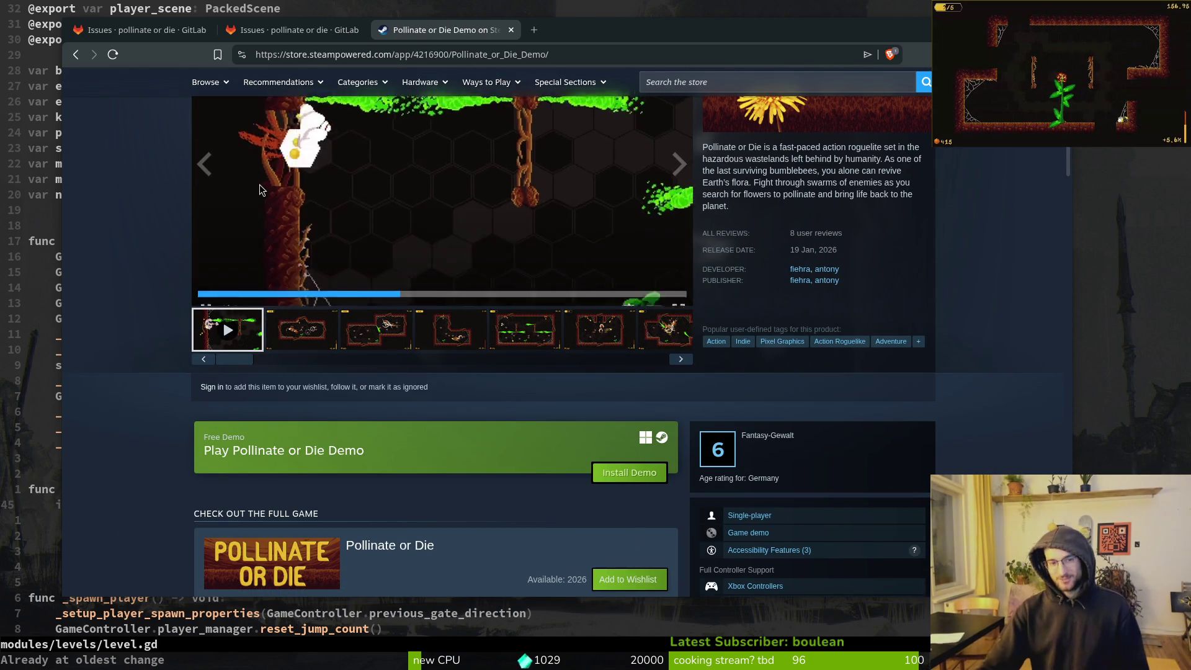
scroll(150, 308, up, 3)
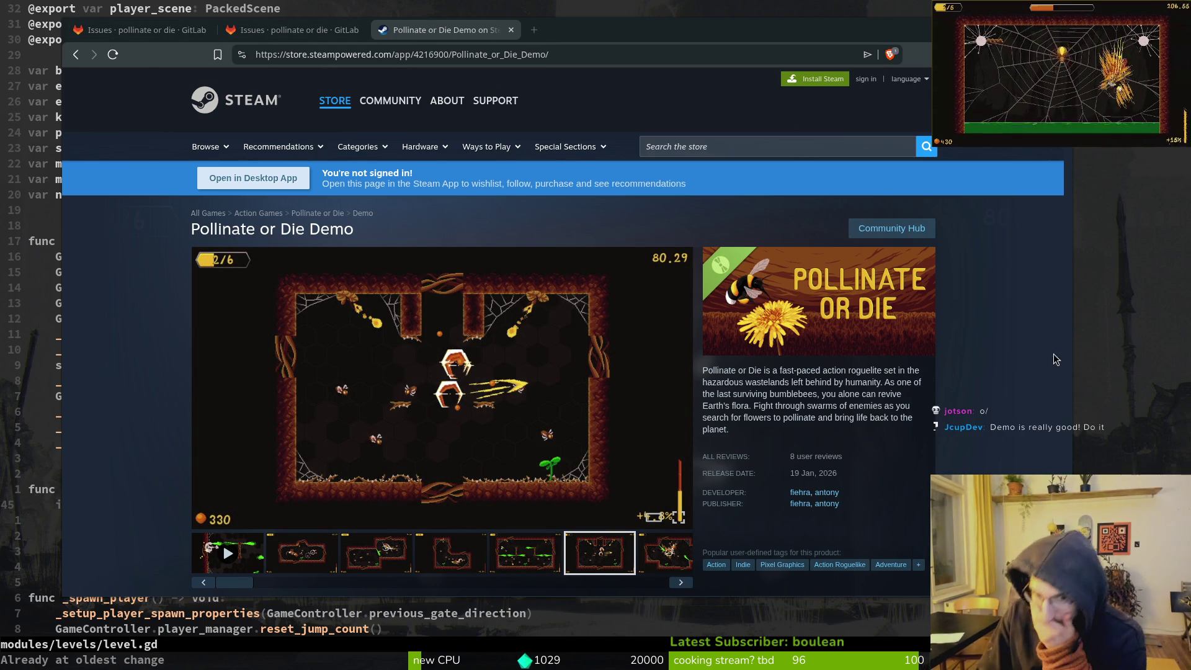
scroll(122, 303, down, 2)
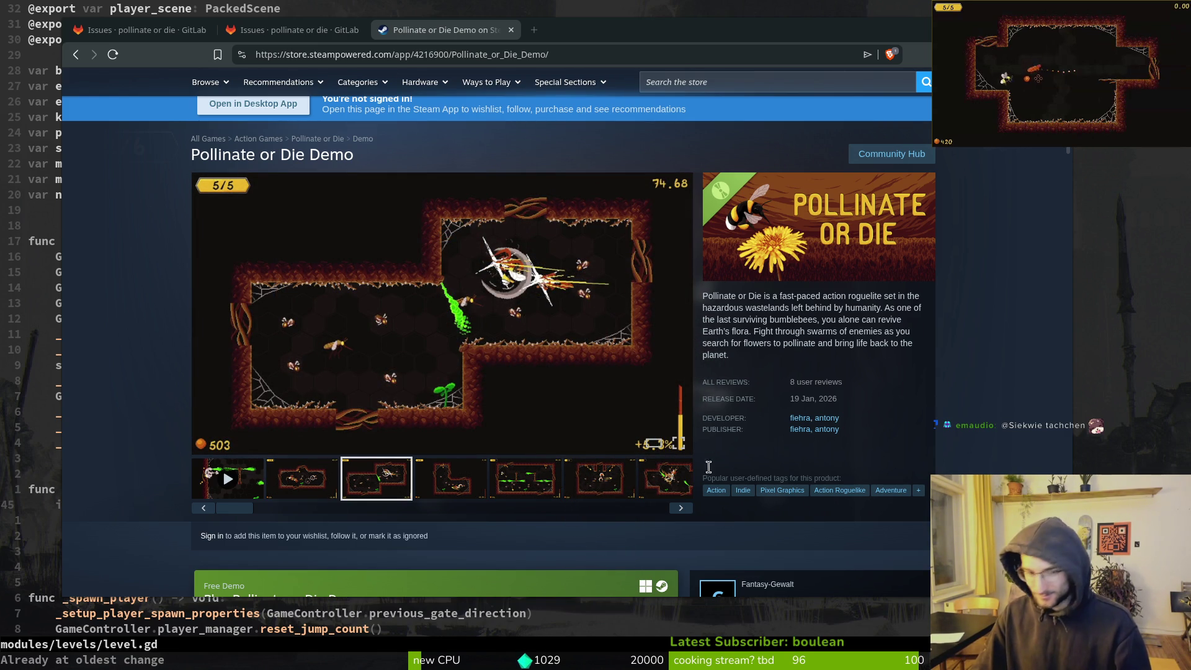
Flip to the GitLab issues tab and back to Steam, then bring up the terminal
click(300, 30)
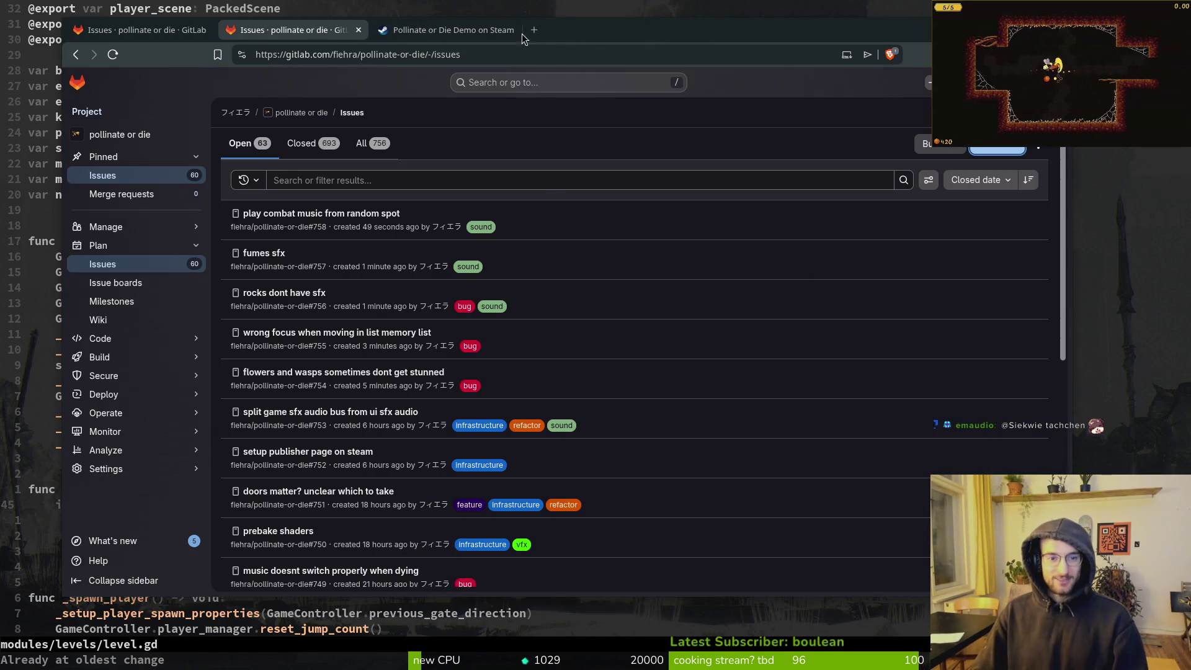
click(440, 29)
key(super+2)
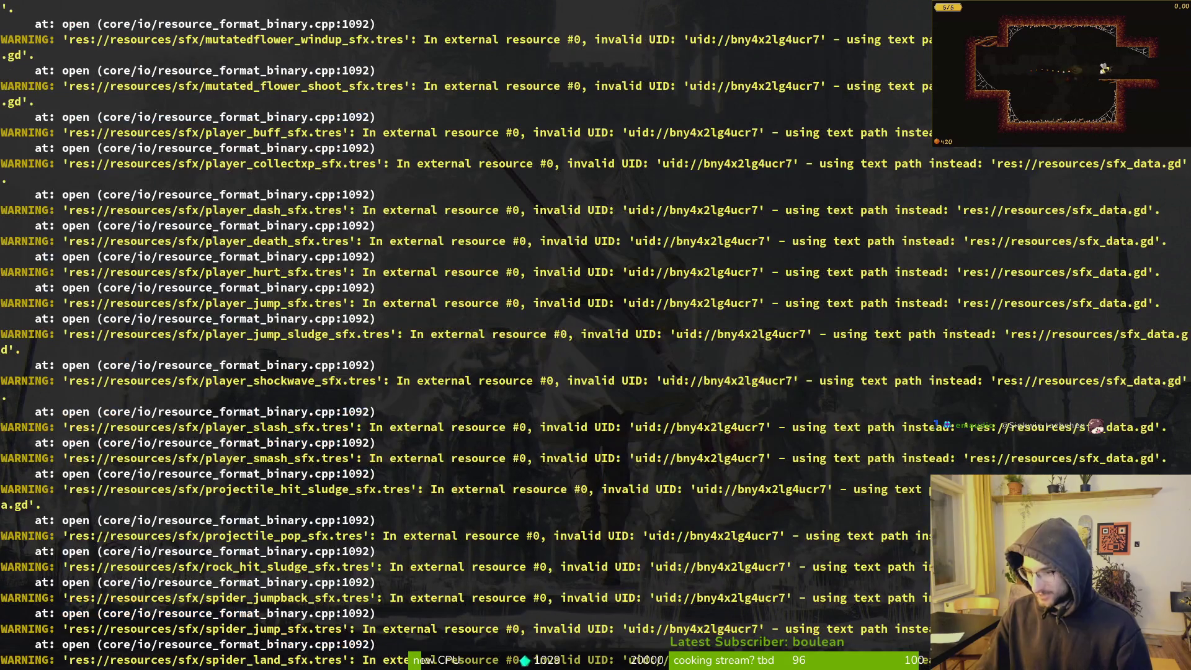
Select and review the leaked-texture ERROR lines from the game's exit, then return to Godot
key(ctrl+c)
key(ctrl+c)
key(ctrl+c)
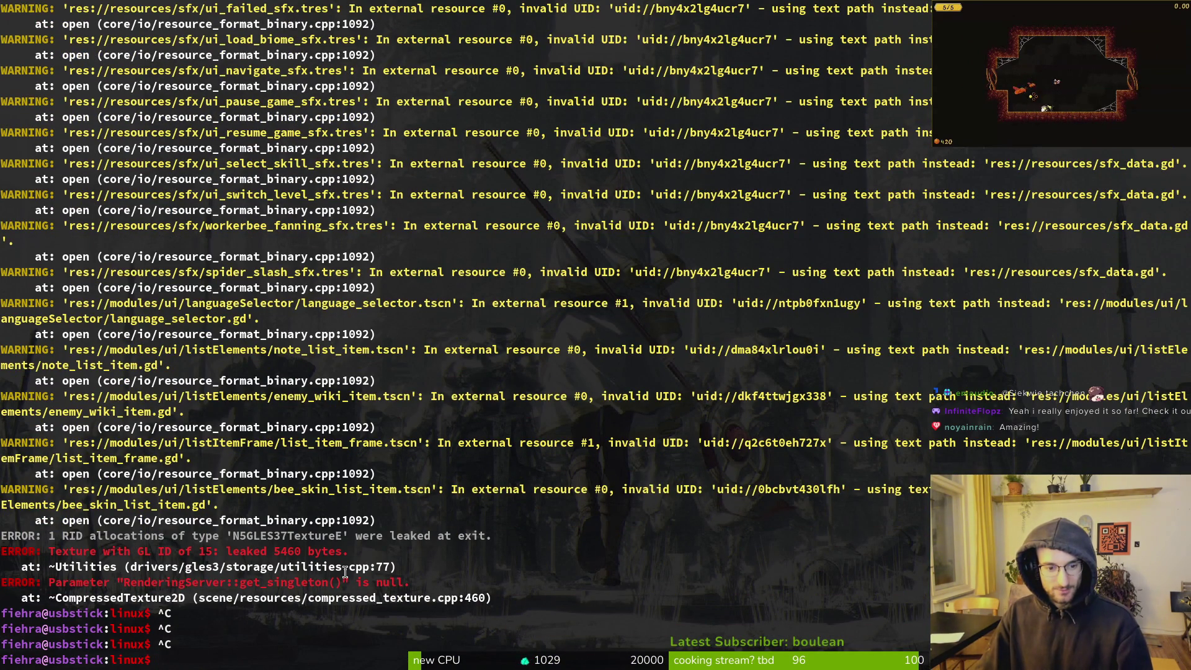
triple_click(189, 552)
click(235, 577)
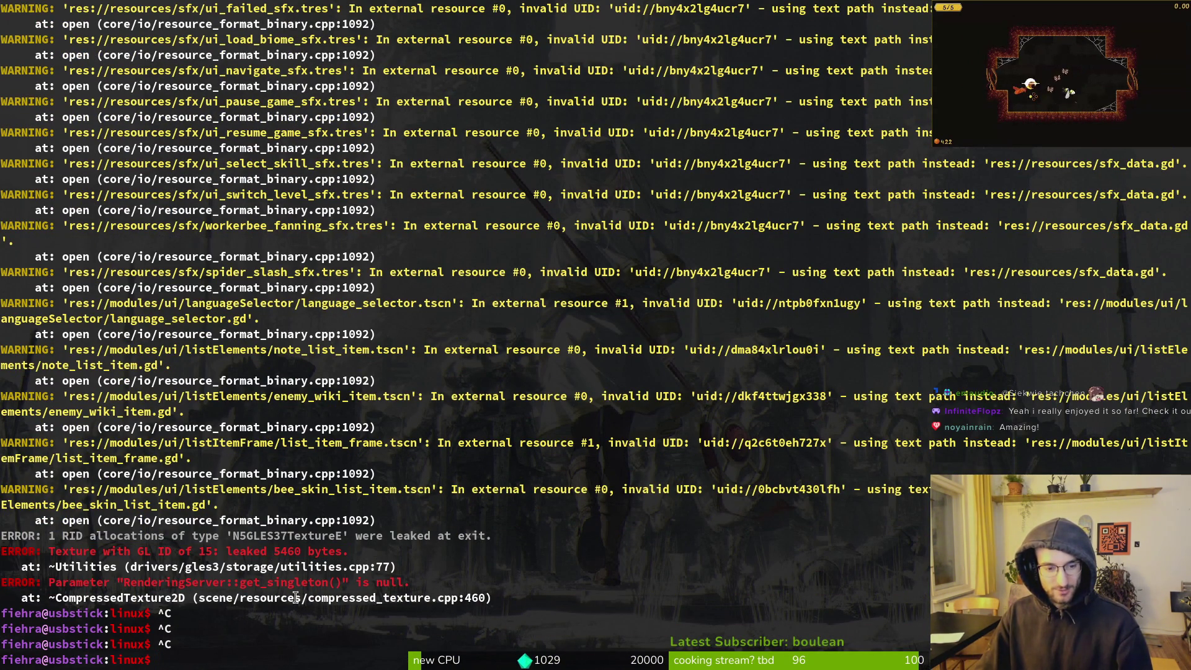
mouse_move(124, 597)
mouse_down()
mouse_move(12, 566)
mouse_move(1, 537)
mouse_up()
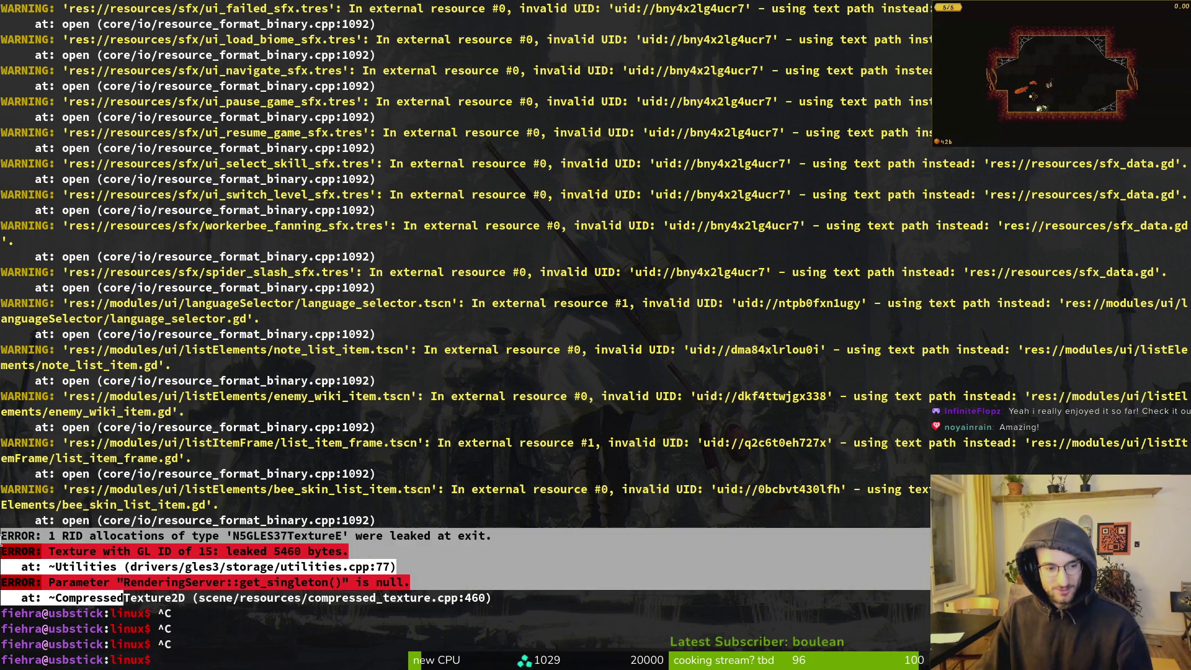
click(372, 545)
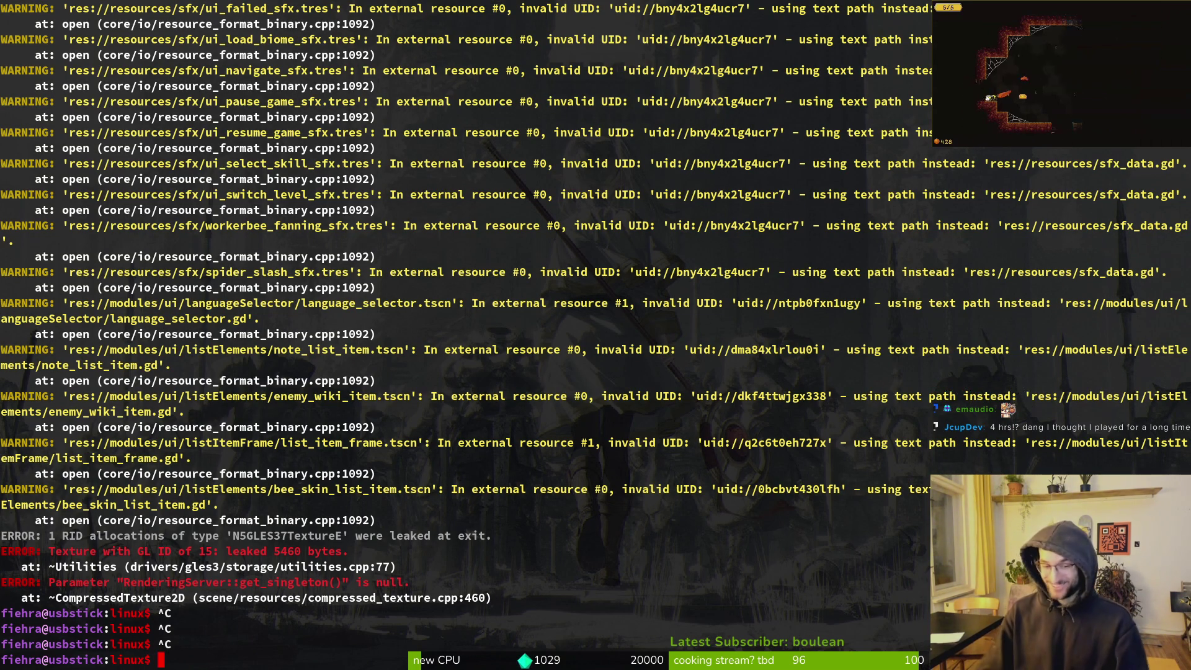
key(alt+Tab)
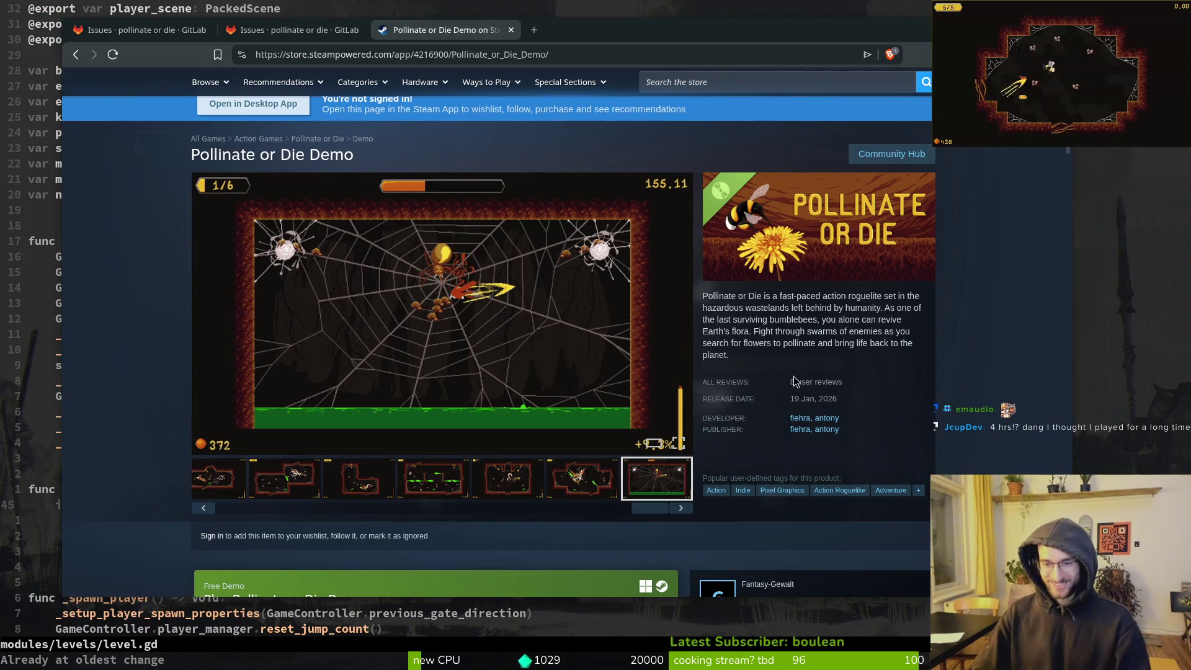
key(alt+Tab)
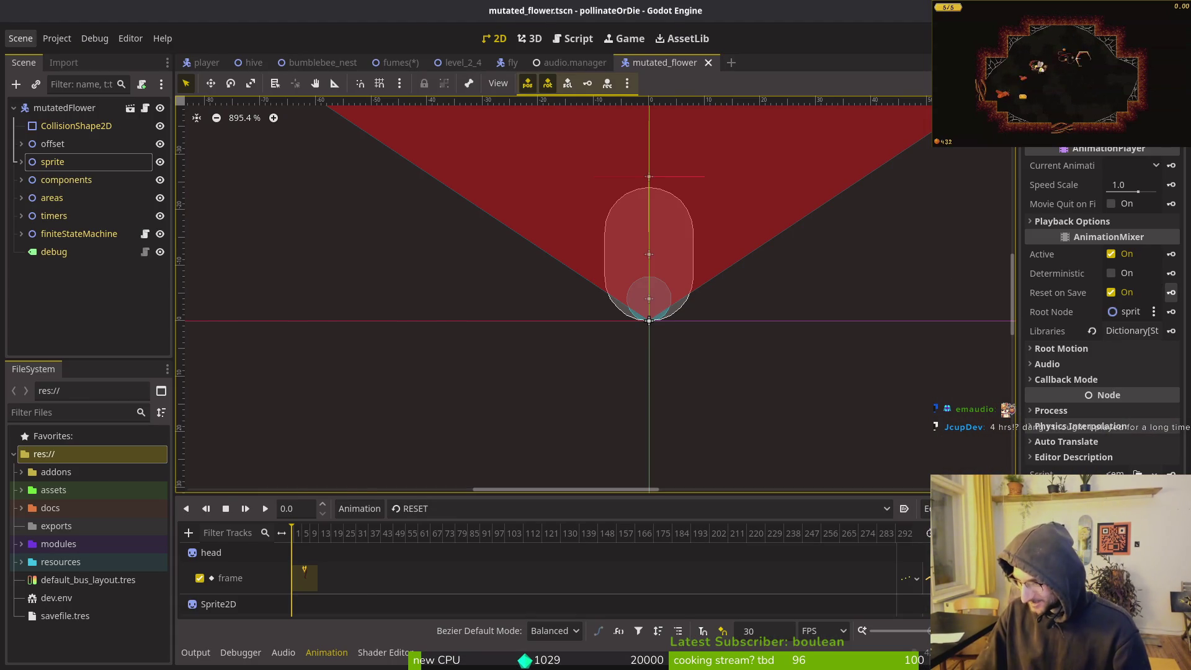
key(alt+Tab)
drag(266, 31, 305, 54)
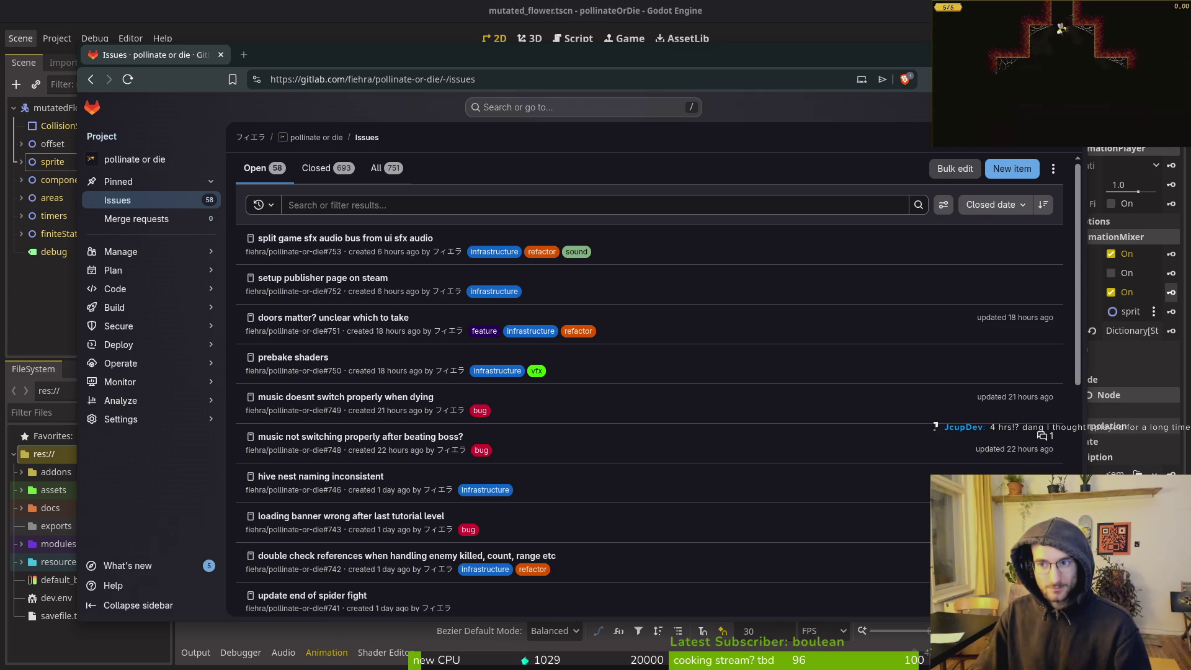
key(alt+Tab)
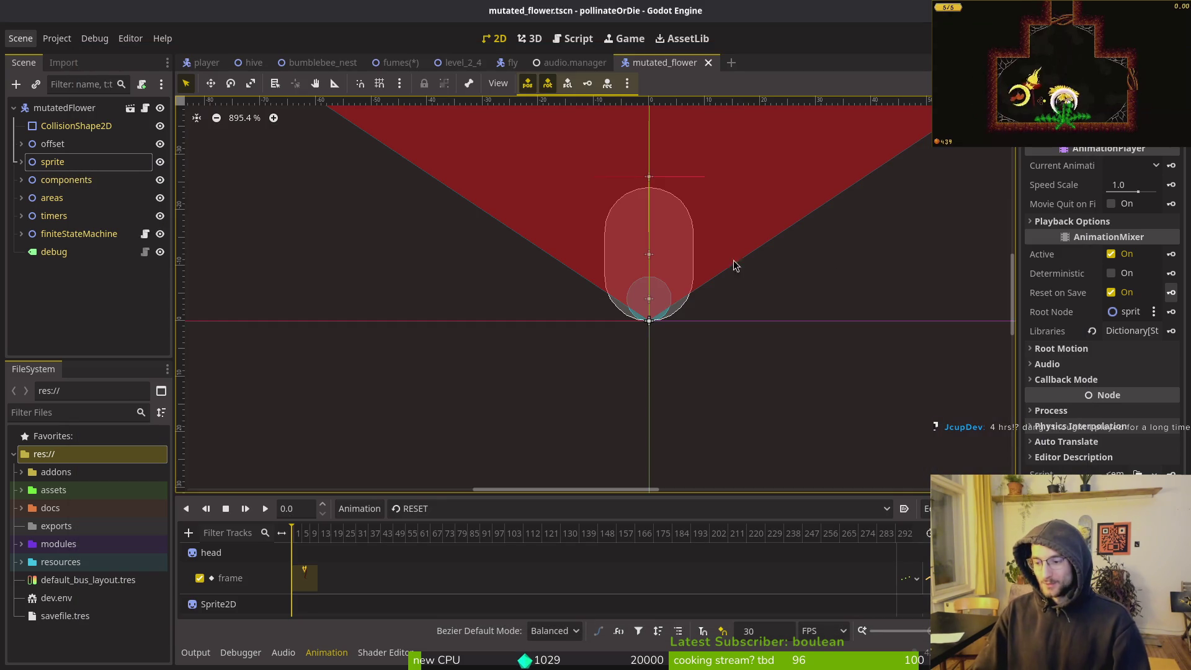
click(260, 273)
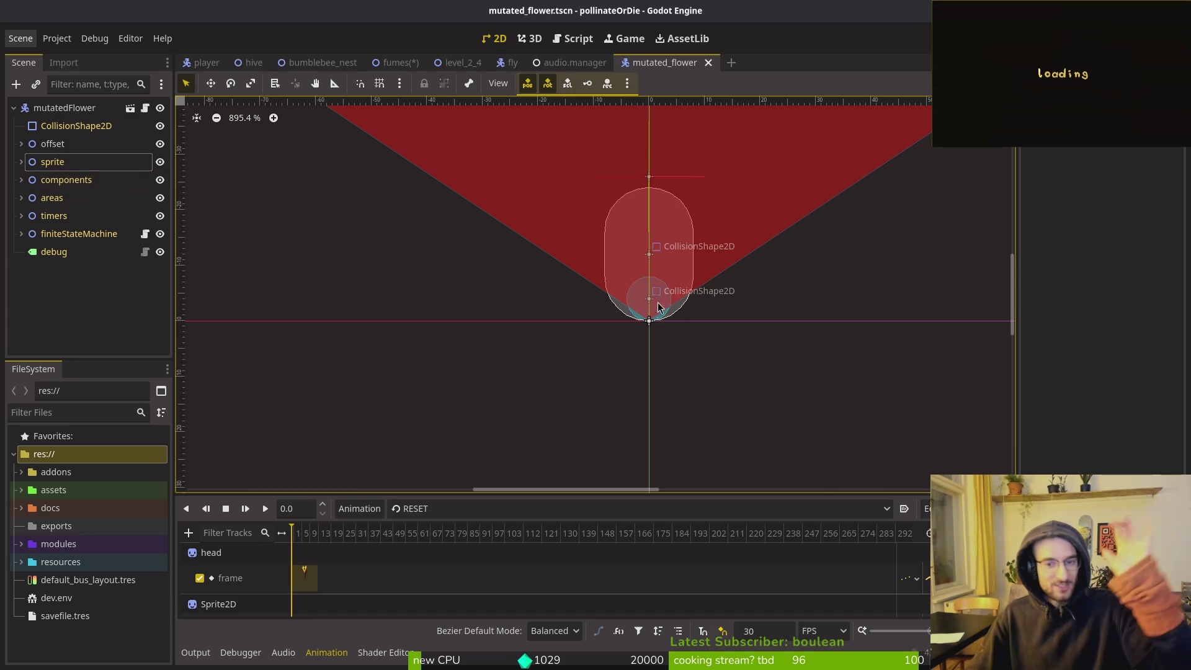
scroll(659, 272, down, 5)
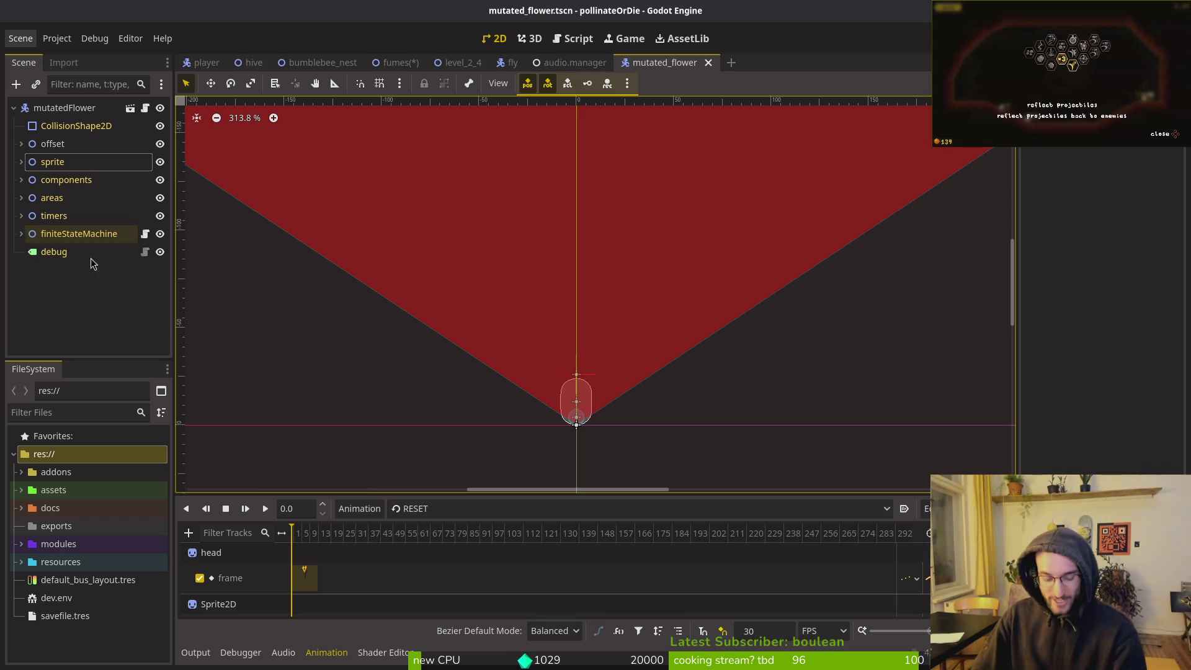
key(alt+Tab)
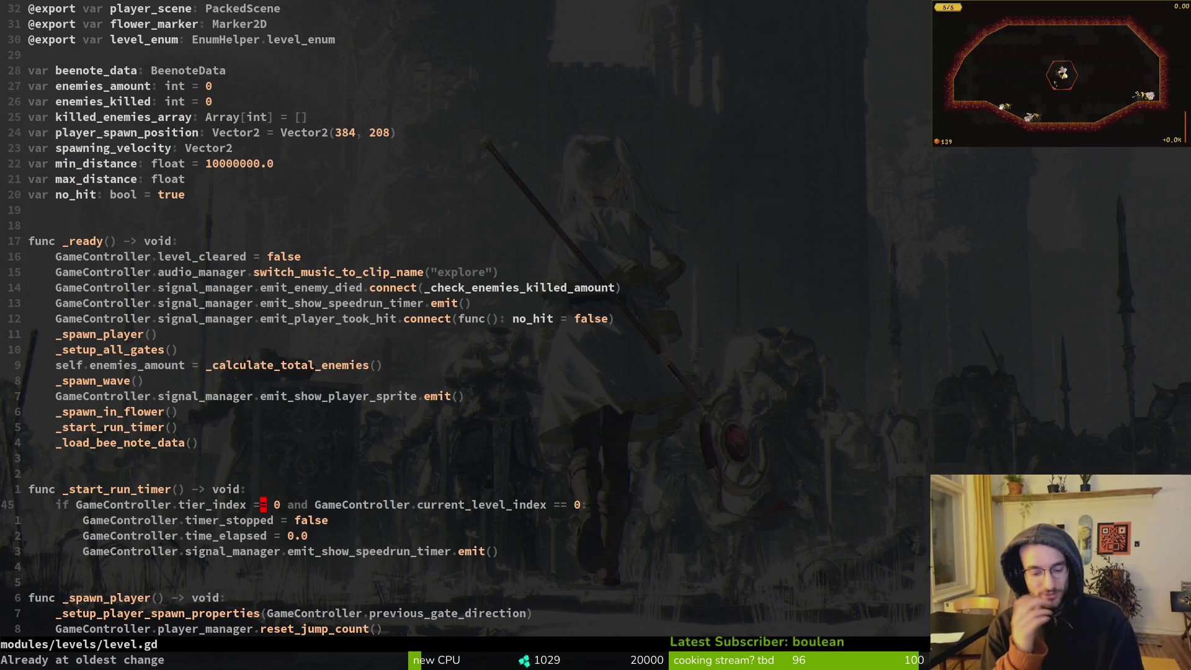
key(space)
key(f)
key(f)
text(smash)
key(Up)
key(Up)
key(Up)
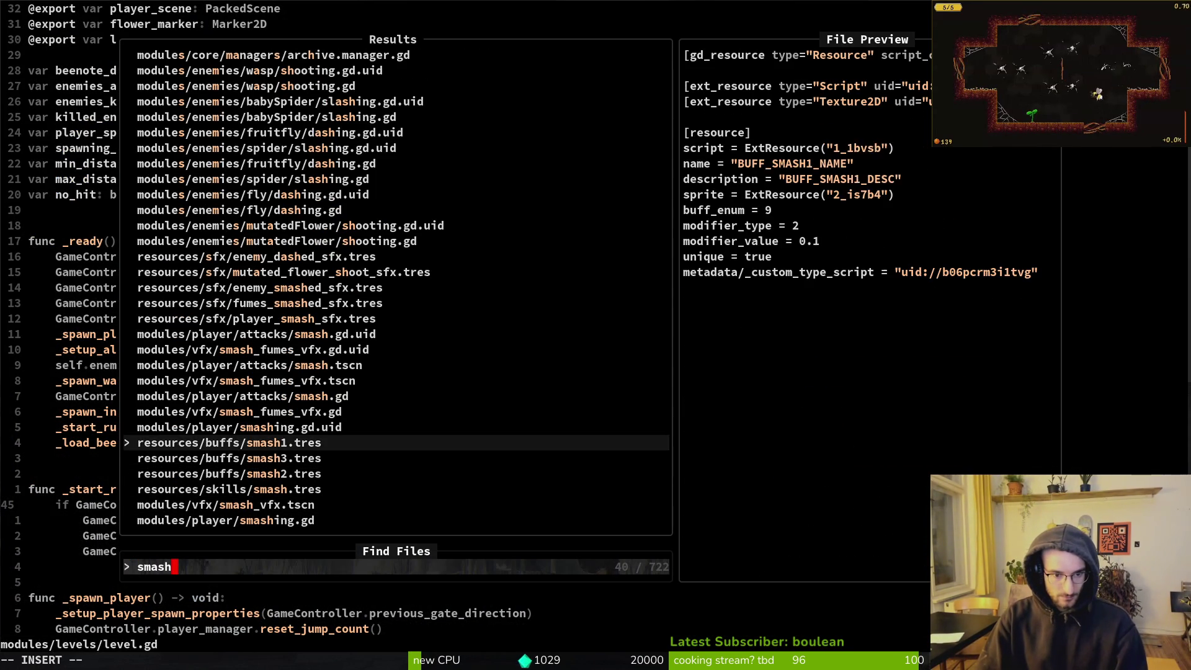
key(Return)
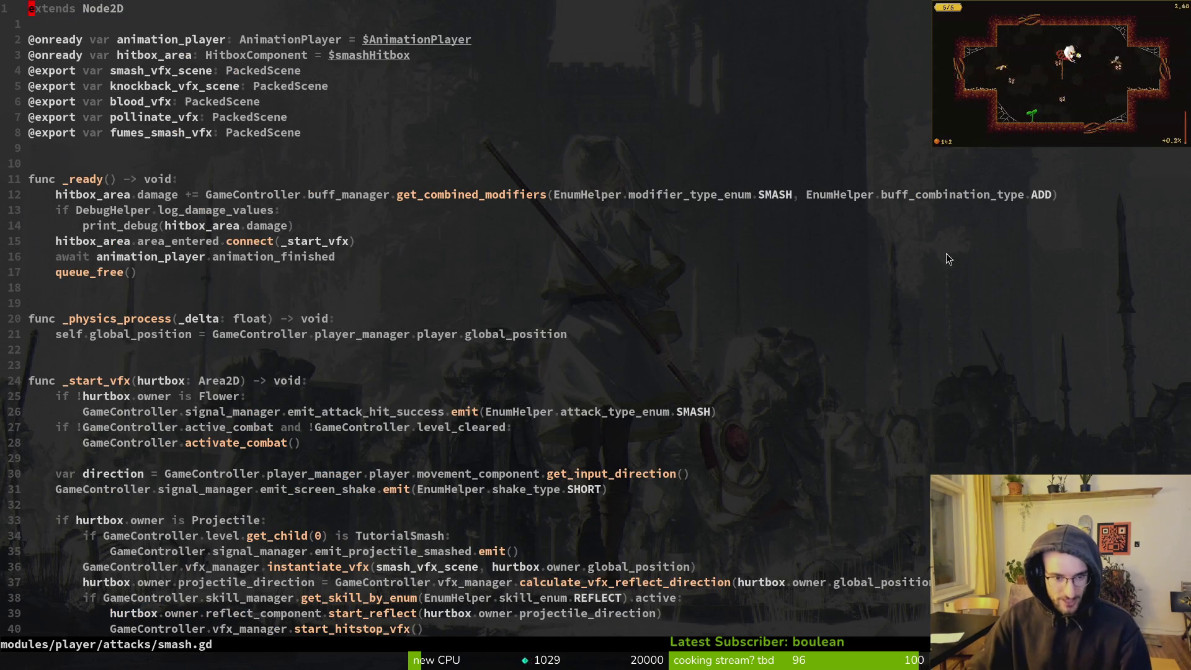
scroll(592, 251, down, 7)
scroll(595, 253, down, 5)
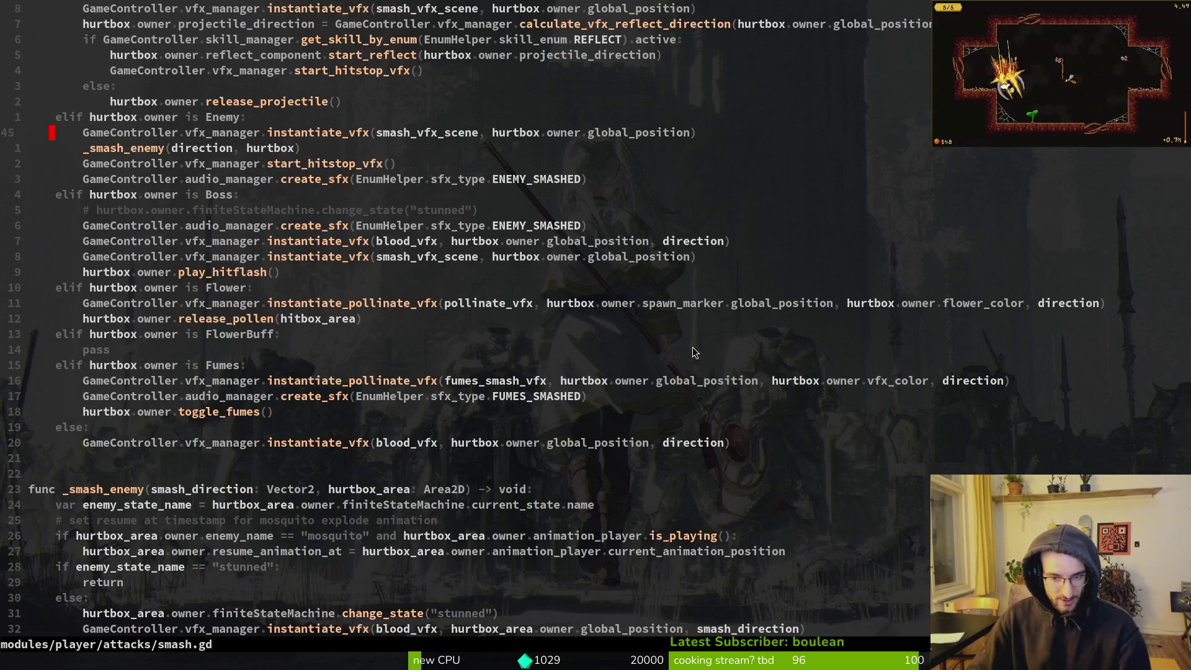
scroll(561, 340, down, 3)
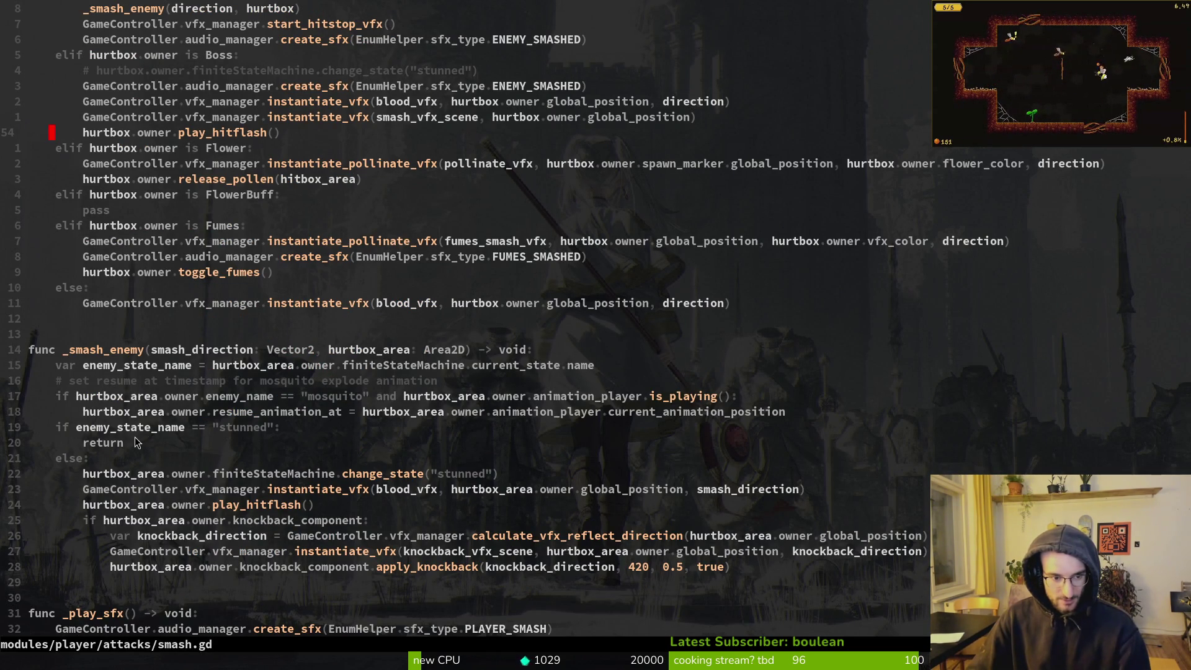
mouse_move(28, 350)
mouse_down()
mouse_move(147, 411)
mouse_move(286, 558)
mouse_up()
click(236, 520)
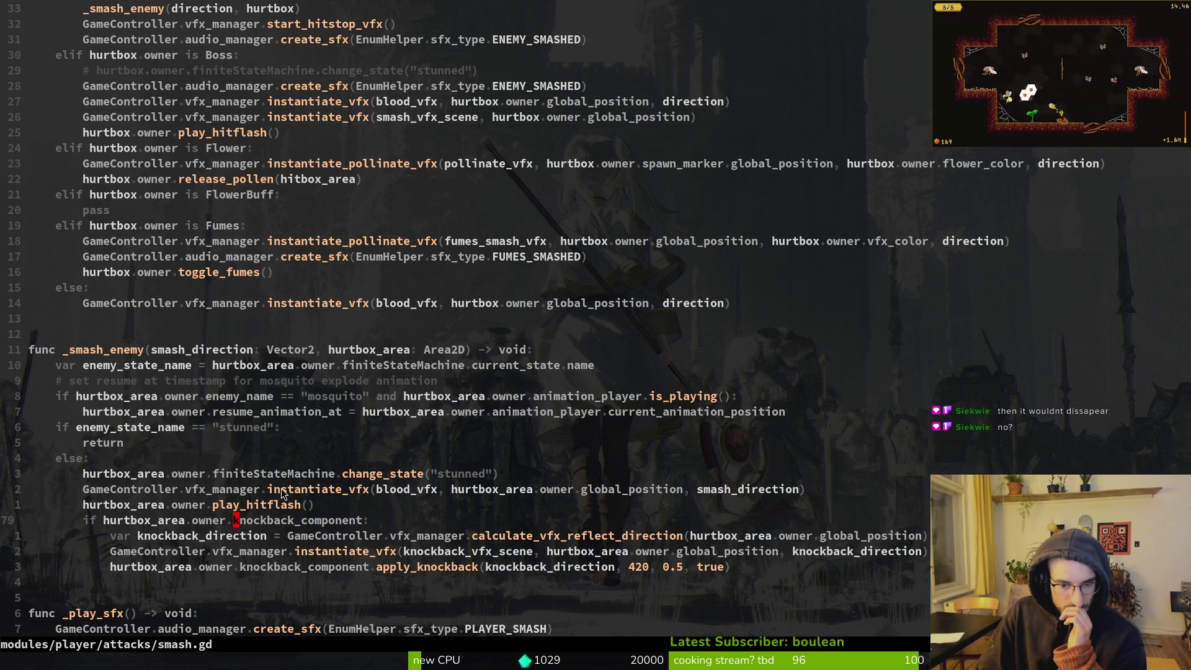
mouse_move(767, 566)
mouse_down()
mouse_move(248, 521)
mouse_move(44, 474)
mouse_up()
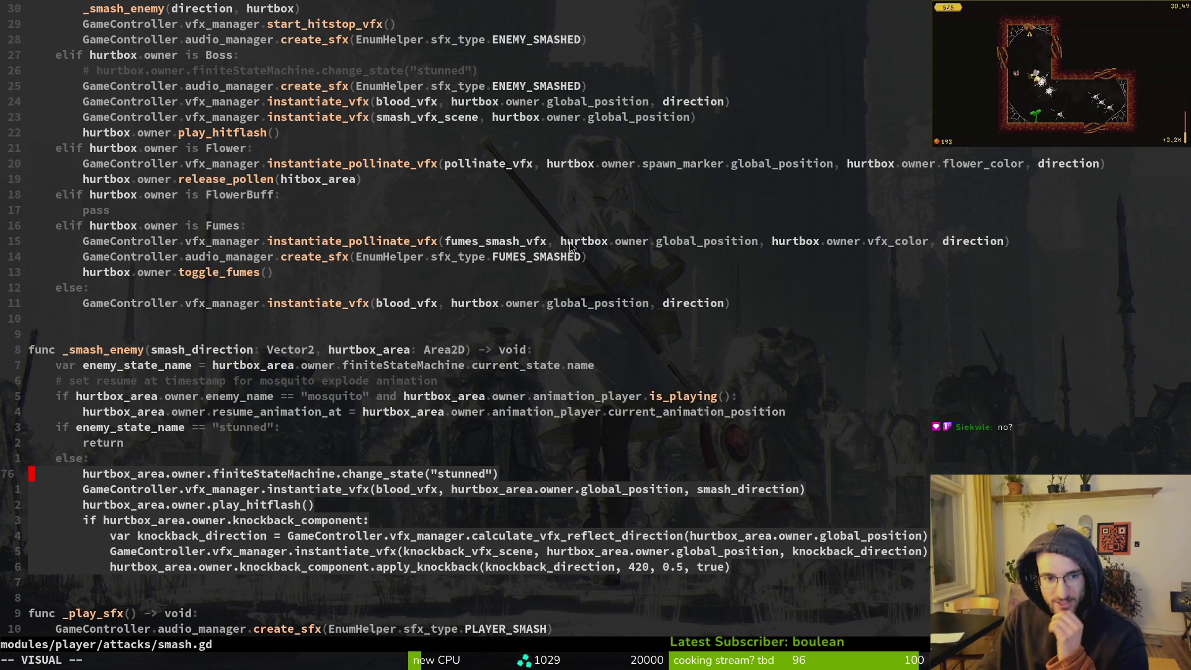
scroll(403, 258, up, 5)
scroll(267, 273, up, 3)
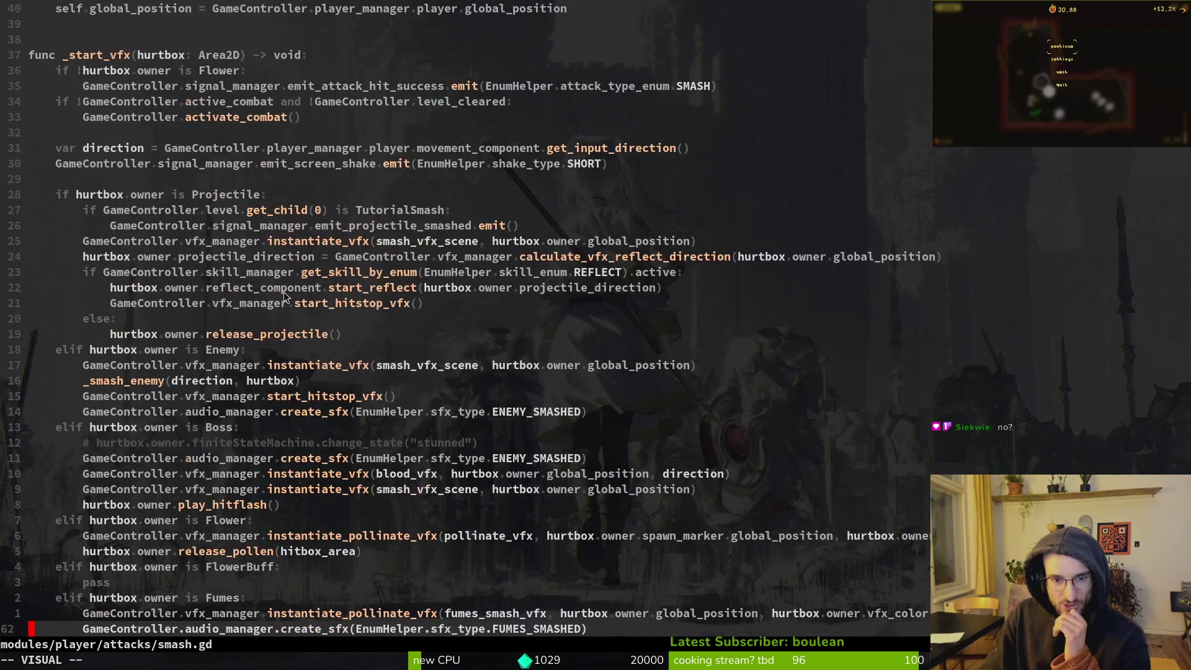
scroll(286, 280, down, 10)
click(285, 362)
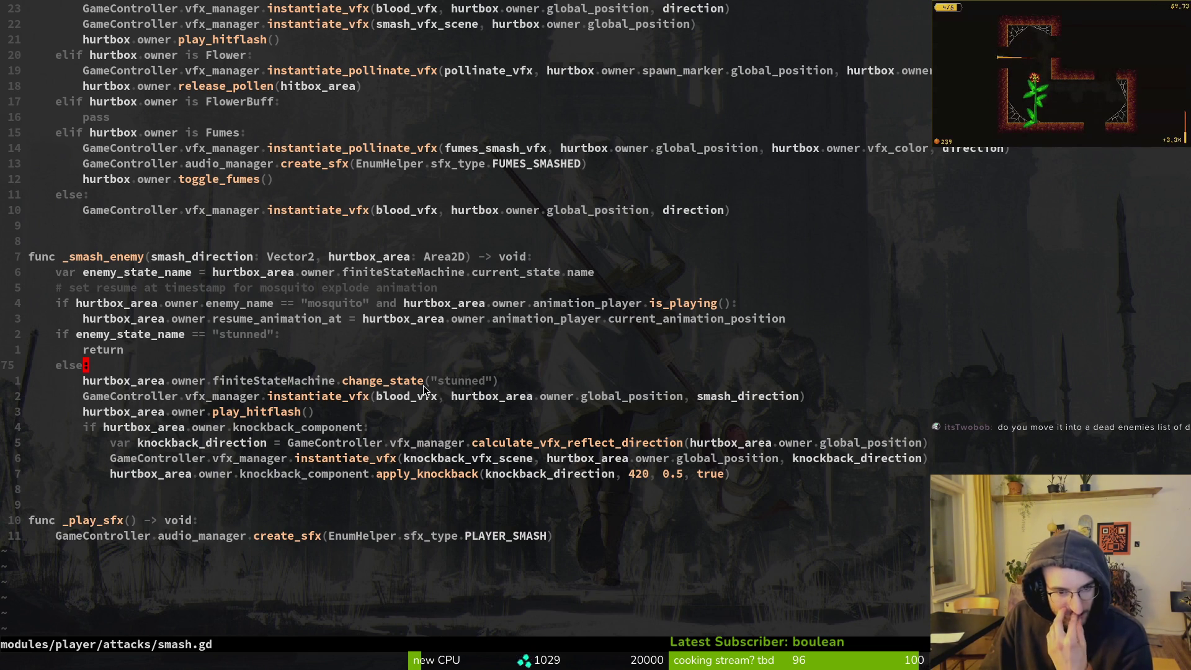
Open stunned.state.gd with Telescope Find Files, correcting the search typo
key(space)
key(f)
key(f)
text(stuts)
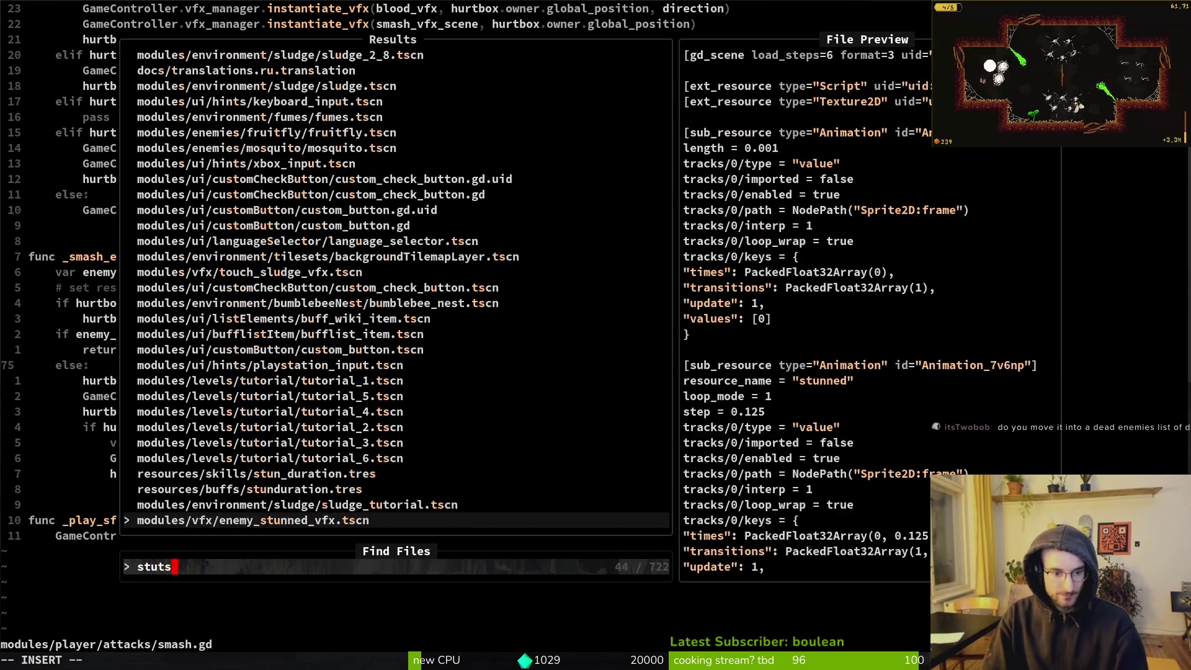
text(sta)
key(BackSpace)
key(BackSpace)
key(BackSpace)
text(nstate)
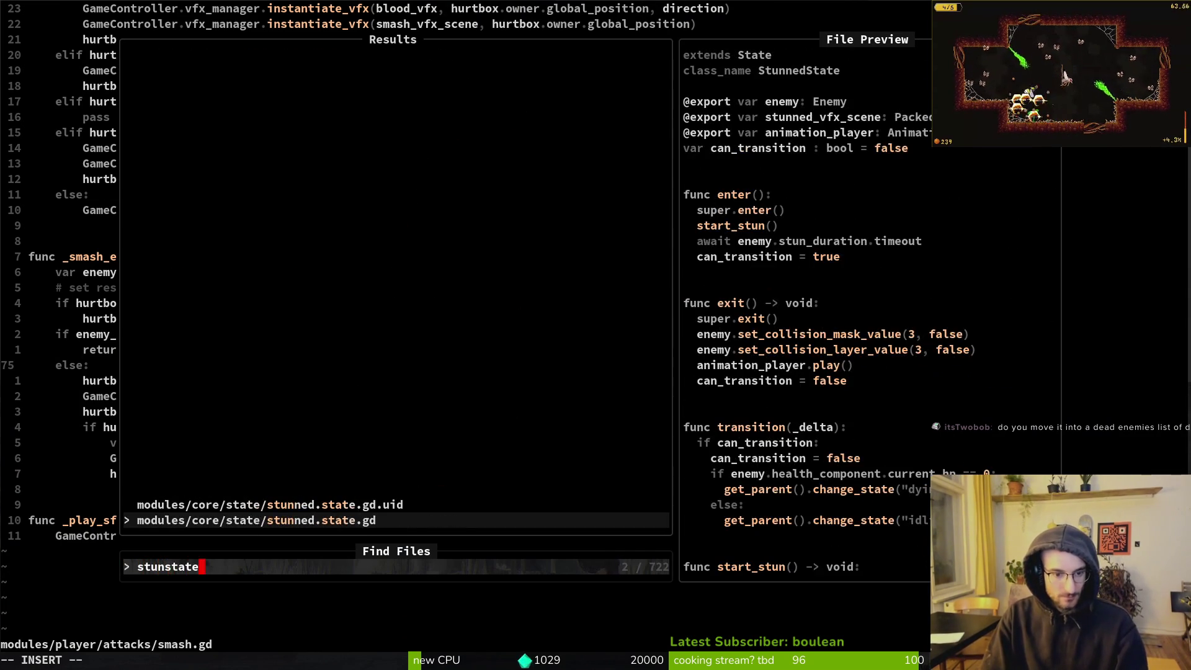
key(Return)
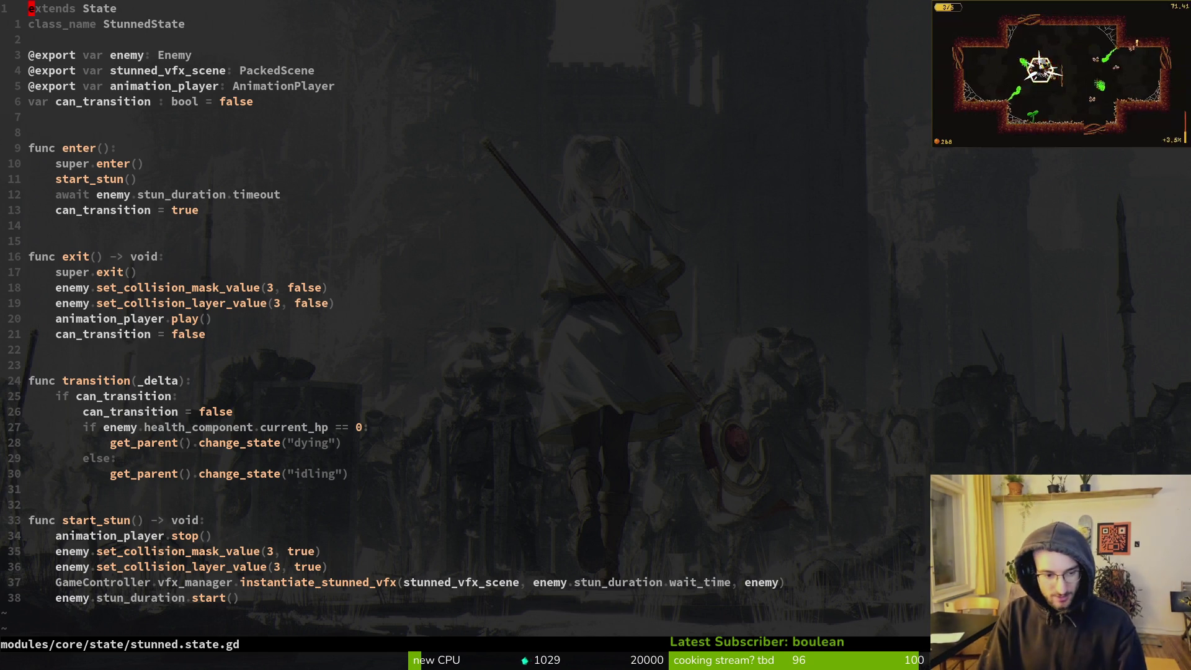
Open dying.state.gd with Telescope Find Files, fixing the misspelled search
key(space)
key(f)
key(f)
text(dyhig)
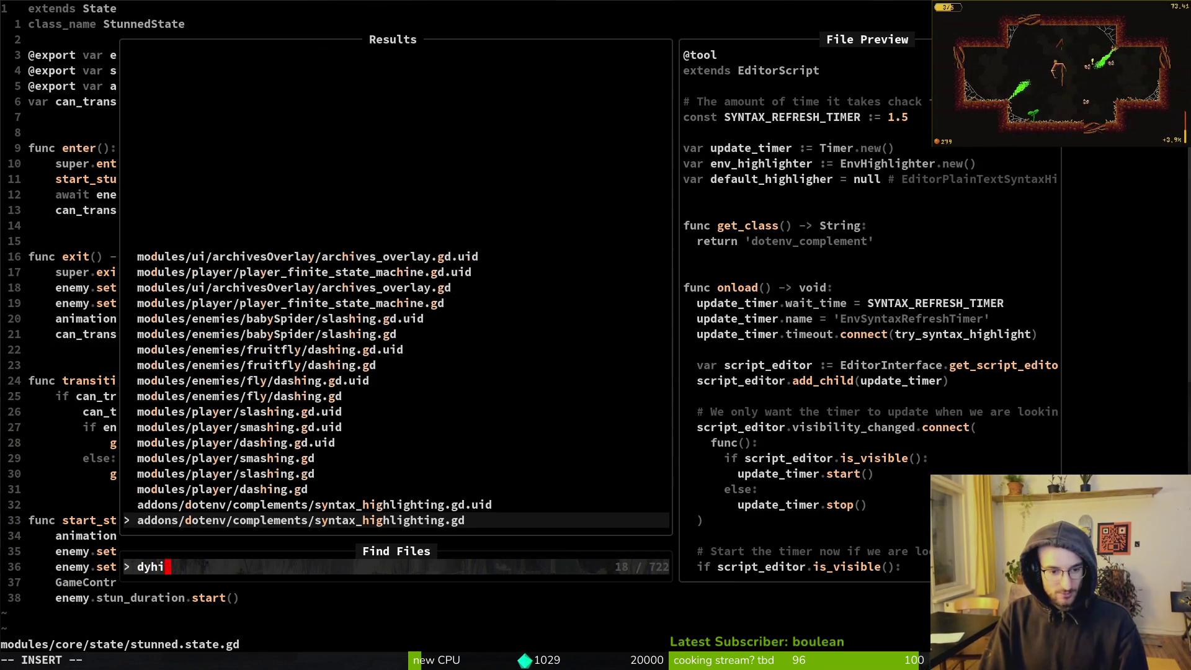
key(BackSpace)
key(BackSpace)
key(BackSpace)
text(ing)
key(Up)
key(Up)
key(Up)
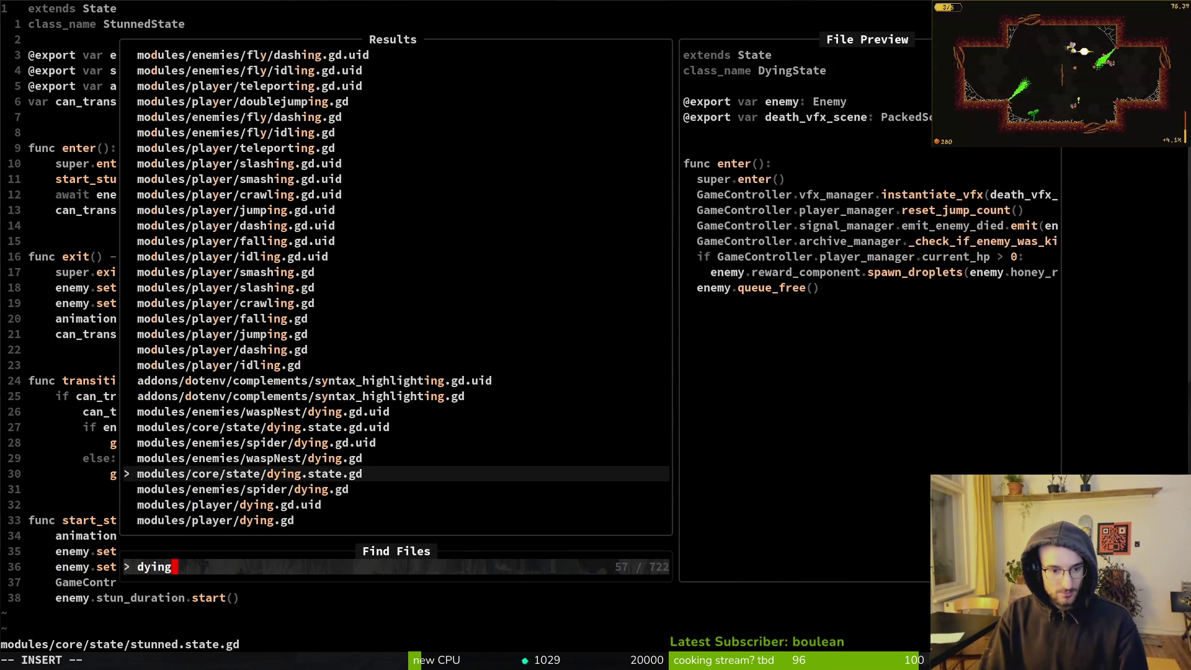
key(Return)
Highlight the emit_enemy_died line, then the instantiate_vfx line in enter()
key(shift+v)
key(Escape)
key(k)
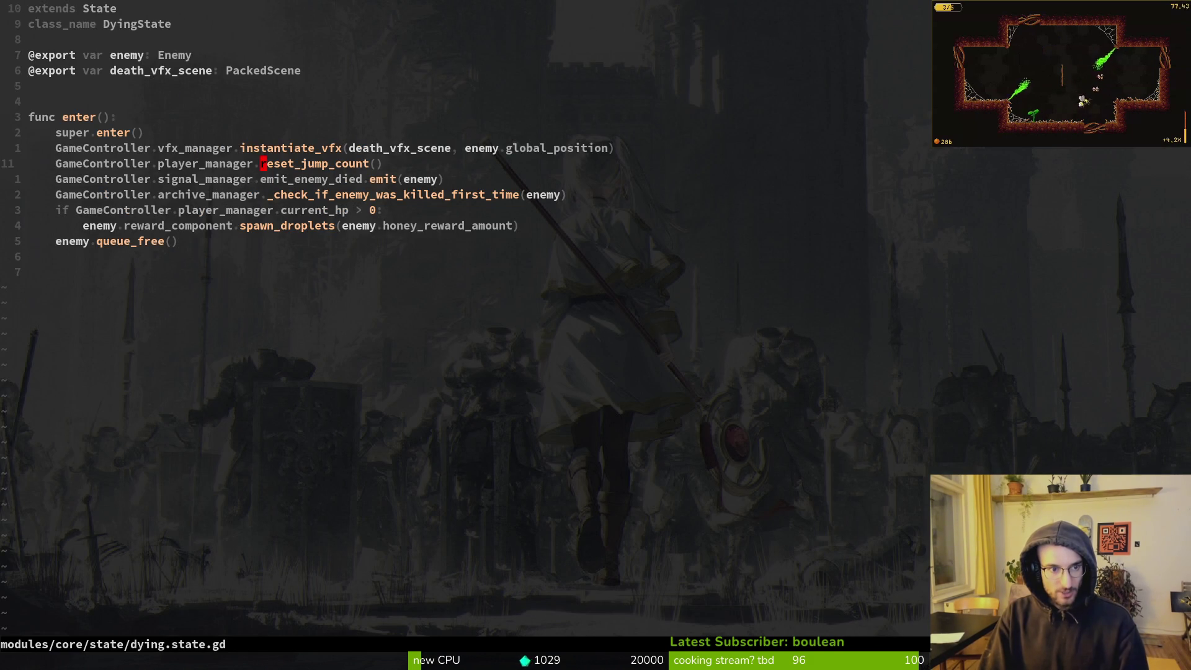
key(k)
key(shift+v)
key(Escape)
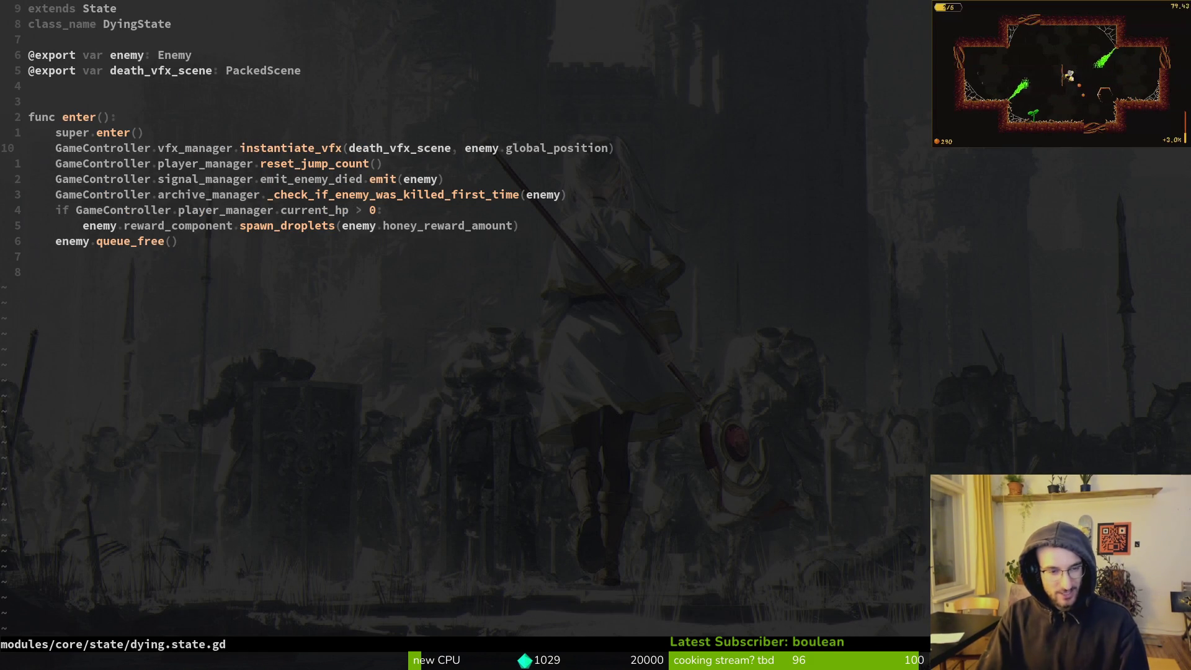
key(shift+v)
key(Escape)
Highlight the reset_jump_count, emit_enemy_died and archive_manager lines in turn
key(j)
key(shift+v)
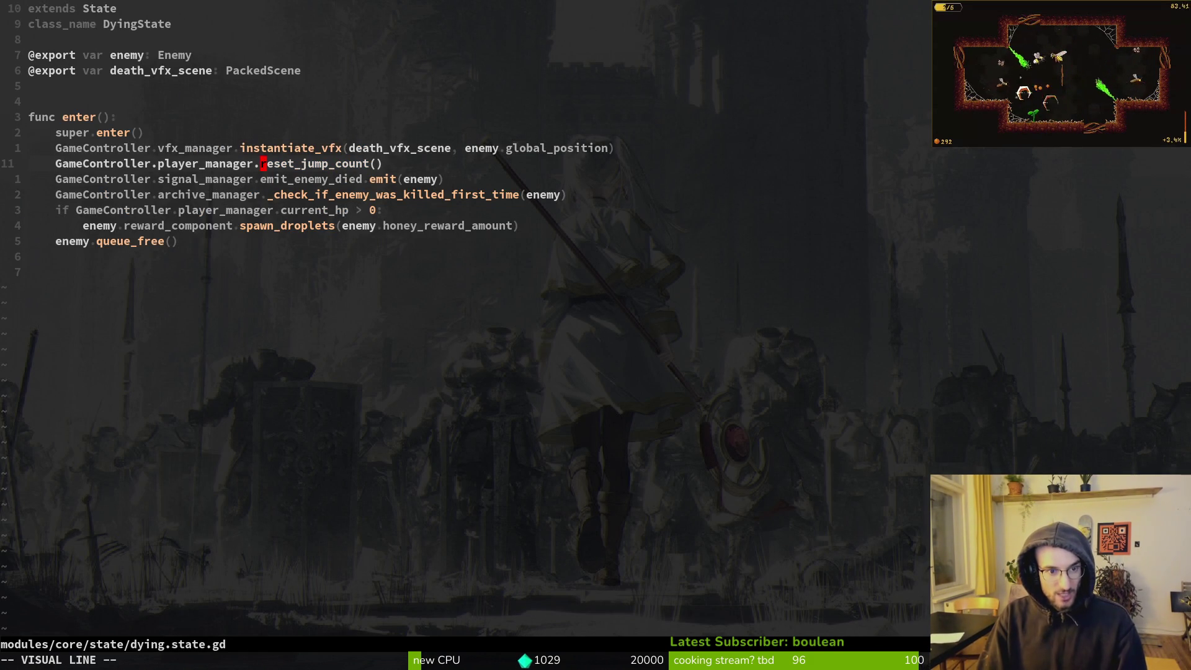
key(Escape)
key(j)
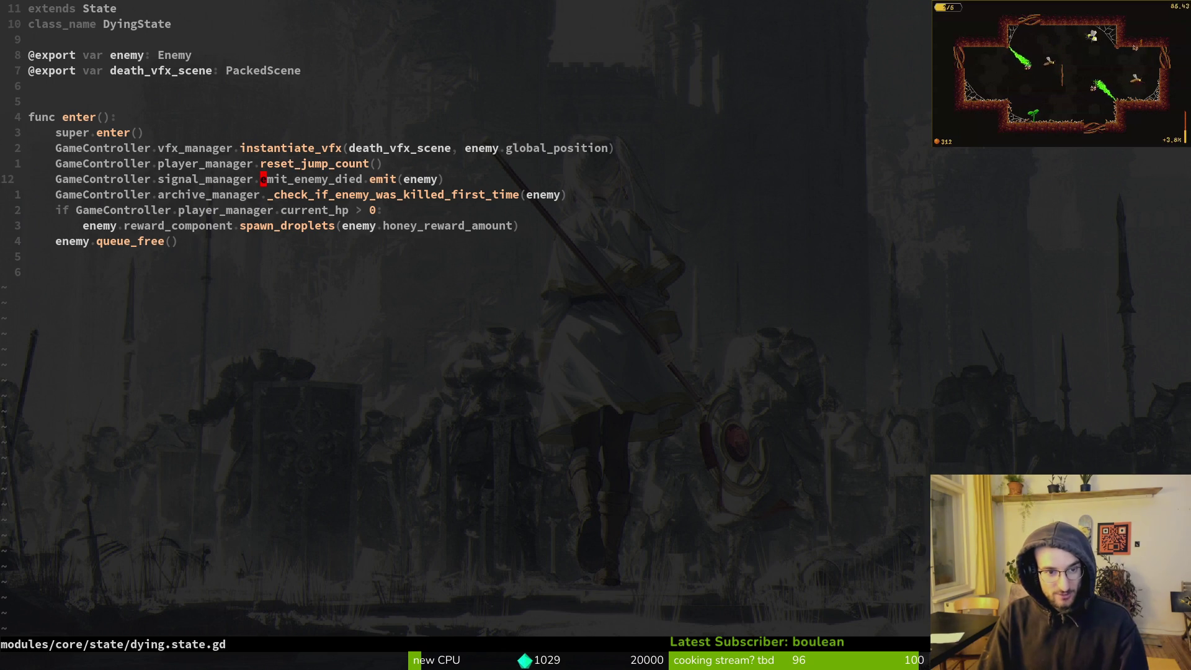
key(shift+v)
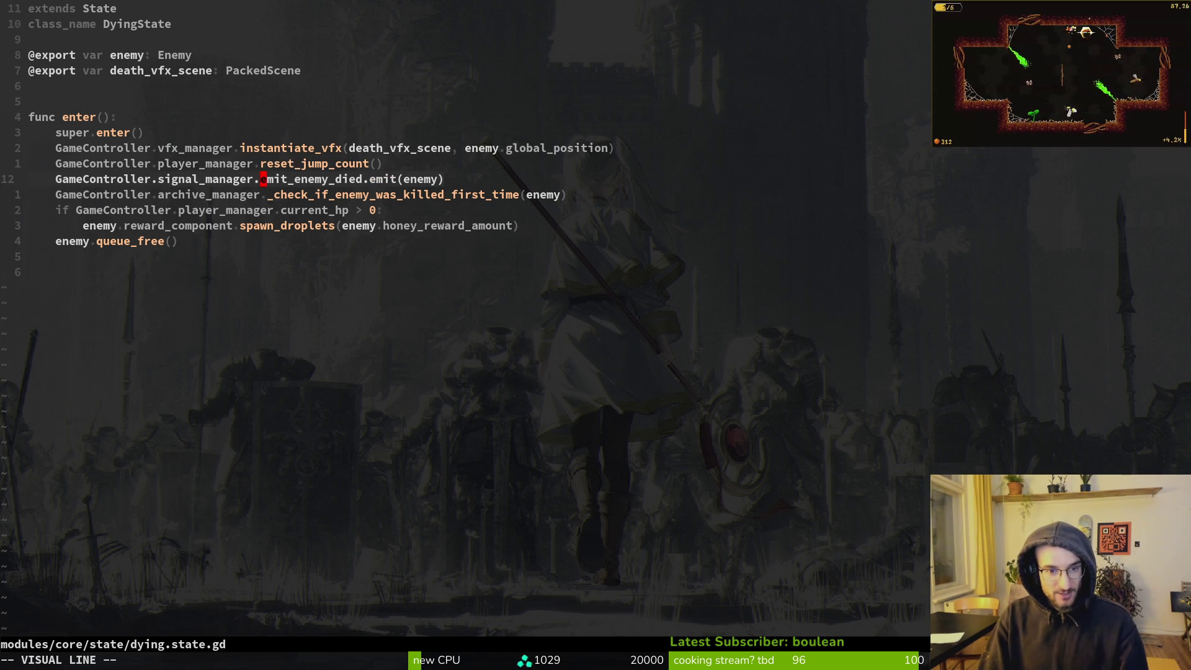
key(Escape)
key(j)
key(shift+v)
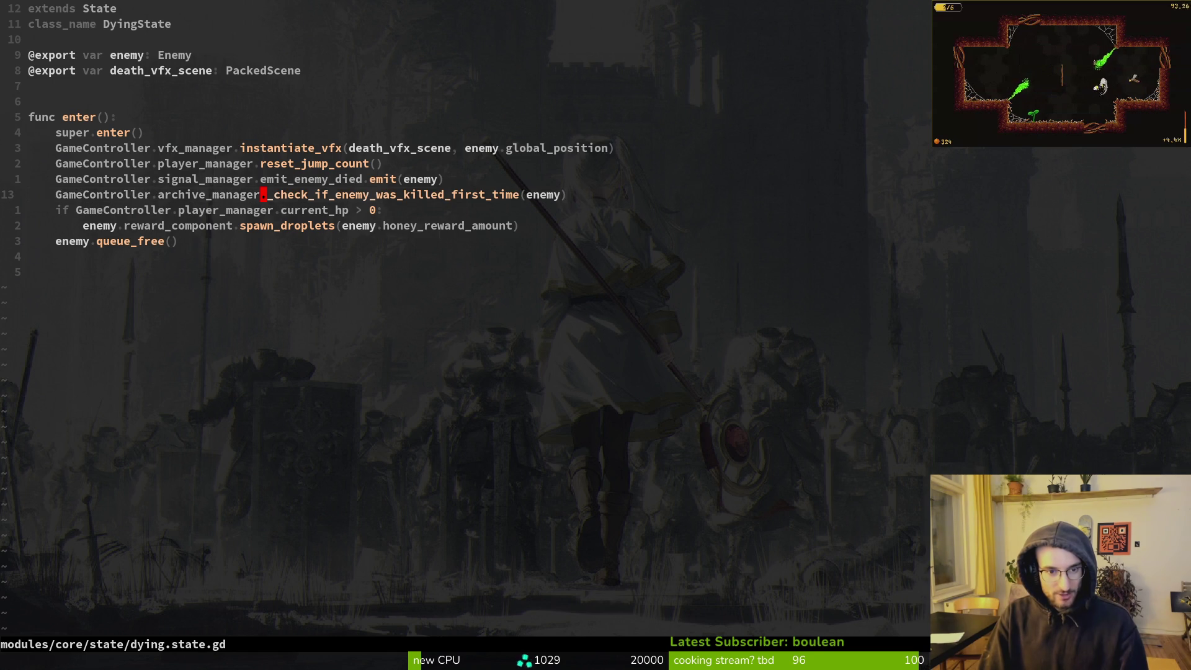
key(Escape)
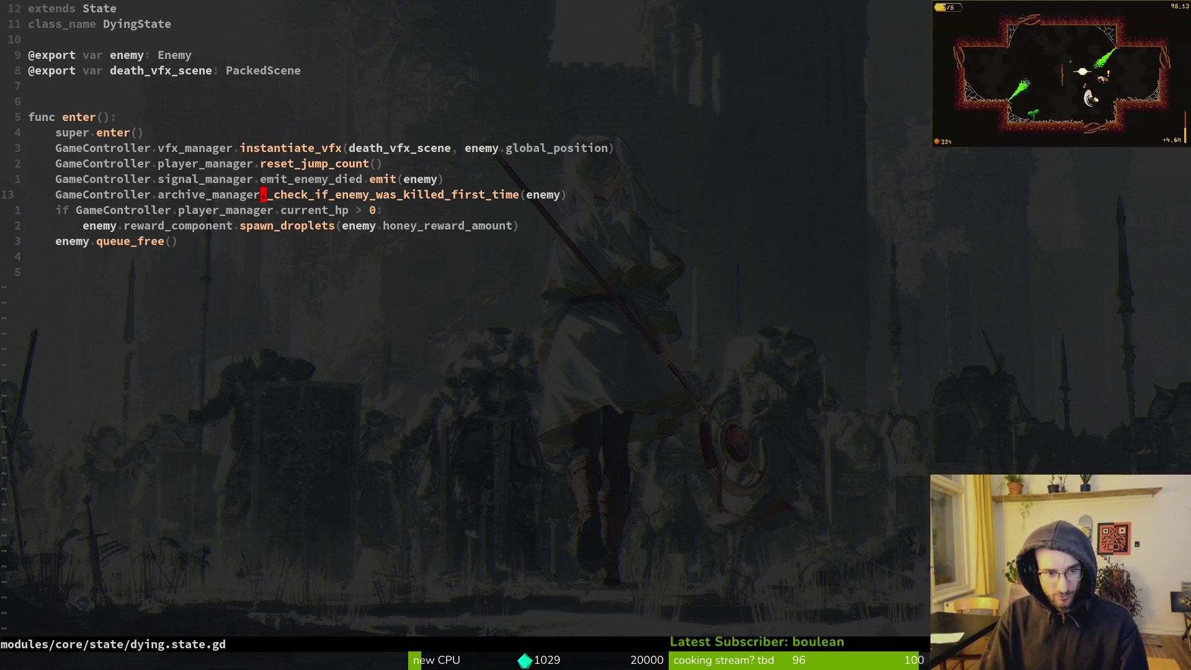
Select from the health check down to queue_free, then switch to Godot
key(j)
key(shift+v)
key(j)
key(j)
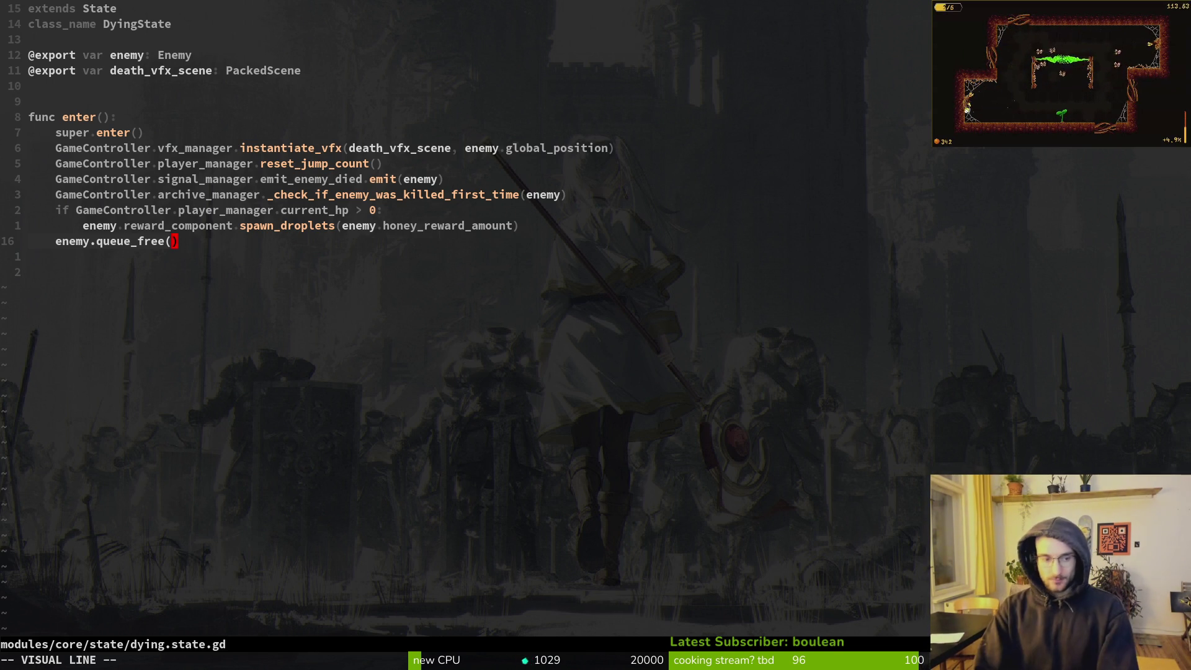
key(alt+Tab)
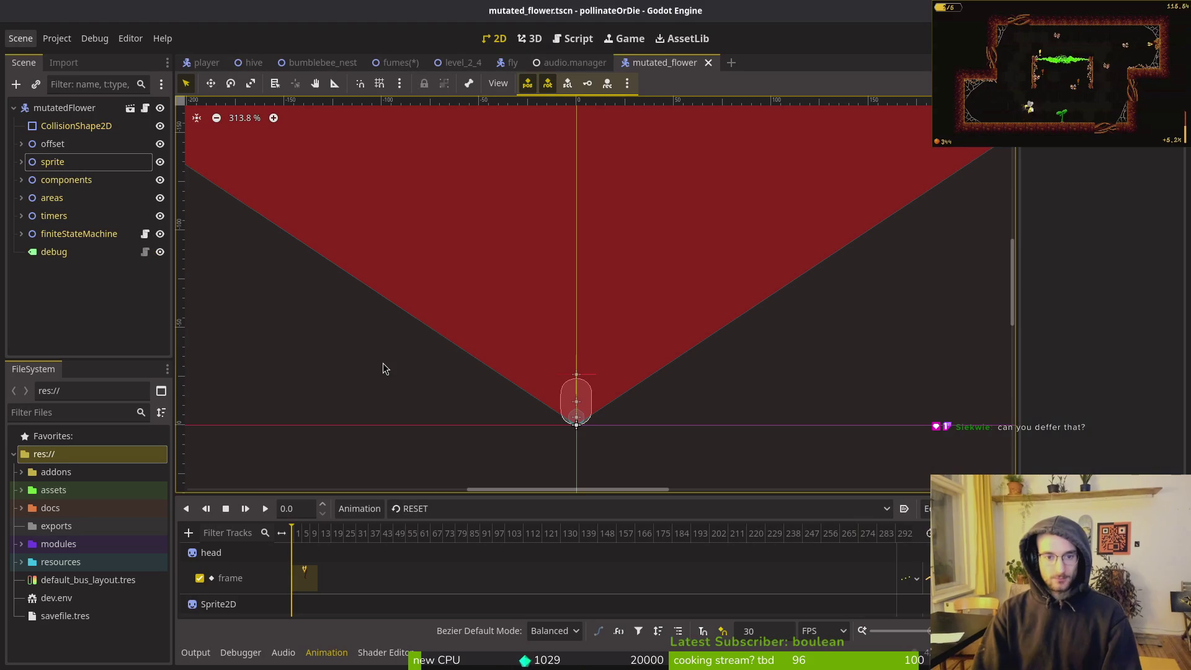
Make a no-op edit above queue_free and save dying.state.gd with :w
key(alt+Tab)
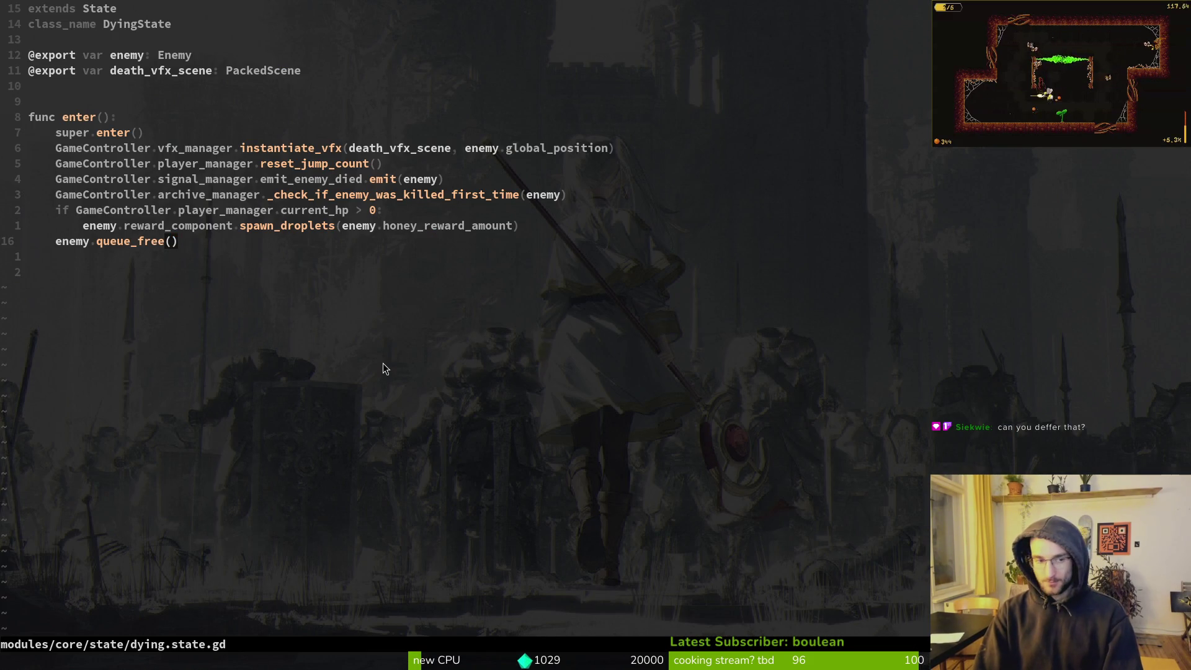
key(O)
key(Escape)
key(d)
key(d)
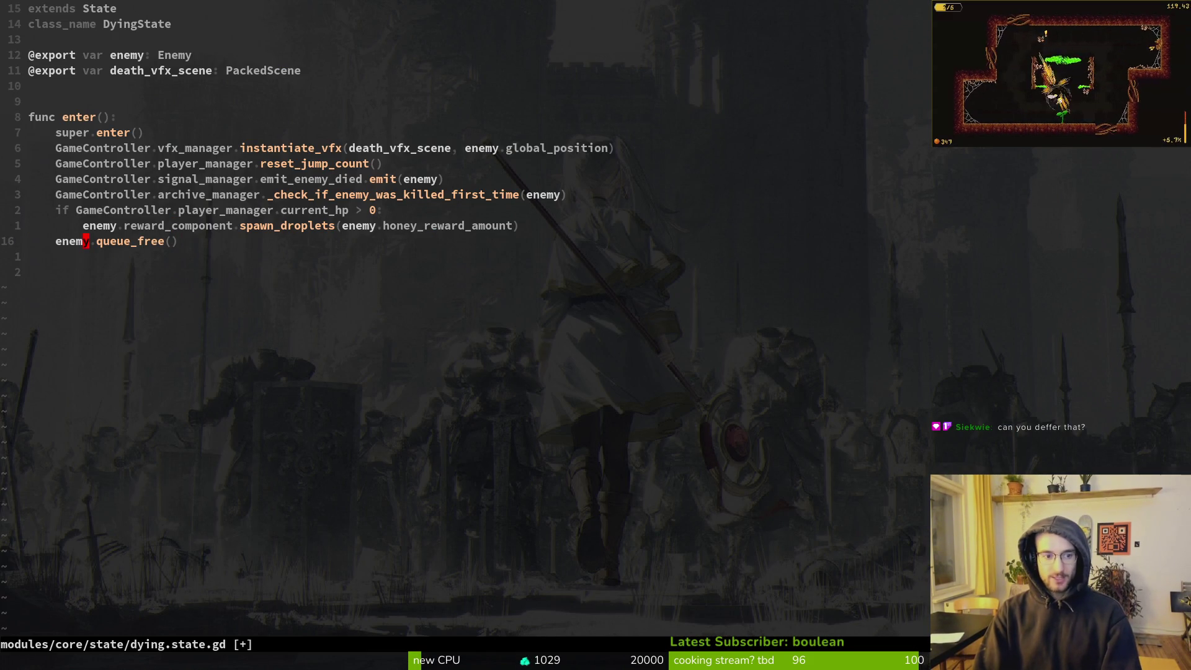
text(:w)
key(Return)
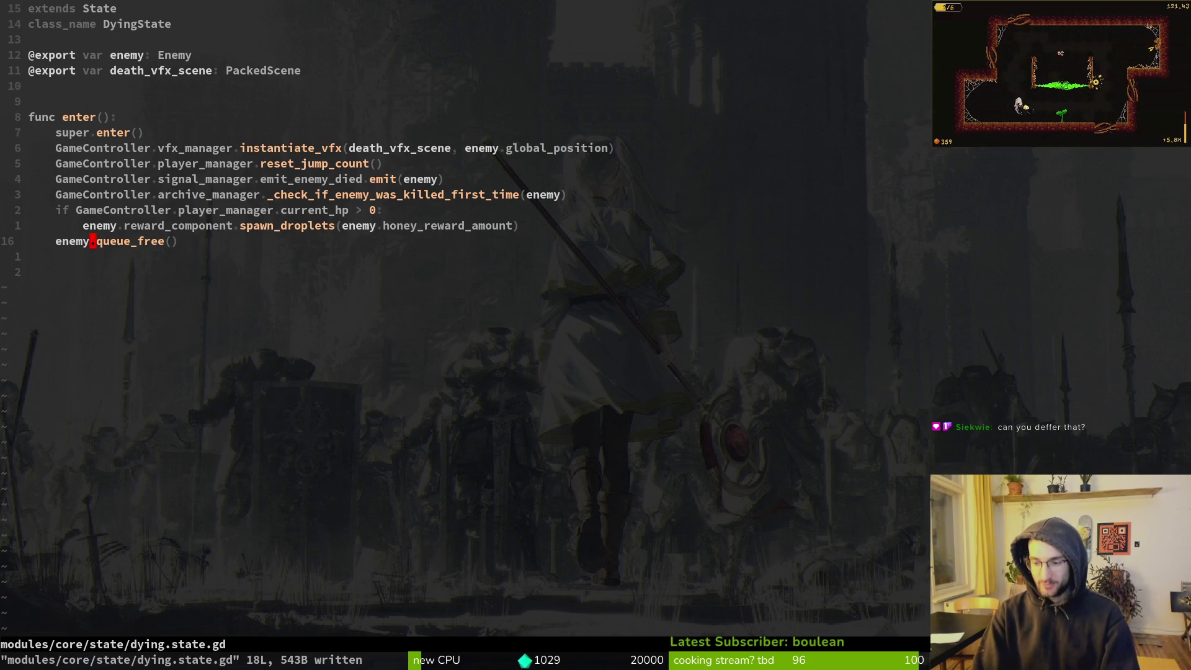
Highlight the queue_free line and read its completion documentation
key(shift+v)
key(Escape)
key(shift+v)
key(Escape)
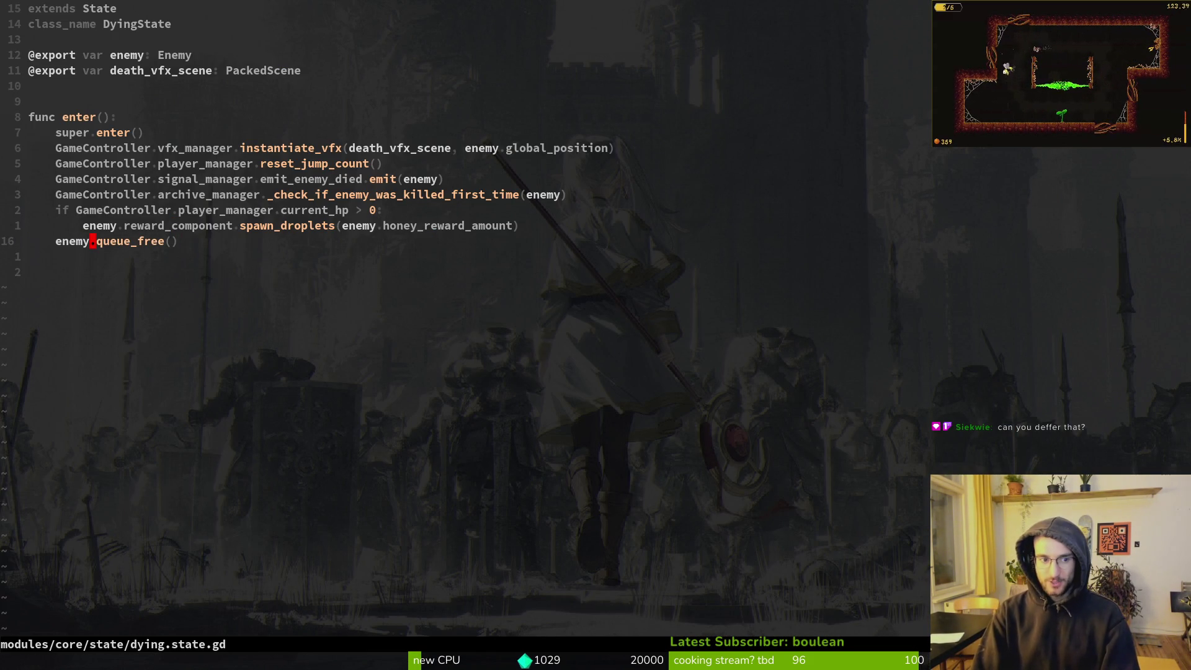
key(e)
key(a)
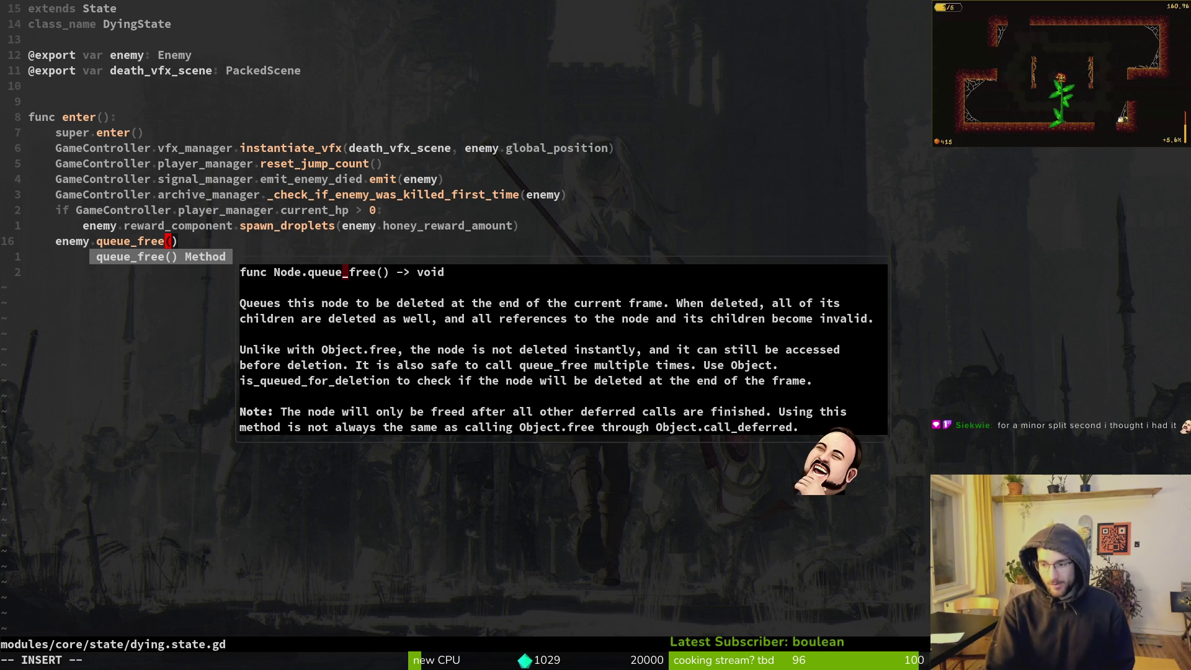
key(Escape)
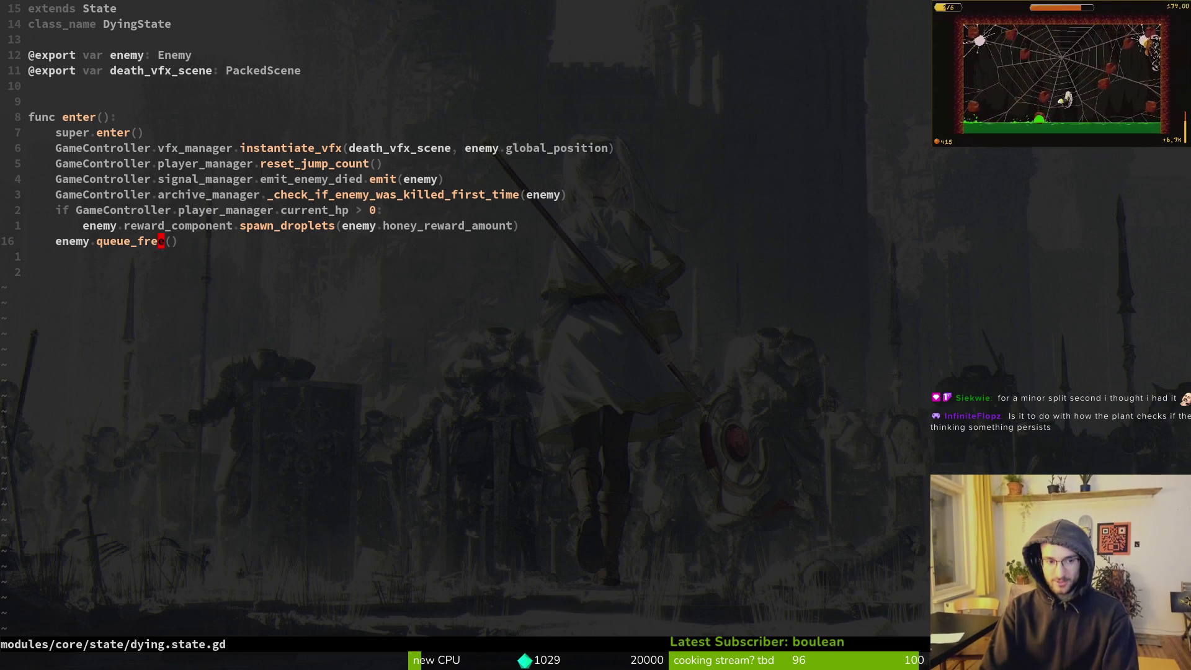
Open level.gd with a 'level' Telescope file search
key(space)
key(f)
key(f)
text(level)
key(Return)
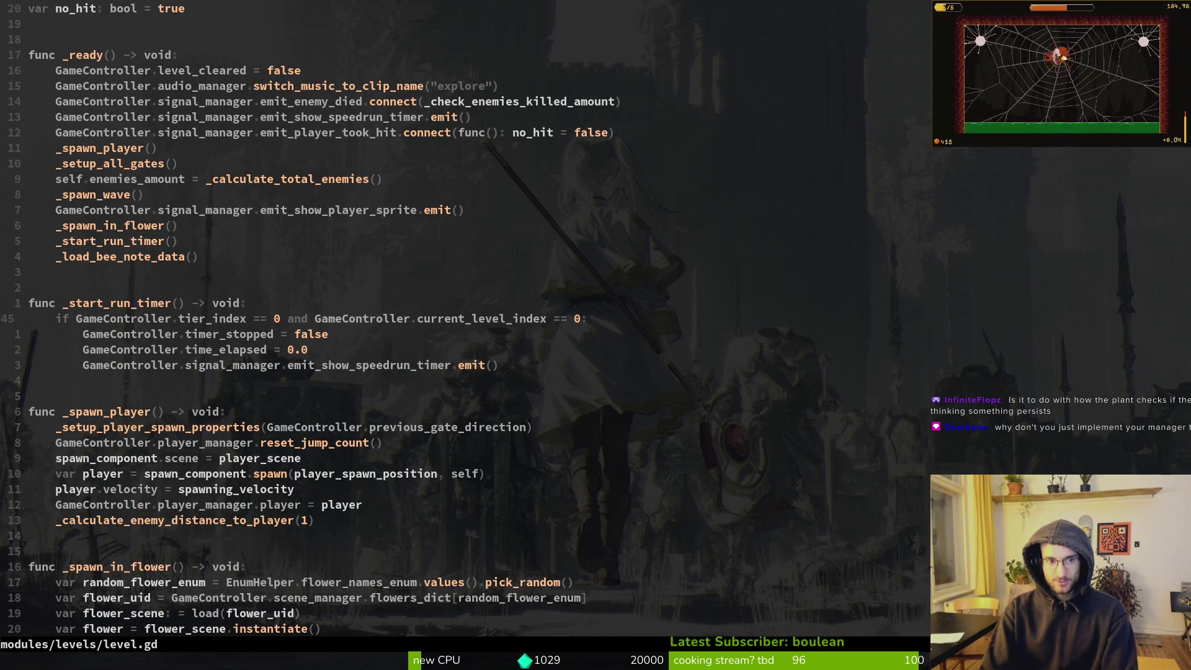
Move to the emit_enemy_died connection among level.gd's _ready signal connections
key(1)
key(2)
key(k)
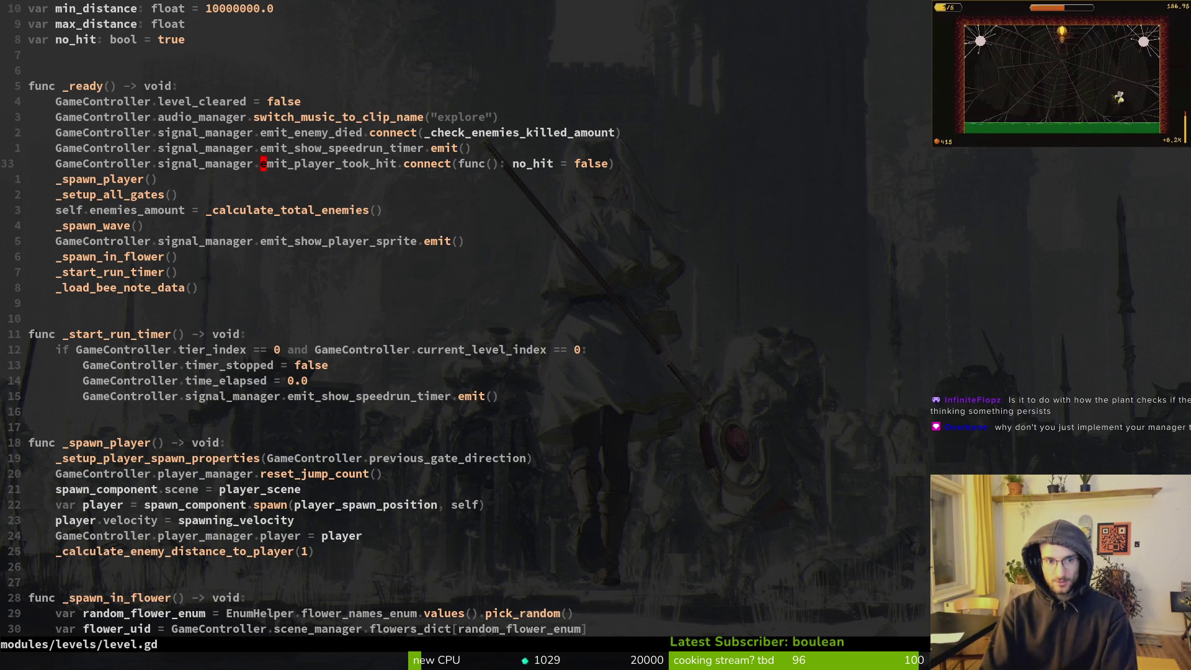
key(k)
key(k)
key(j)
key(j)
key(j)
key(k)
key(k)
key(k)
key(k)
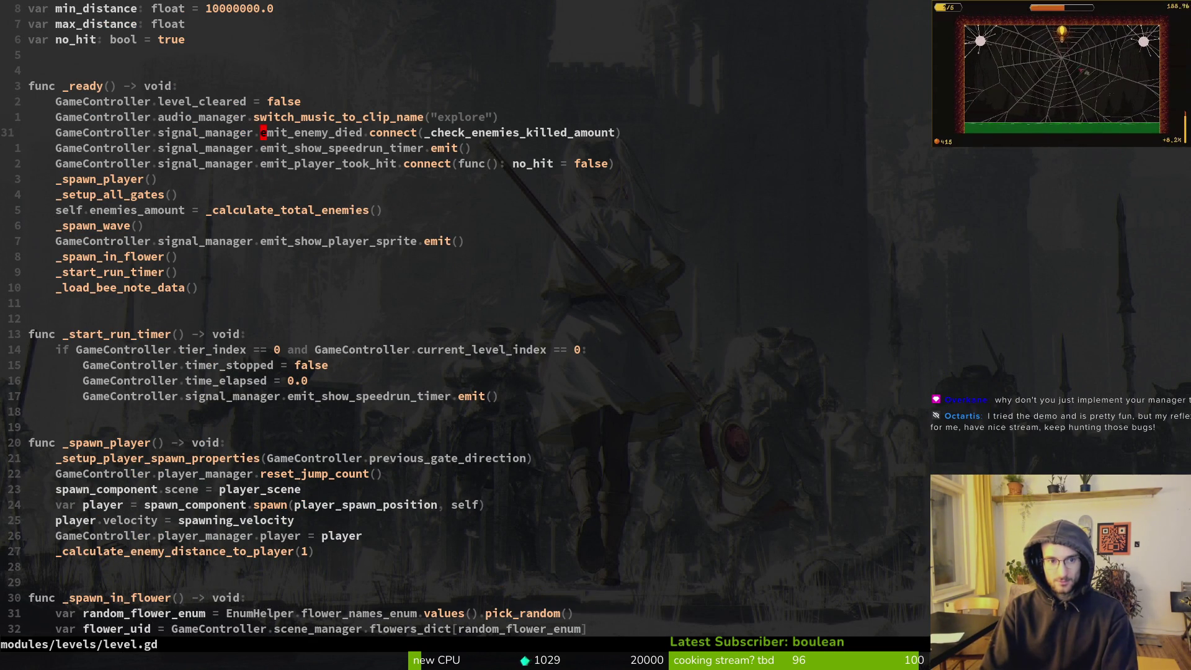
key(shift+v)
key(Escape)
key(shift+v)
key(Escape)
key(w)
Find and open the _check_enemies_killed_amount definition, review its kill checks, then return to Godot
key(w)
key(w)
key(w)
key(space)
key(f)
key(w)
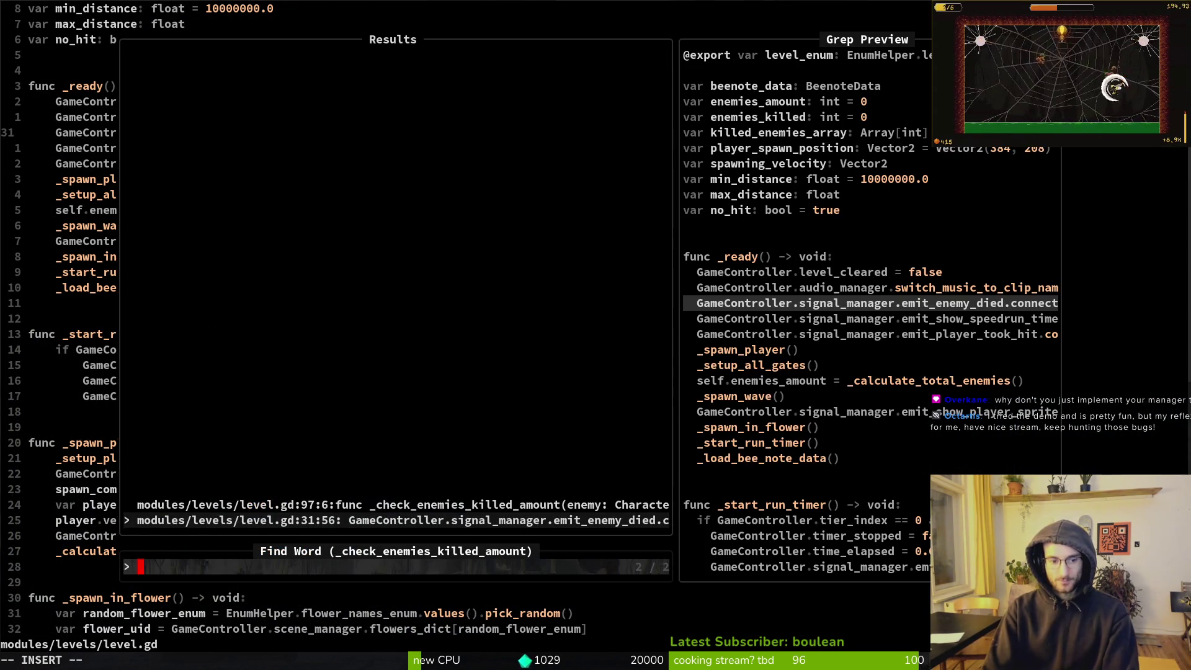
key(Up)
key(Return)
key(shift+v)
key(j)
key(j)
key(j)
key(j)
key(j)
key(Escape)
key(k)
key(k)
key(k)
key(k)
key(k)
key(k)
key(k)
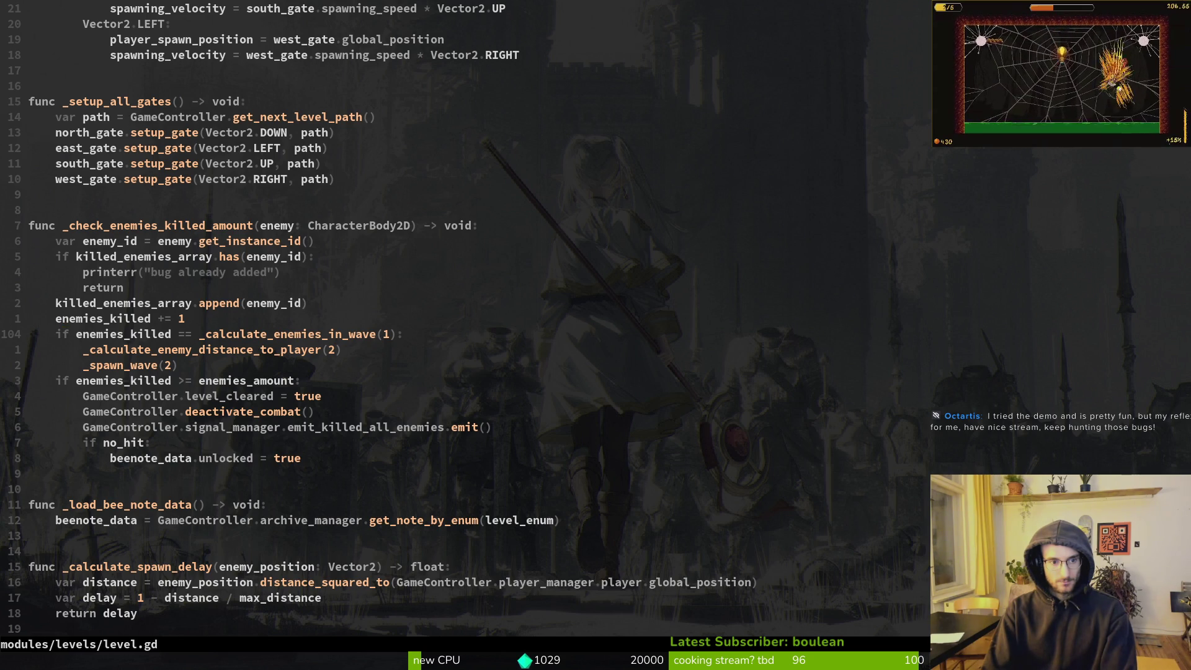
key(j)
key(j)
key(j)
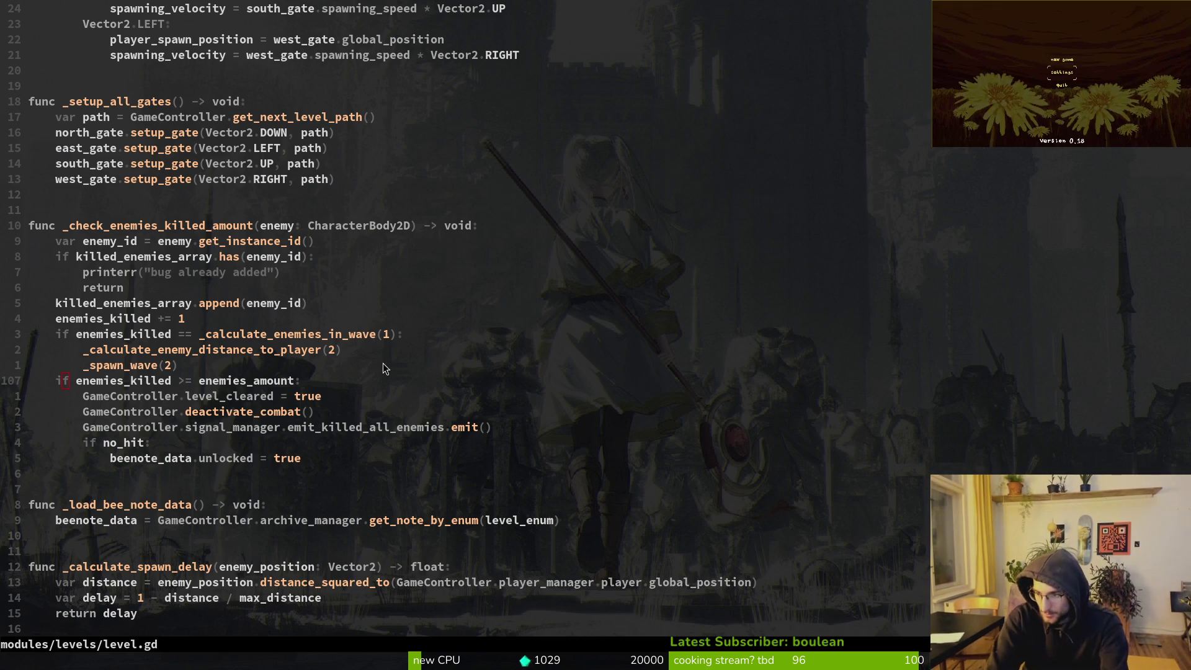
key(alt+Tab)
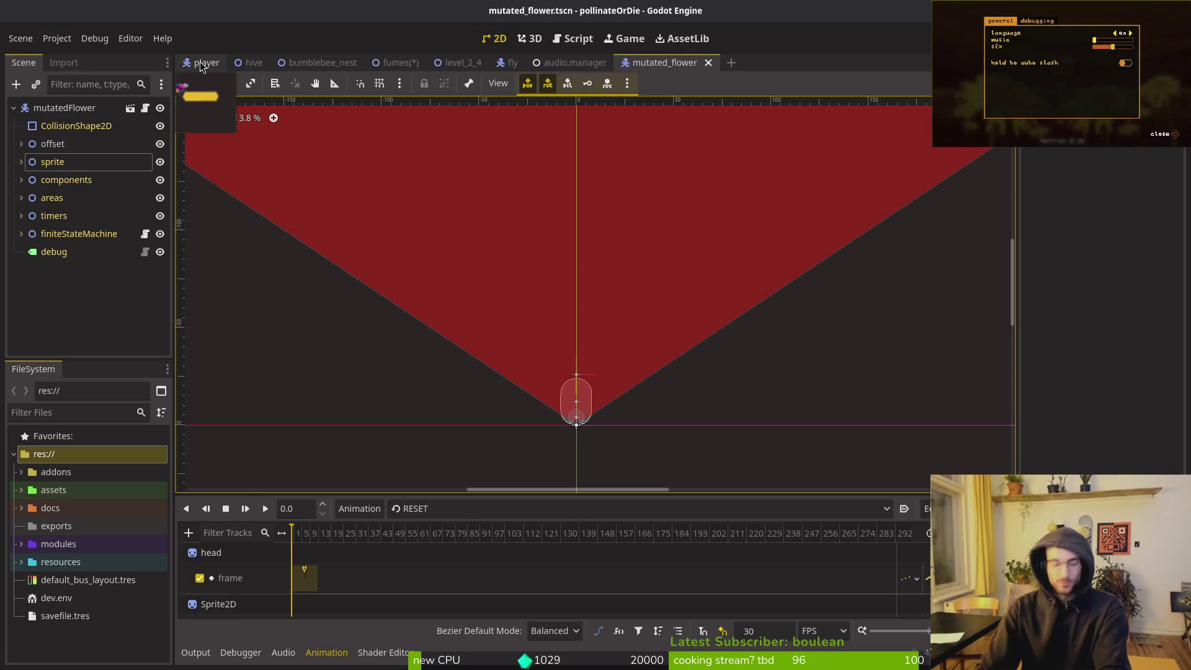
Open game.controller.tscn and start adding a child node to the GameController root
key(shift+alt+o)
text(gamecon)
key(Return)
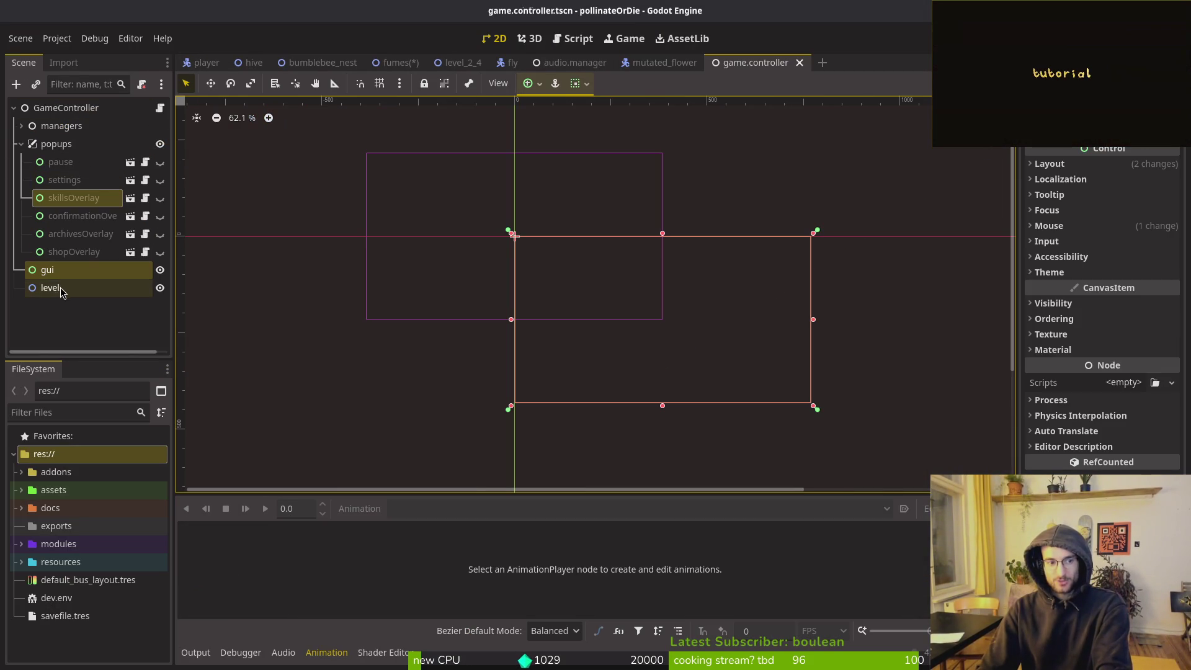
click(68, 292)
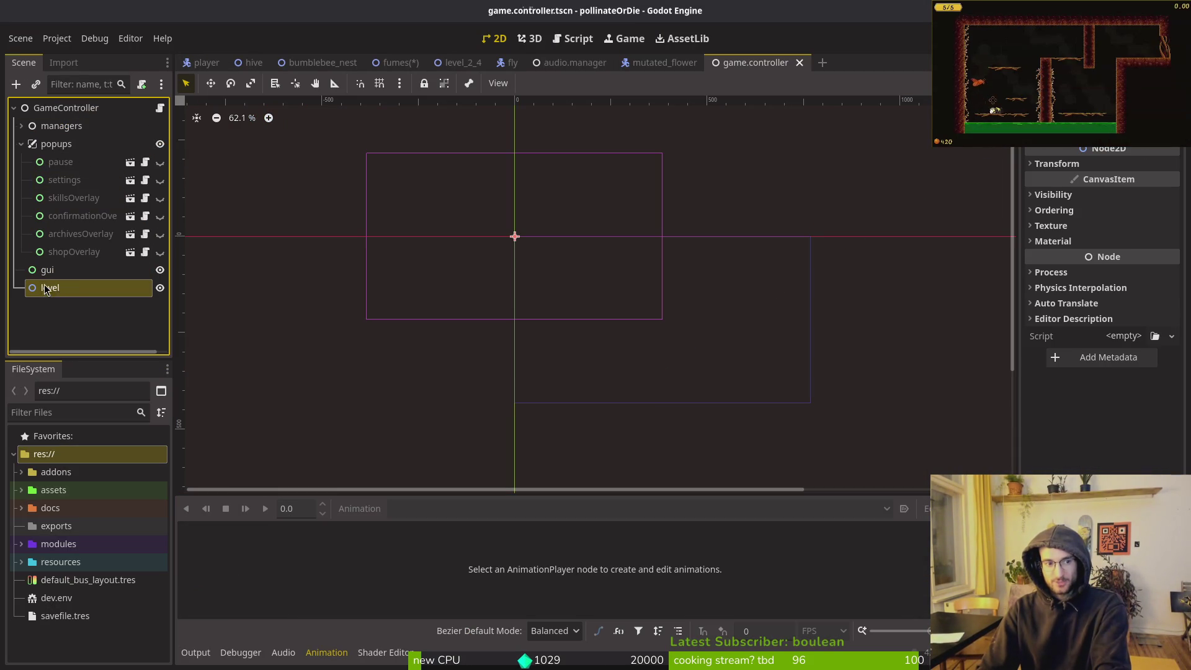
click(62, 330)
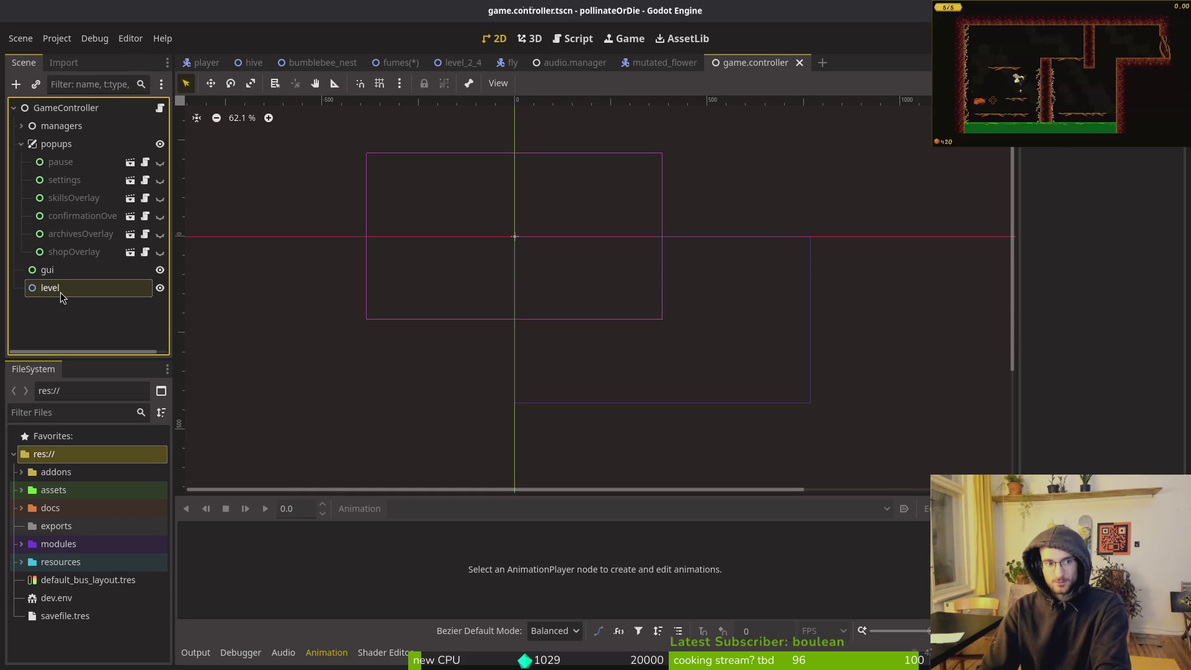
click(61, 106)
key(ctrl+a)
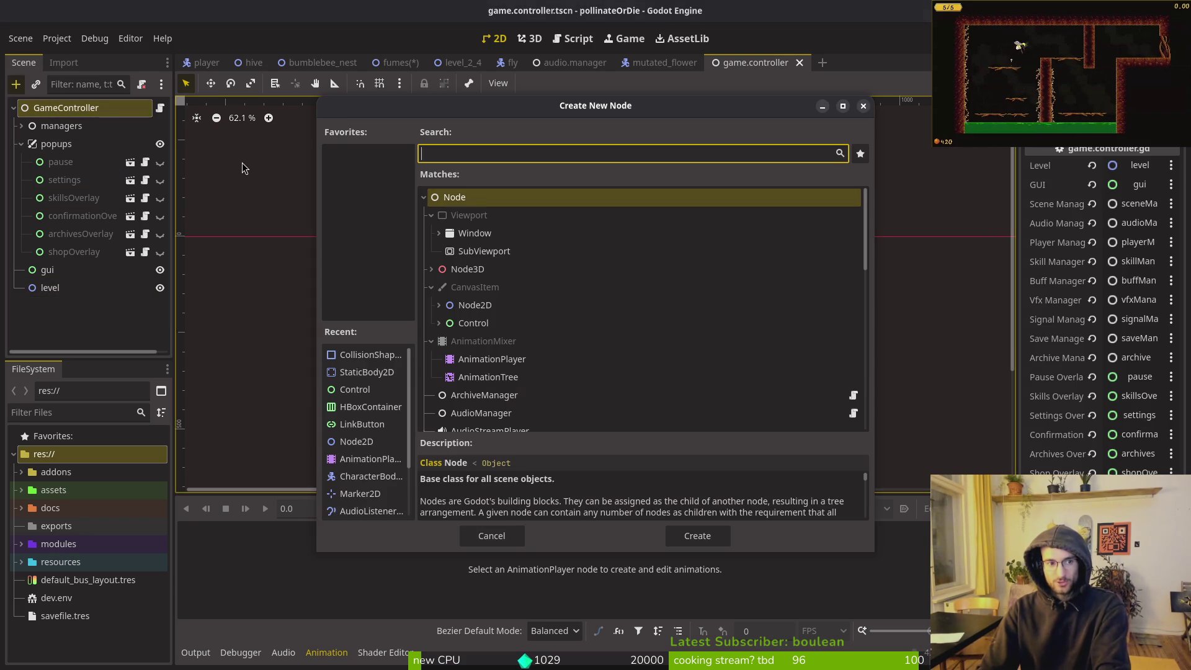
Create a Node2D child under GameController and rename it 'enemies'
text(node2d)
key(Return)
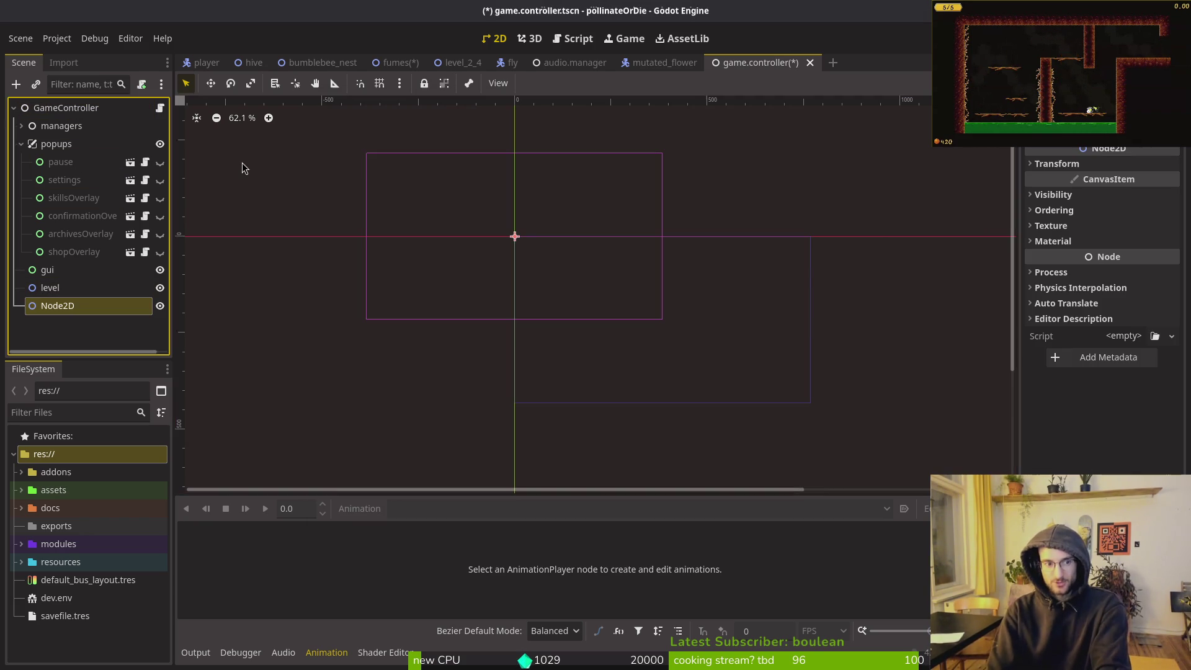
key(F2)
text(enemies)
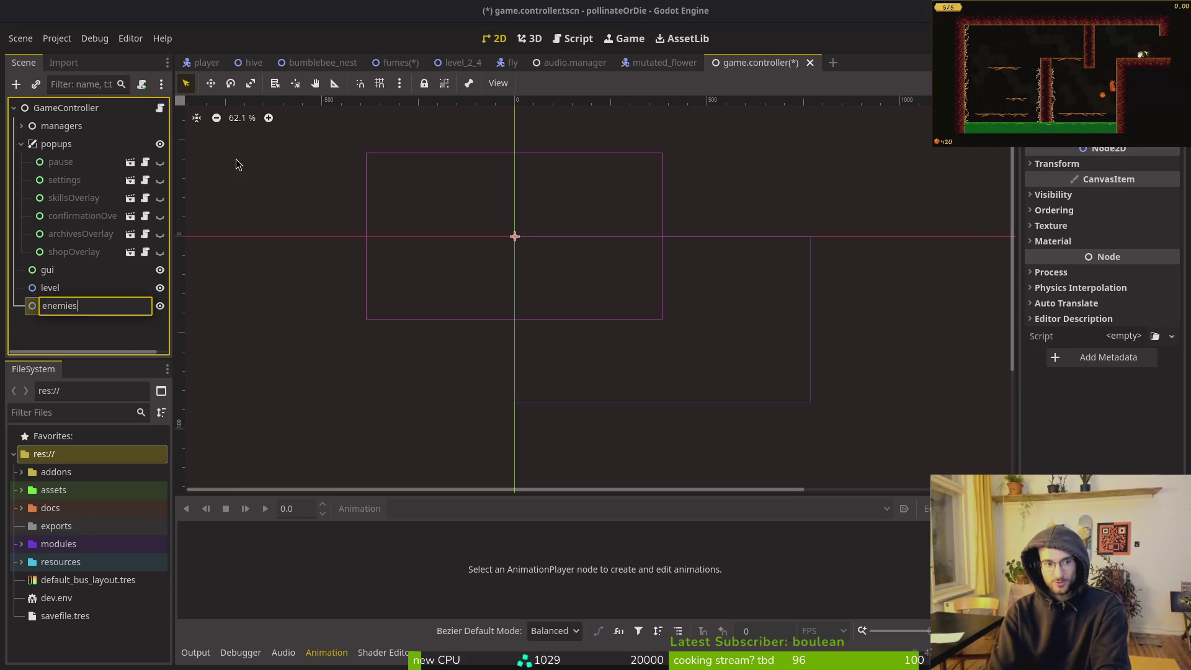
key(Return)
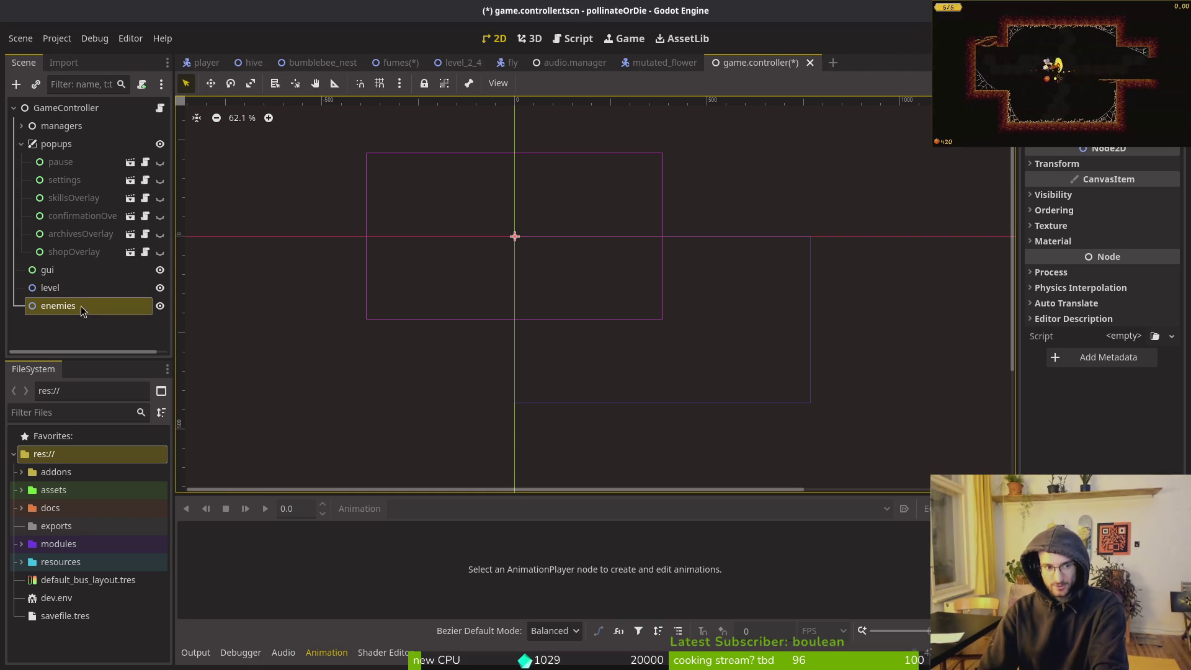
click(59, 310)
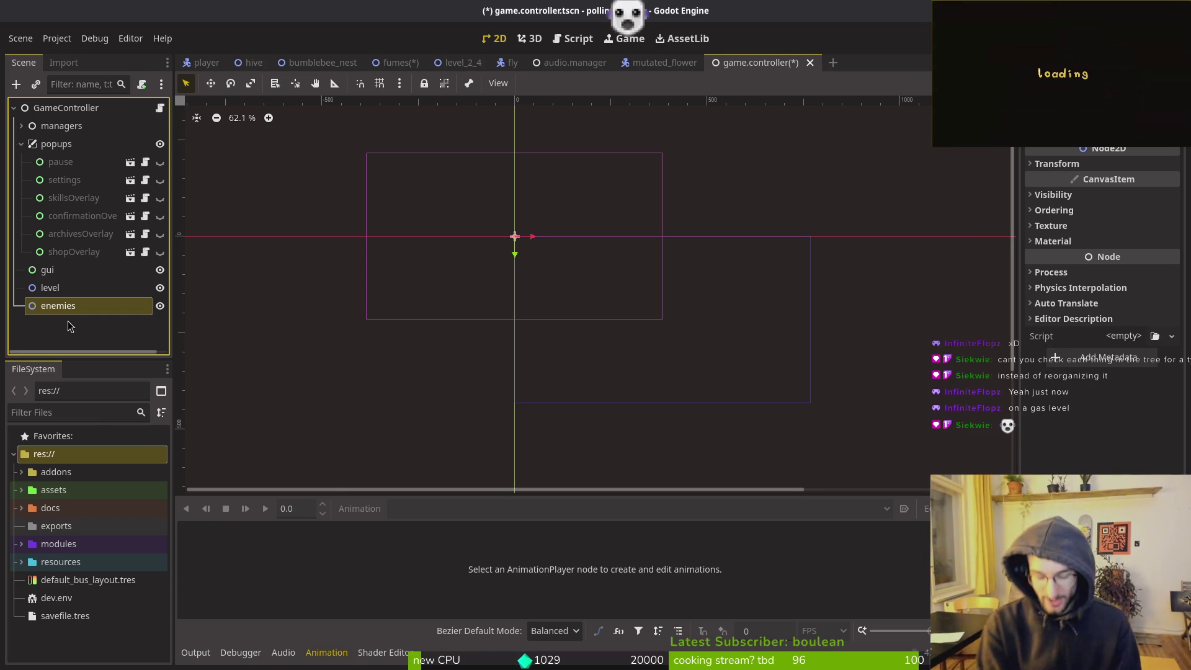
Save the scene, start a debug run, continue the save, and launch level 2-7
key(ctrl+s)
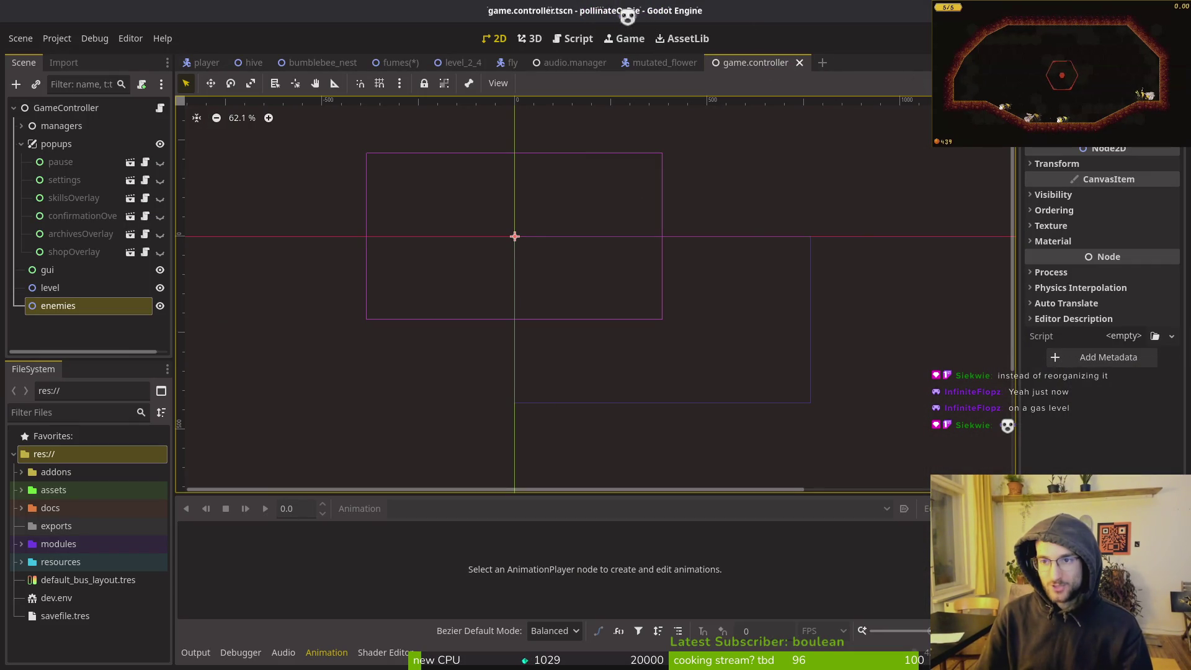
key(F5)
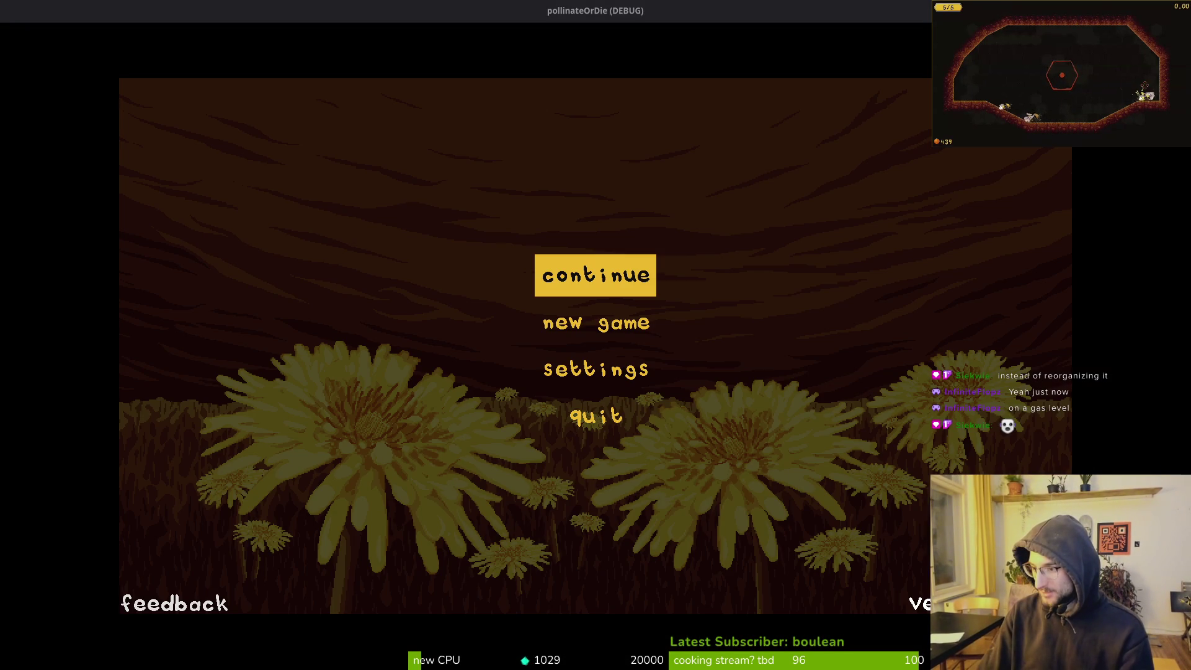
key(Return)
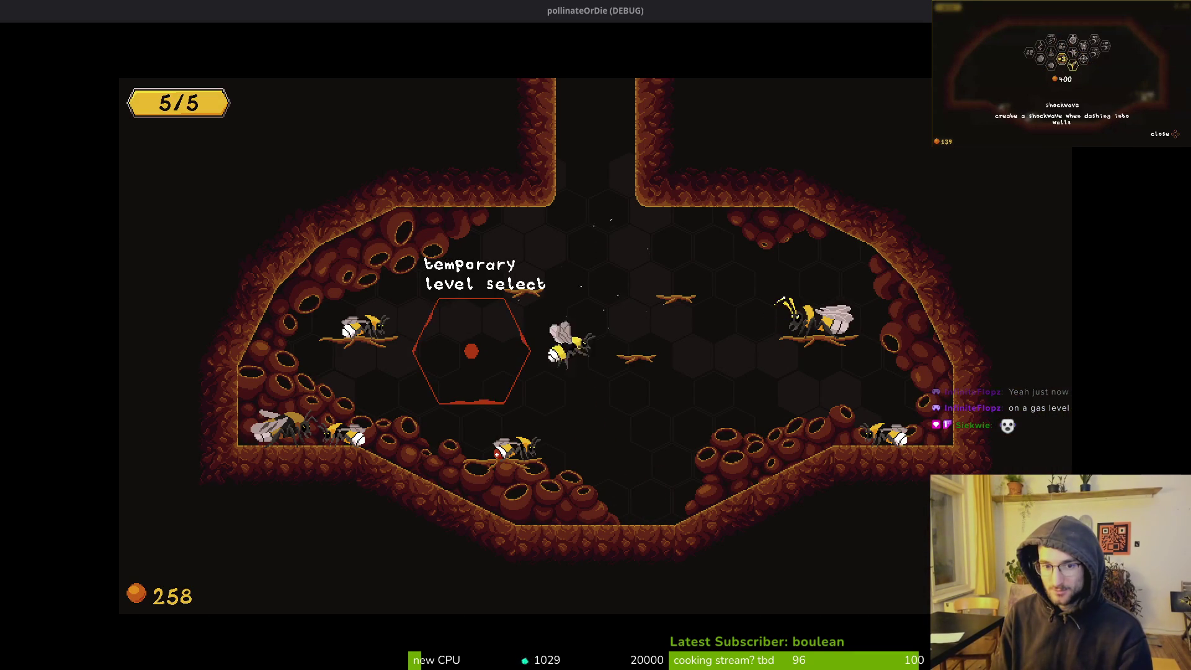
key(a)
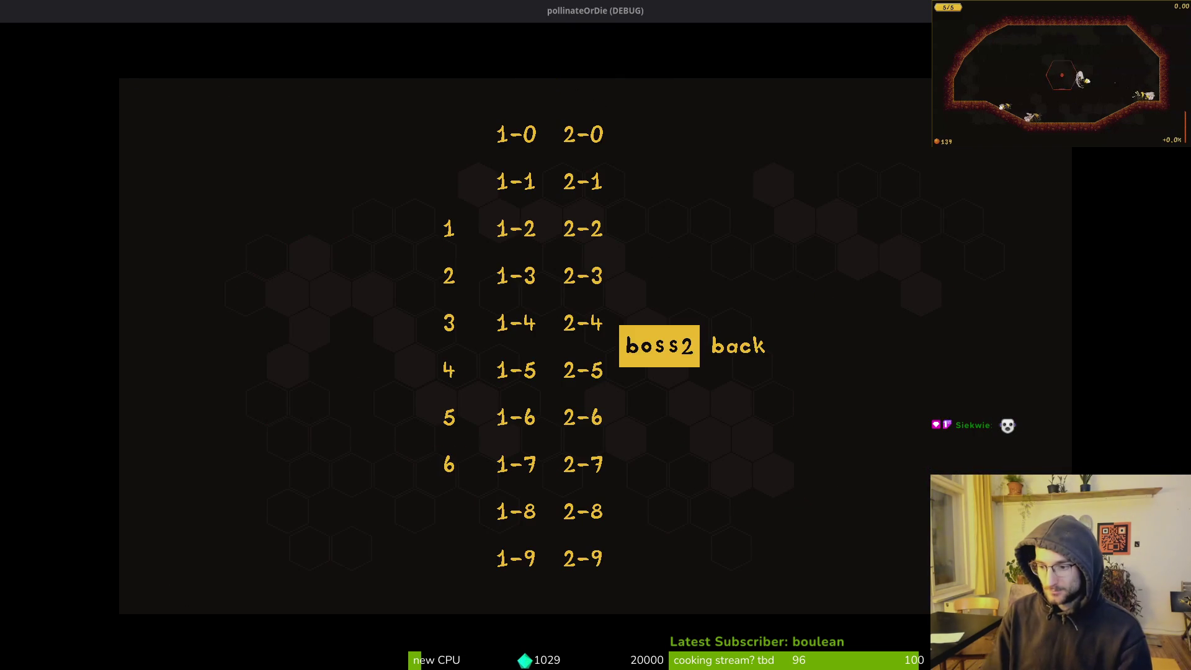
key(Left)
key(Down)
key(Down)
key(Down)
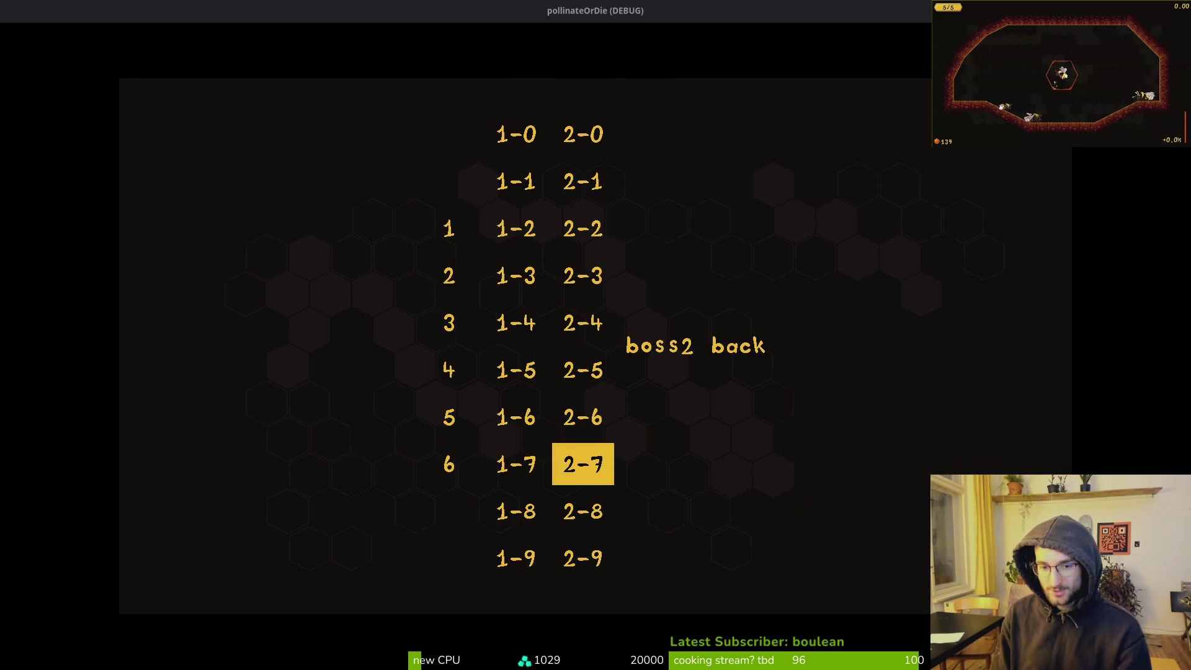
key(Up)
key(Return)
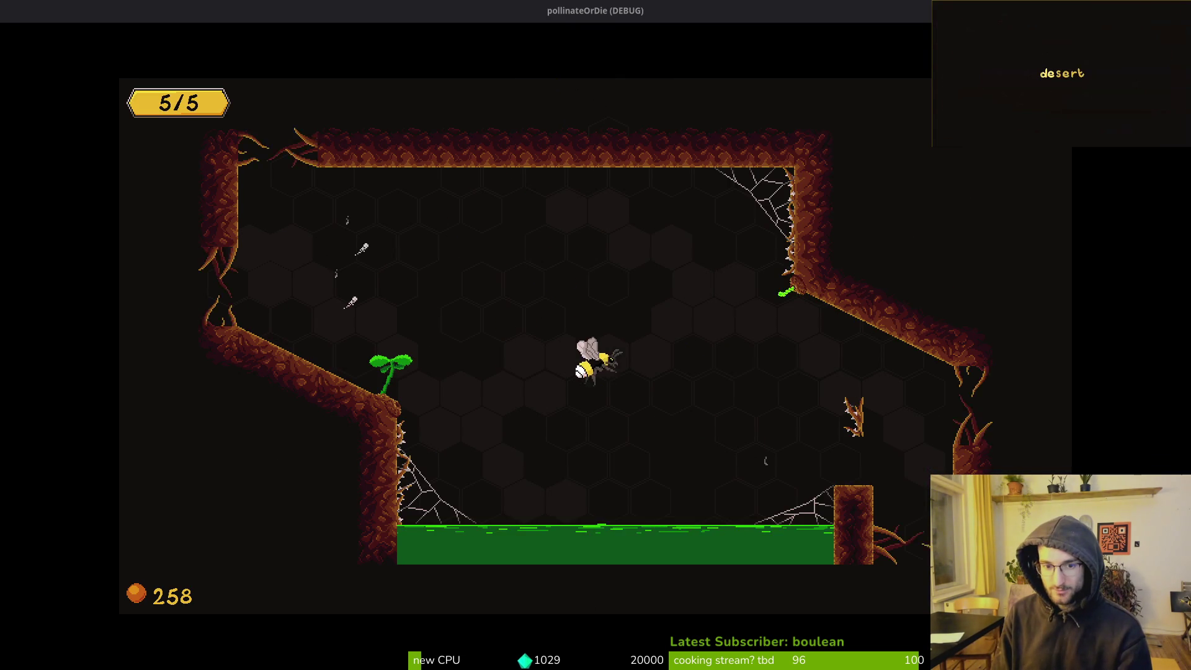
Pause level 2-7 and confirm returning to the hive
key(Escape)
key(Return)
key(Escape)
key(Down)
key(Down)
key(Down)
key(Return)
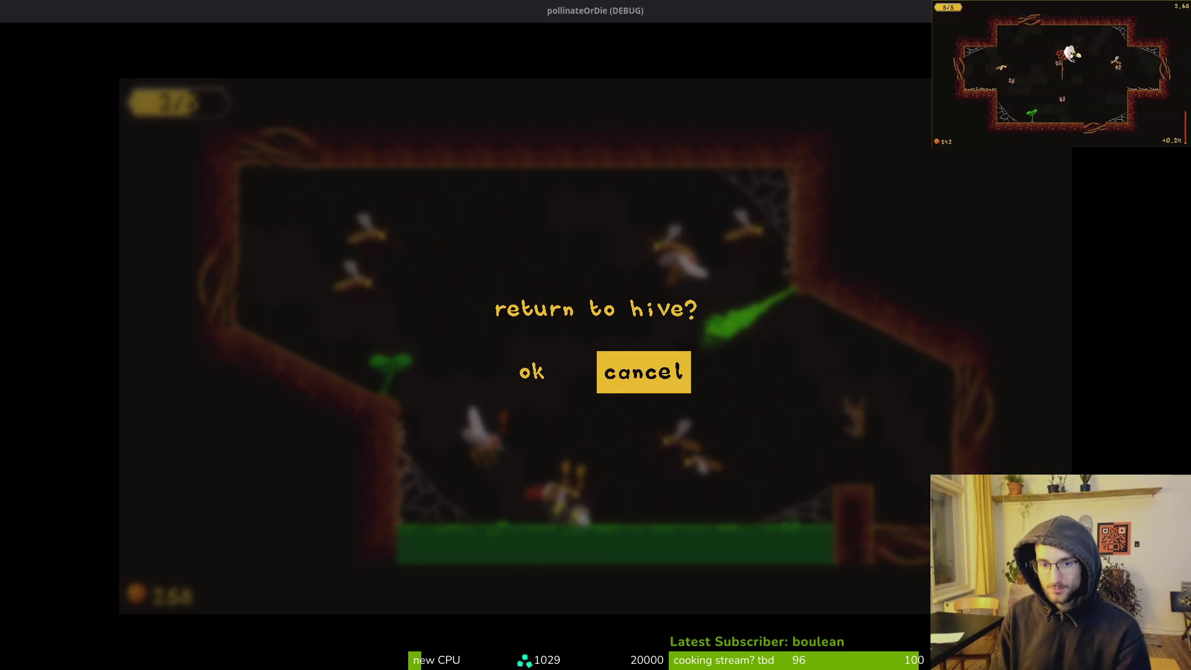
key(Left)
key(Return)
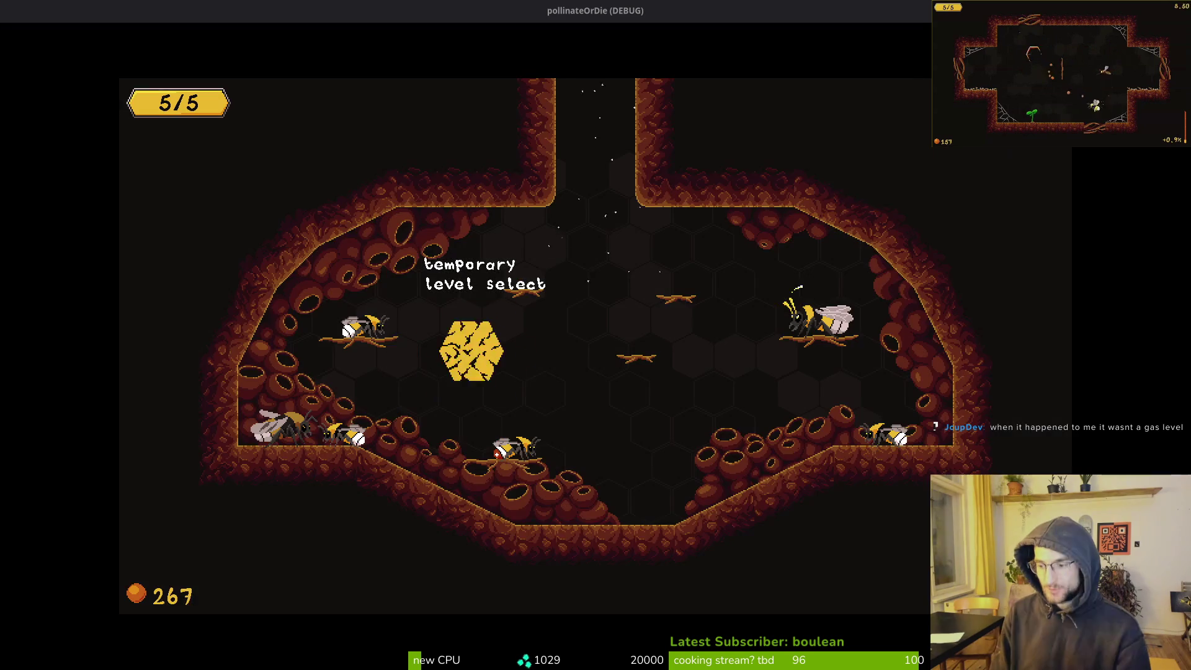
Start level 2-7 a second time, then pause and return to the hive again
key(Left)
key(Down)
key(Down)
key(Down)
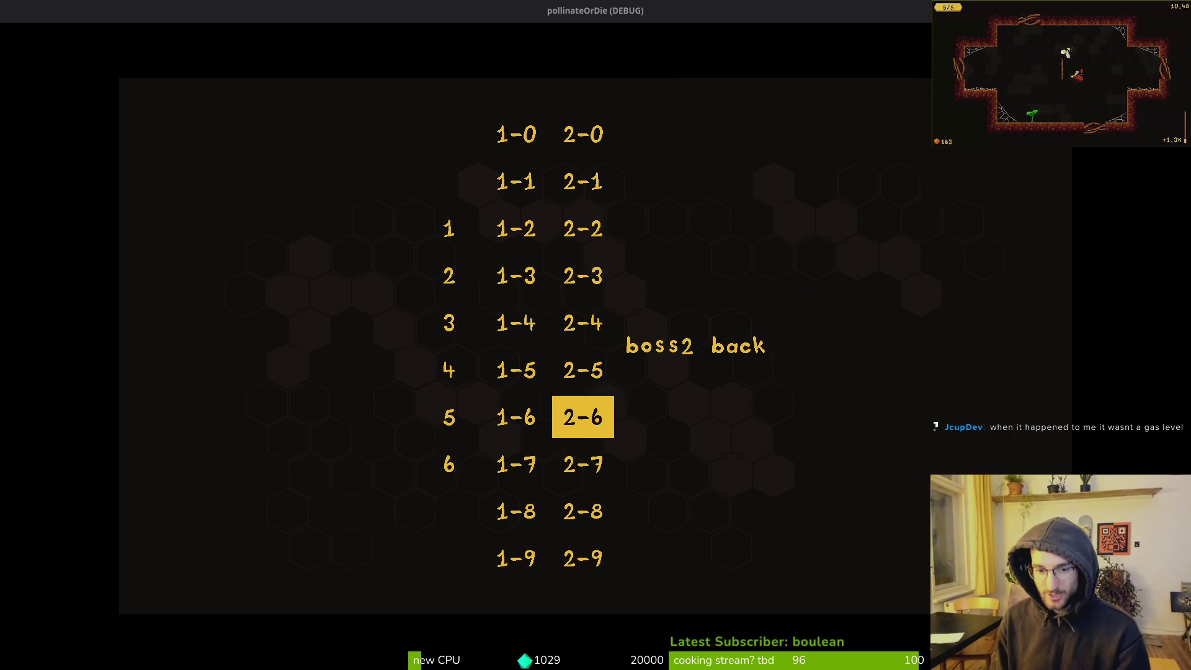
key(Up)
key(Return)
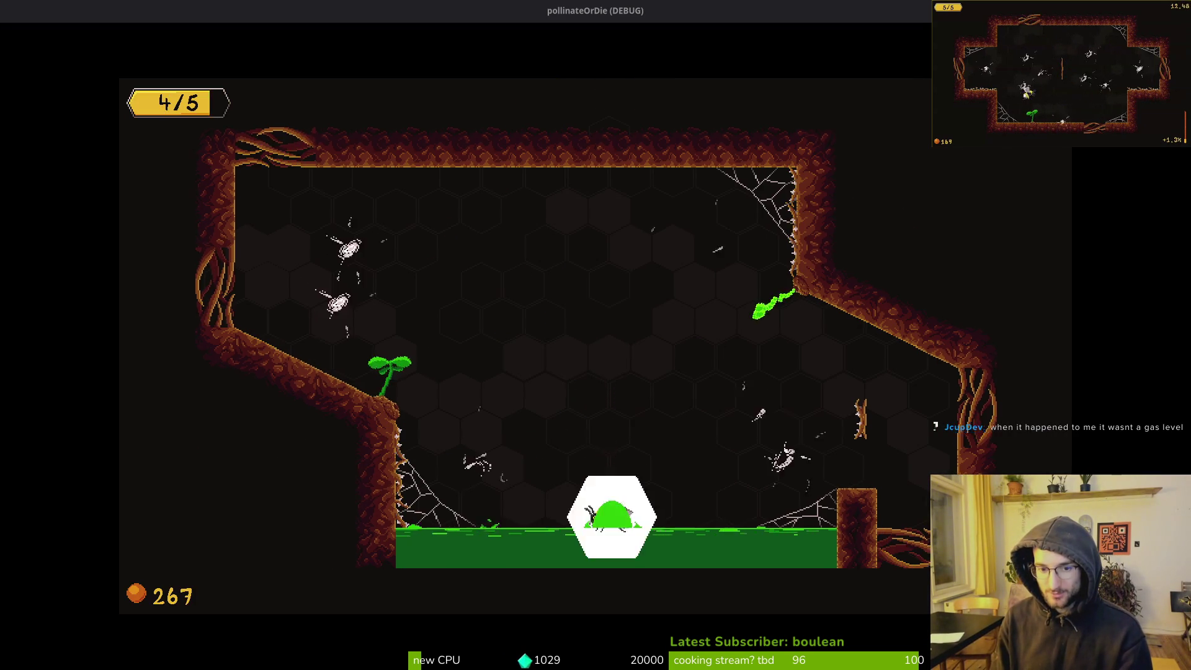
key(Escape)
key(Down)
key(Down)
key(Return)
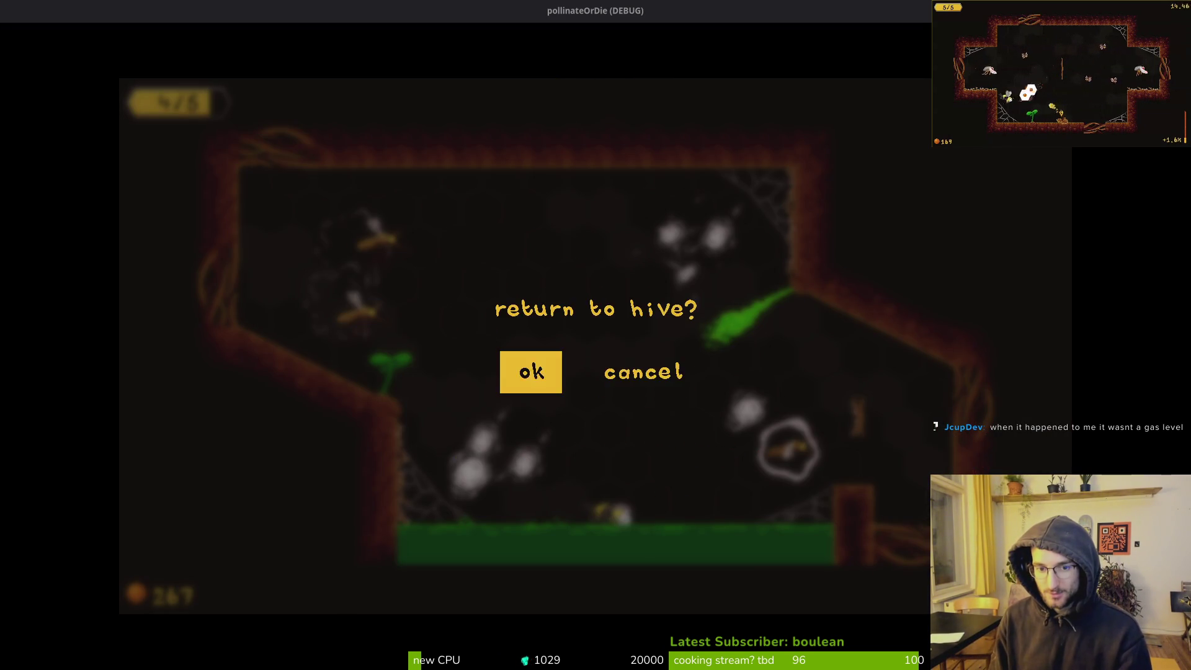
key(Left)
key(Return)
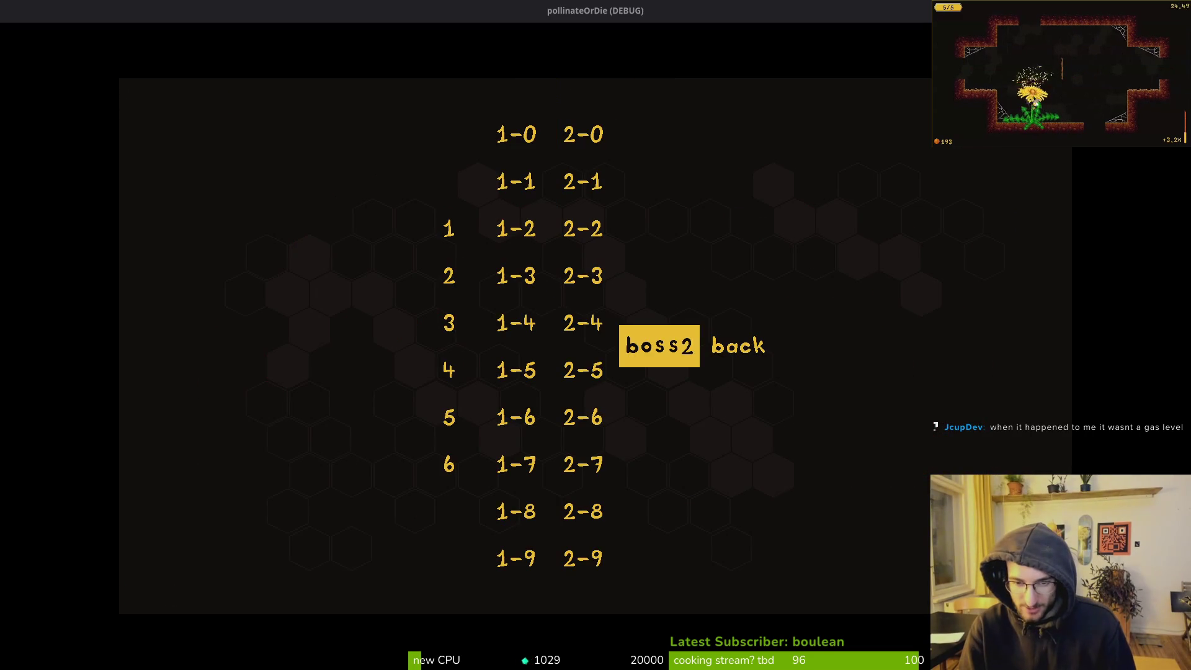
Start level 2-8 and attack the mosquito, flies and wasp on the left side
key(Left)
key(Down)
key(Down)
key(Down)
key(Return)
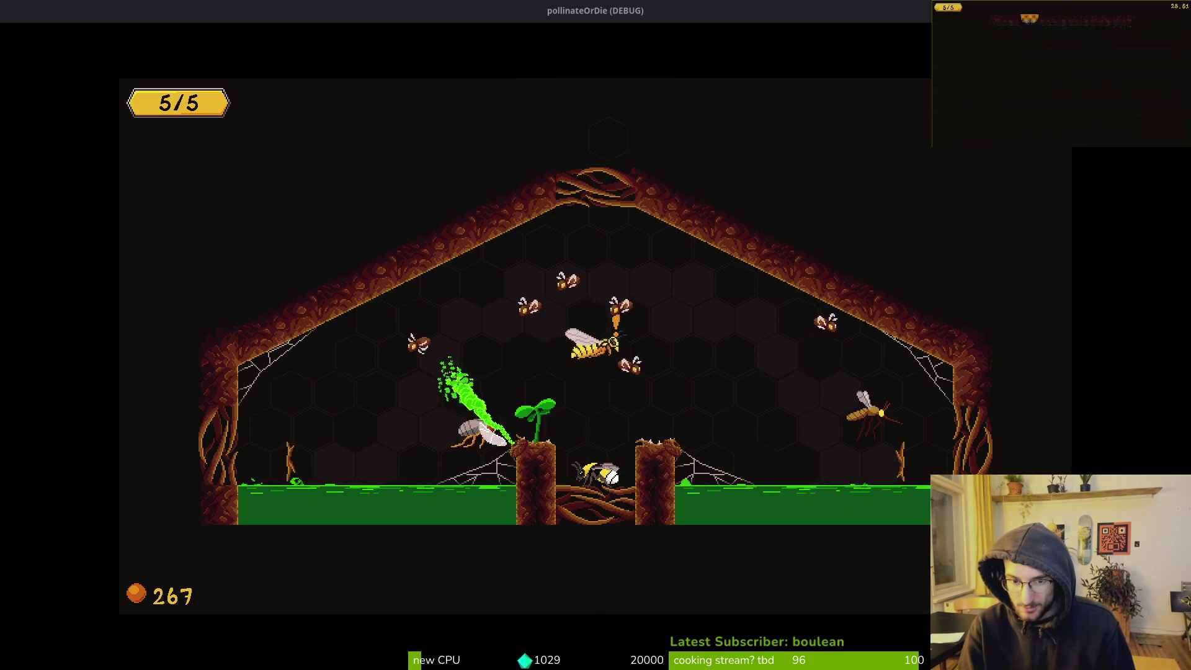
key(Left)
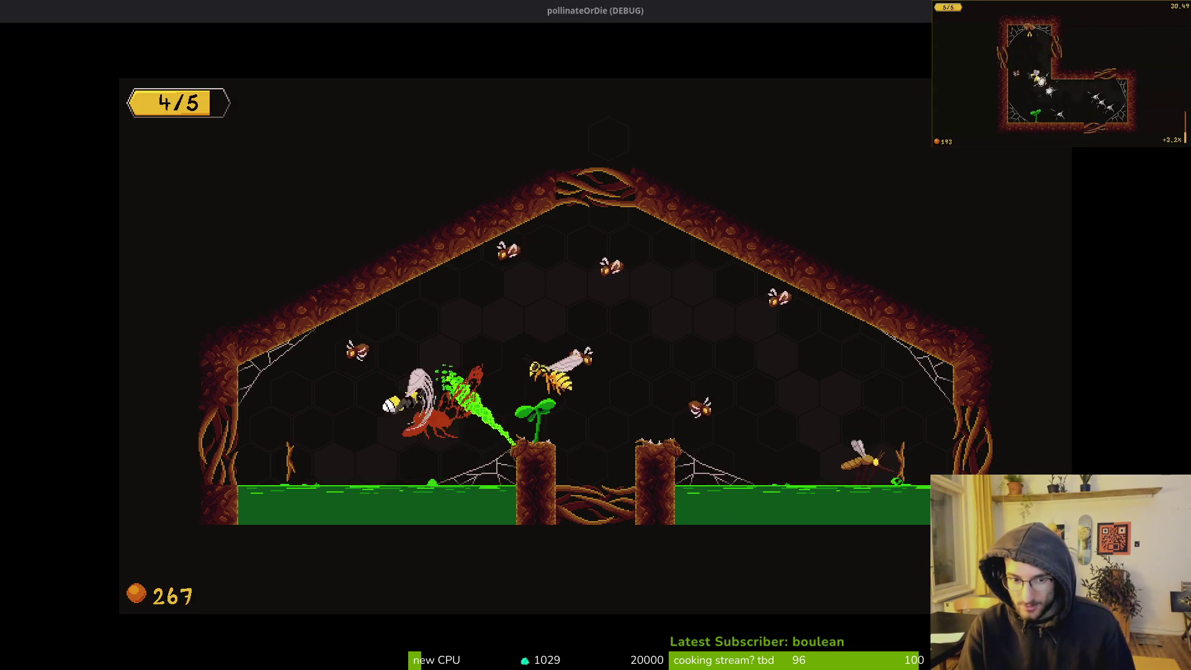
key(Up)
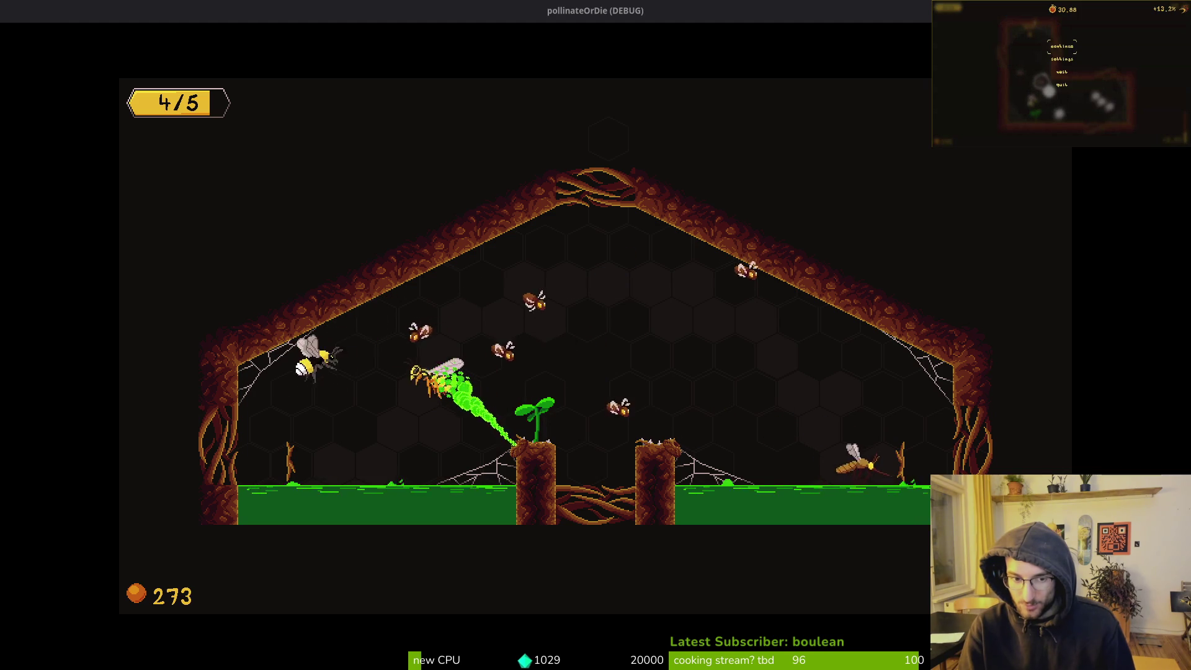
key(Down)
key(Up)
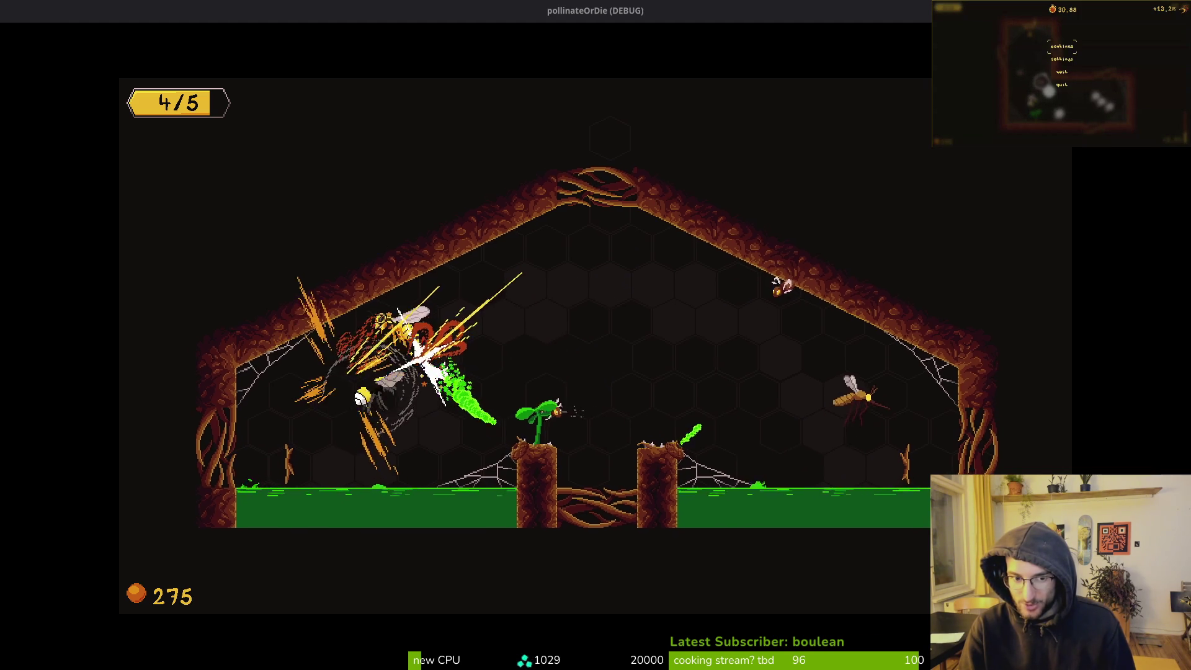
key(Up)
Dive between the stumps and stun the mosquito, then after dying return to the hive and close the game
key(Down)
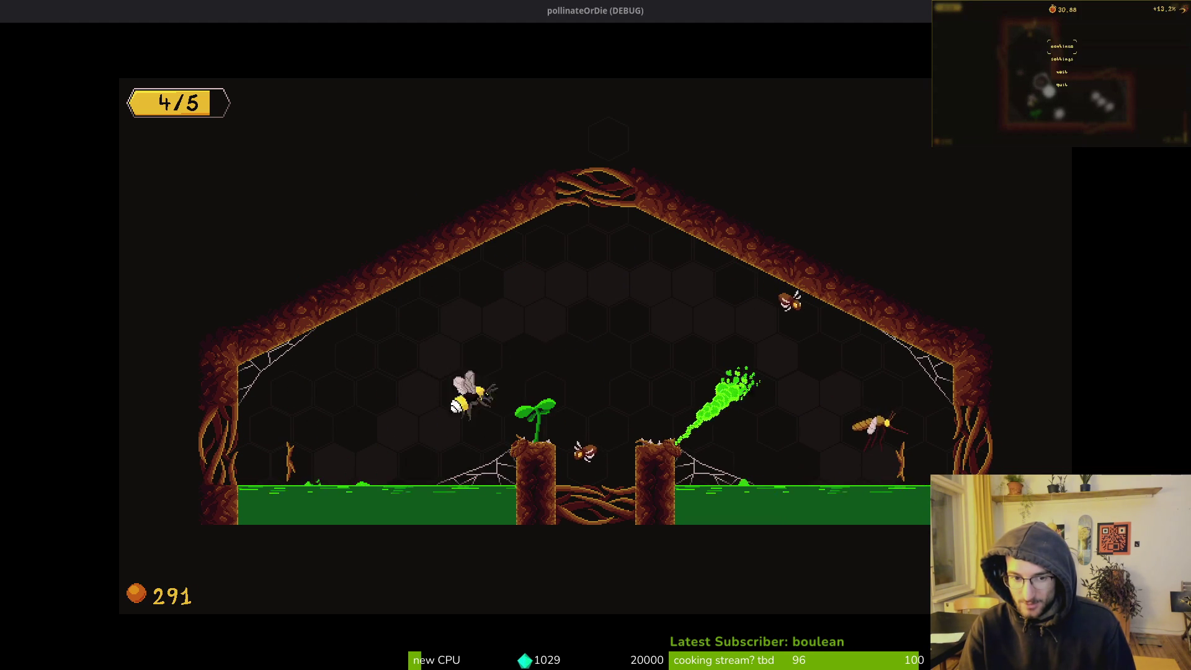
key(Up)
key(Down)
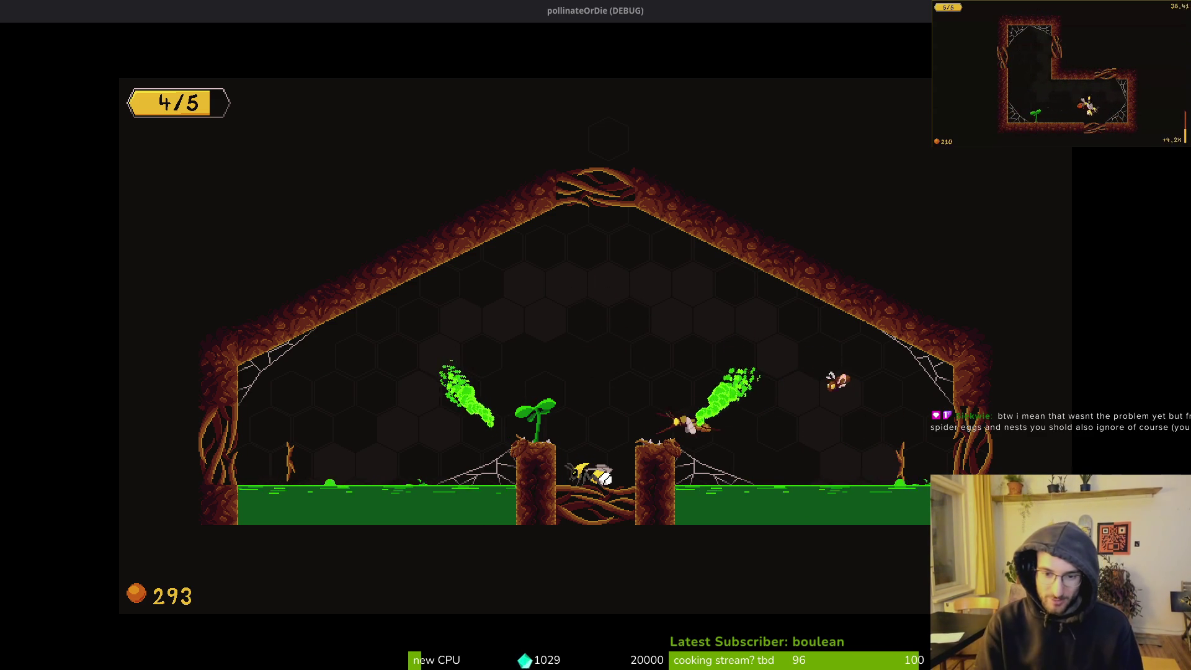
key(space)
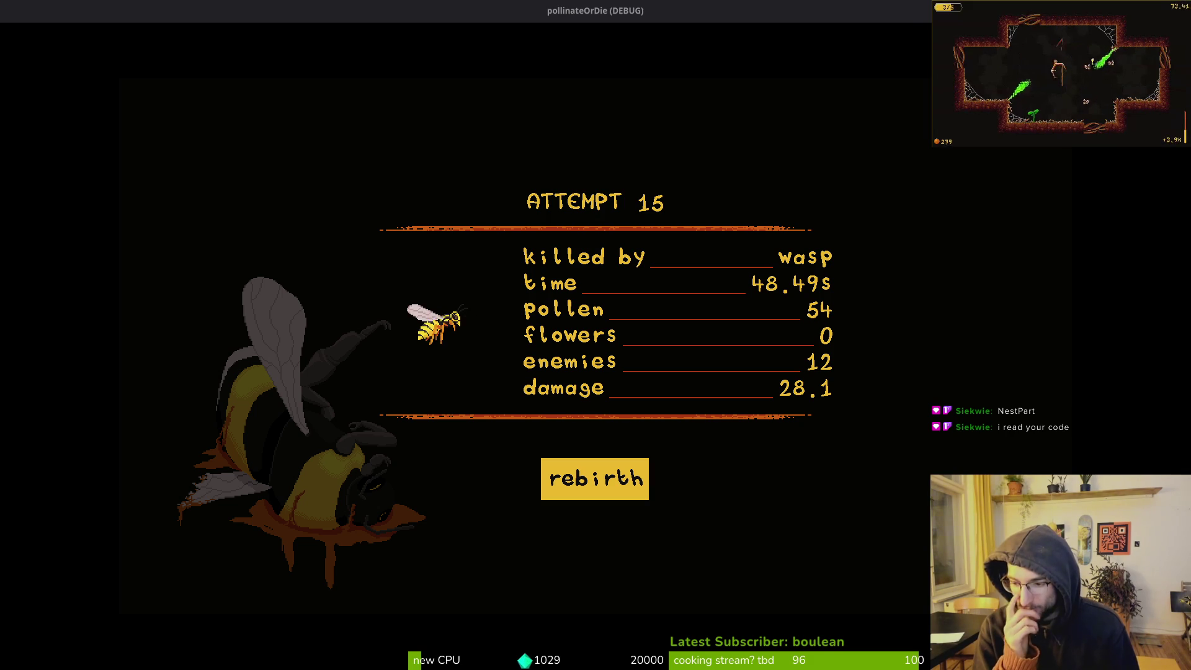
key(Return)
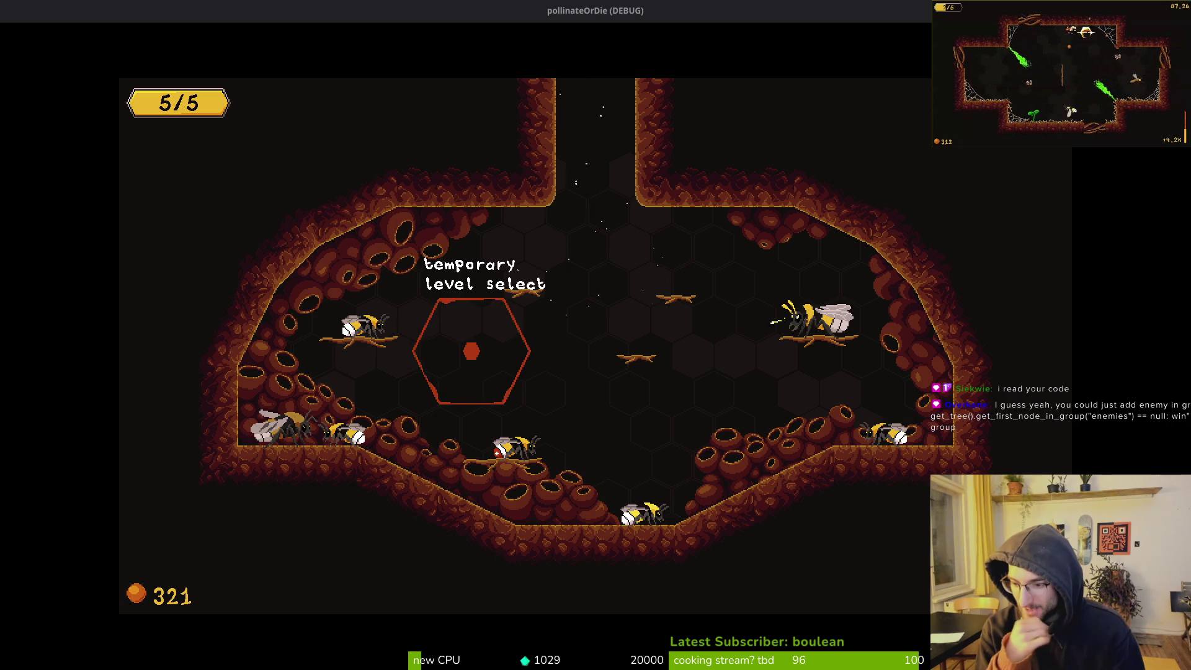
key(F8)
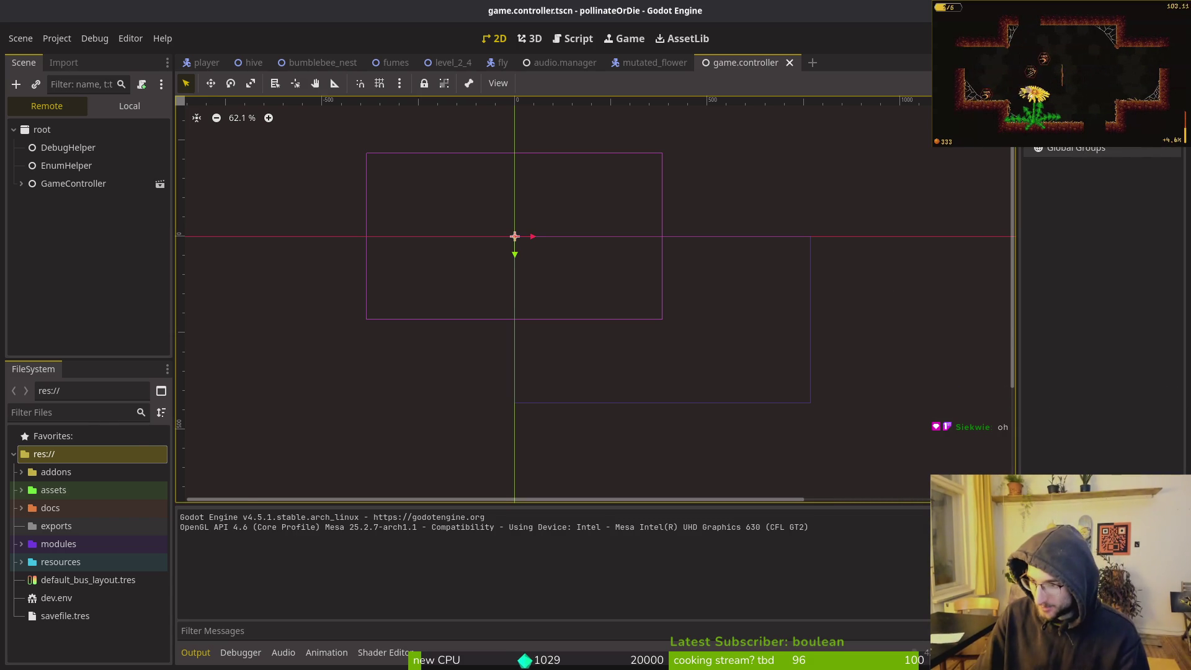
key(super+1)
key(space)
key(f)
key(f)
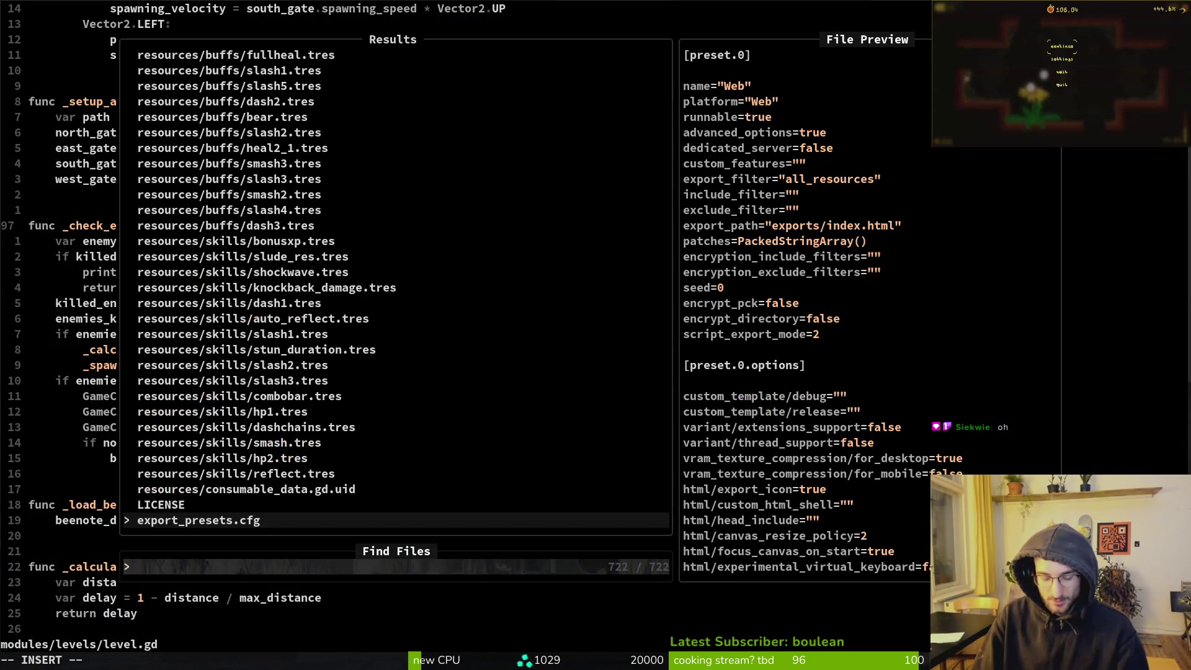
text(enem)
key(Up)
key(Return)
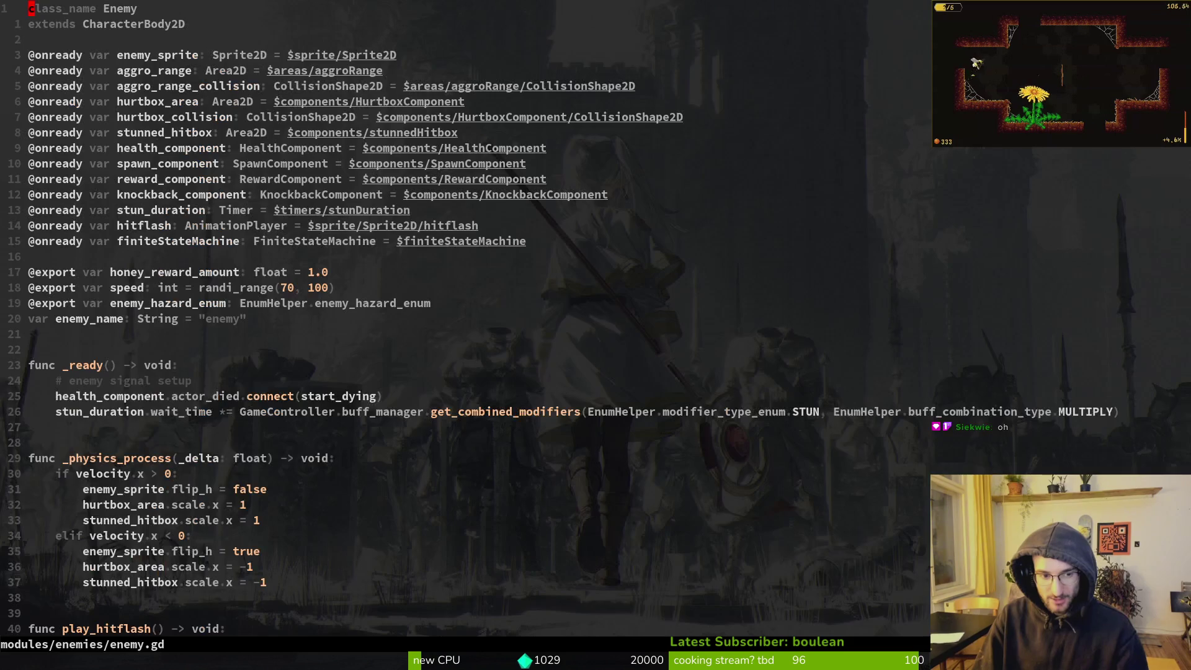
key(space)
key(f)
key(f)
text(fly)
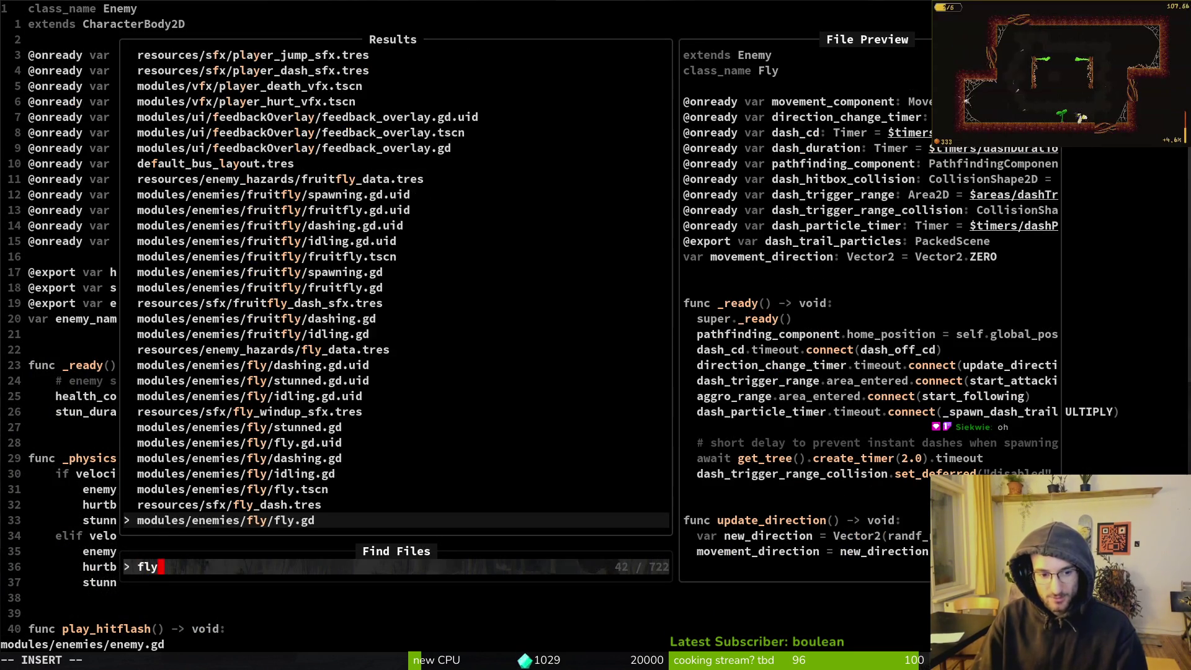
key(Return)
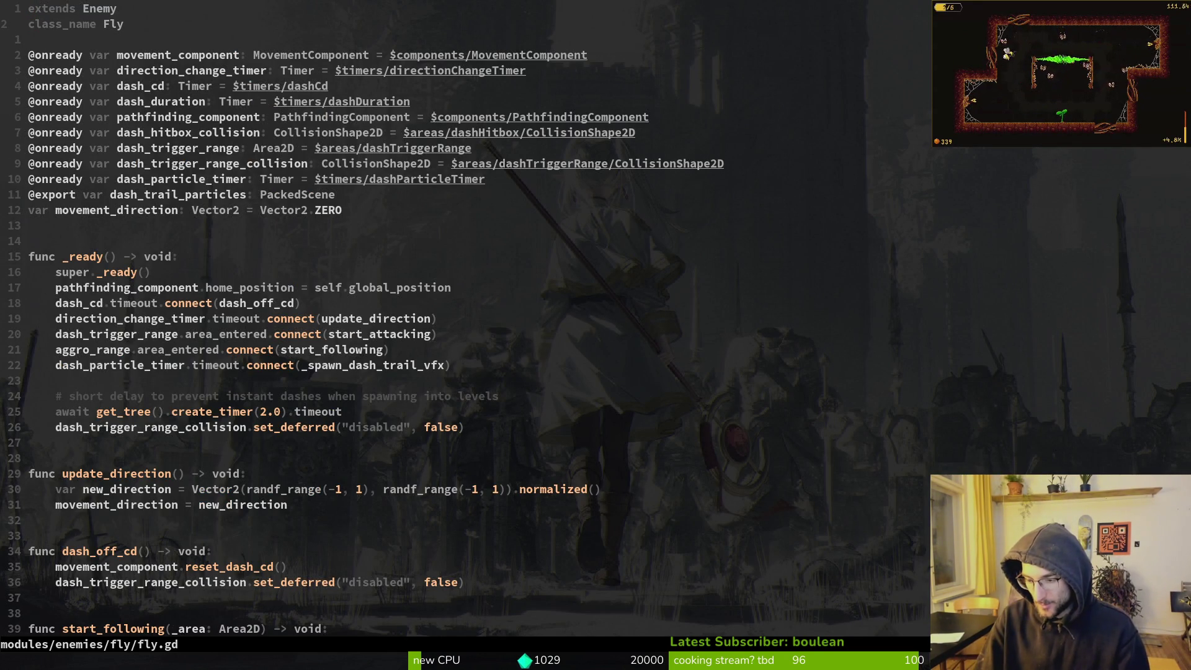
key(alt+Tab)
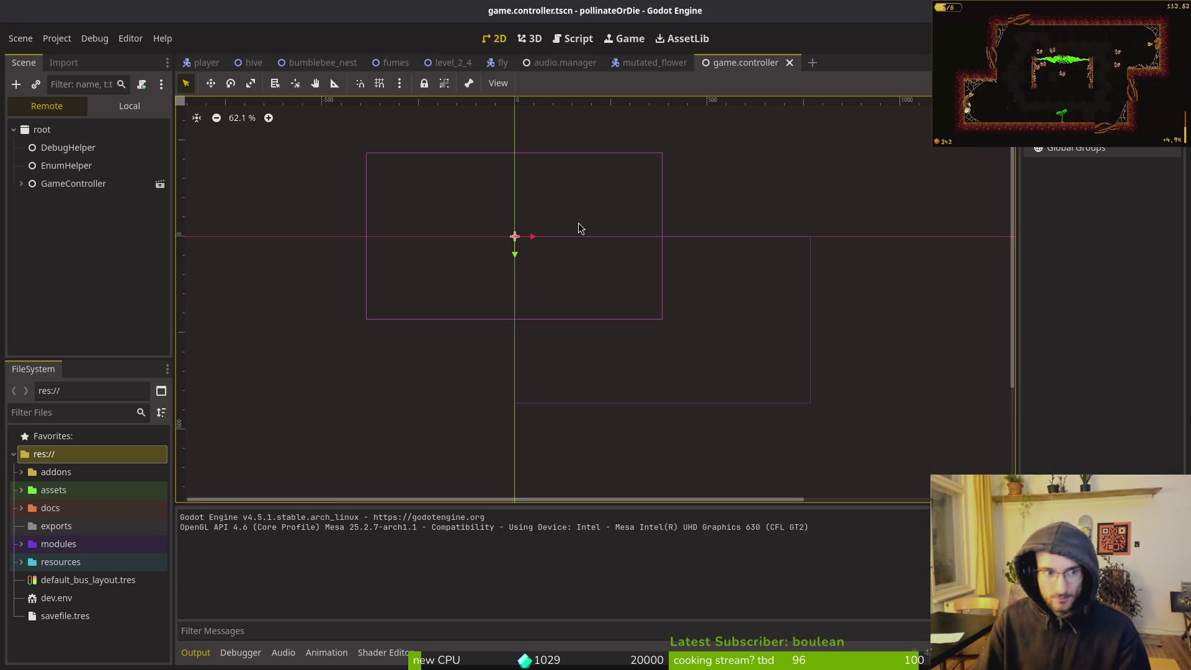
Run the game once more in debug, then quit the debug build with F8
key(F5)
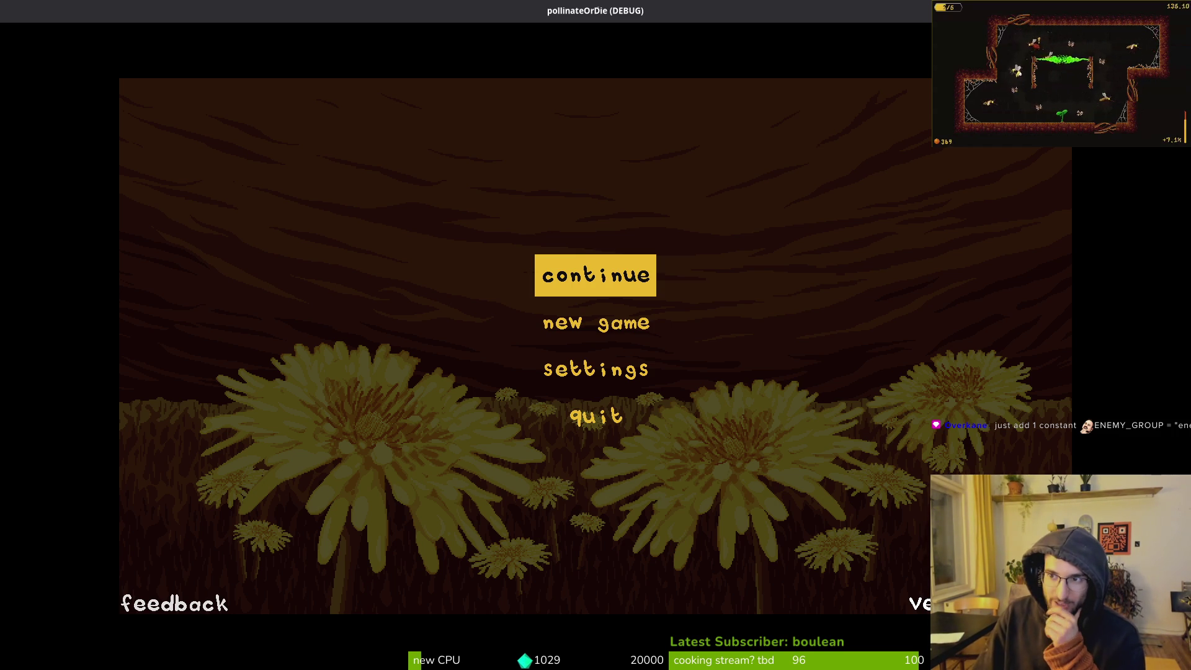
key(F8)
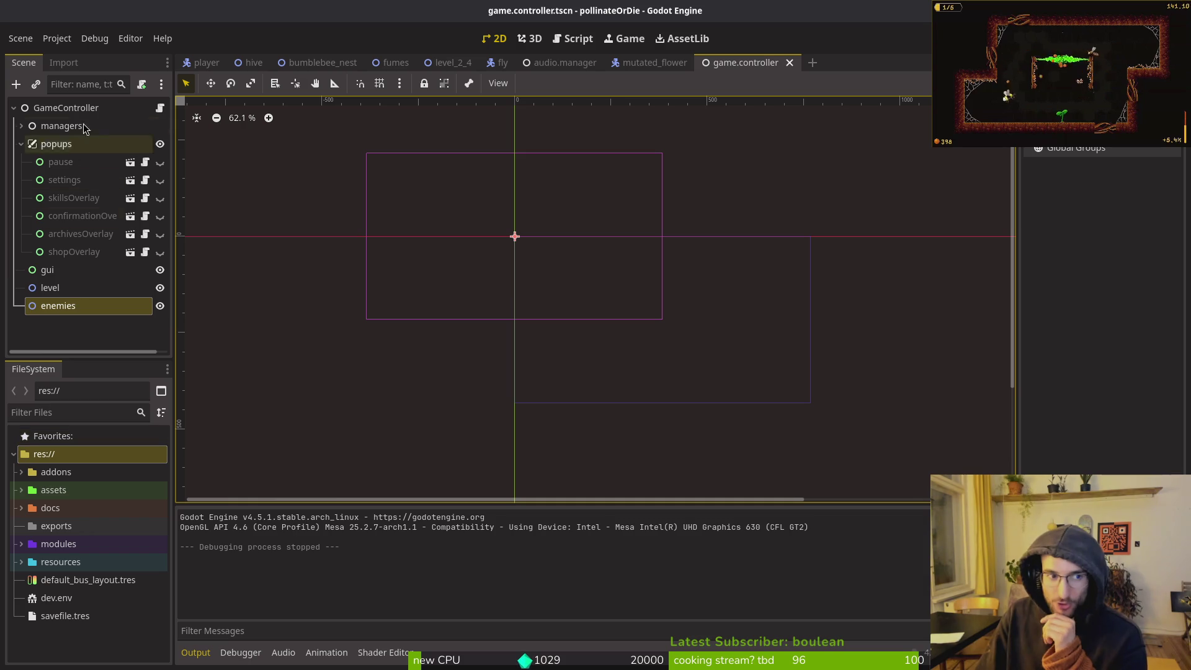
Delete the enemies node from GameController and launch a new debug run
click(21, 144)
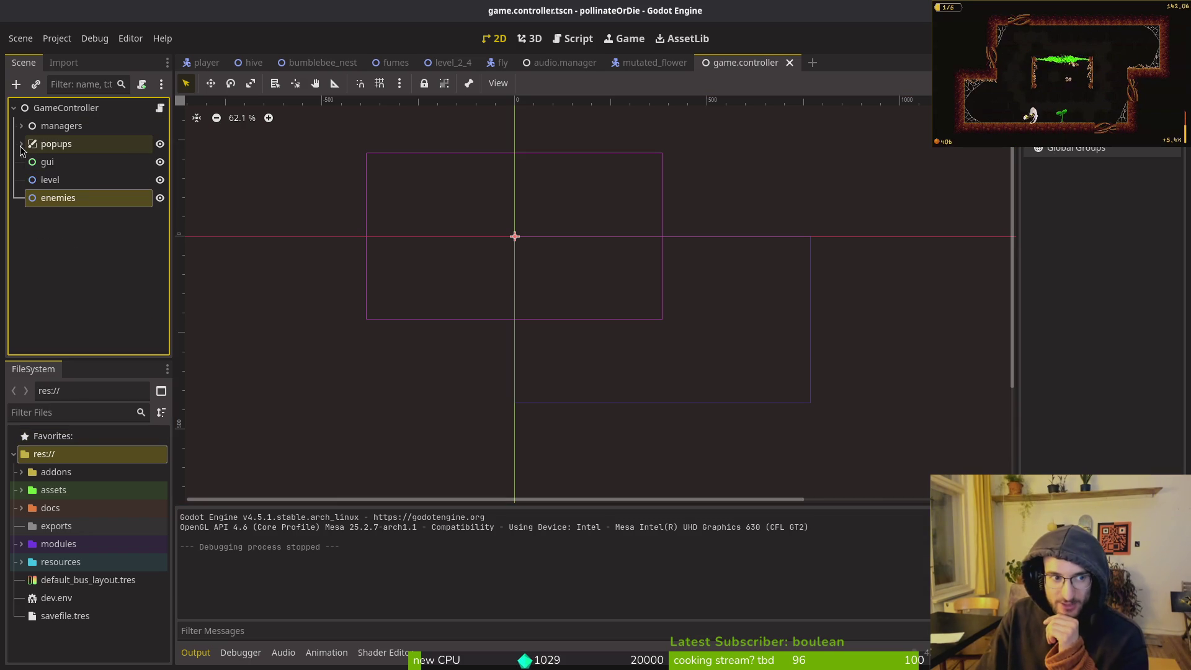
click(52, 181)
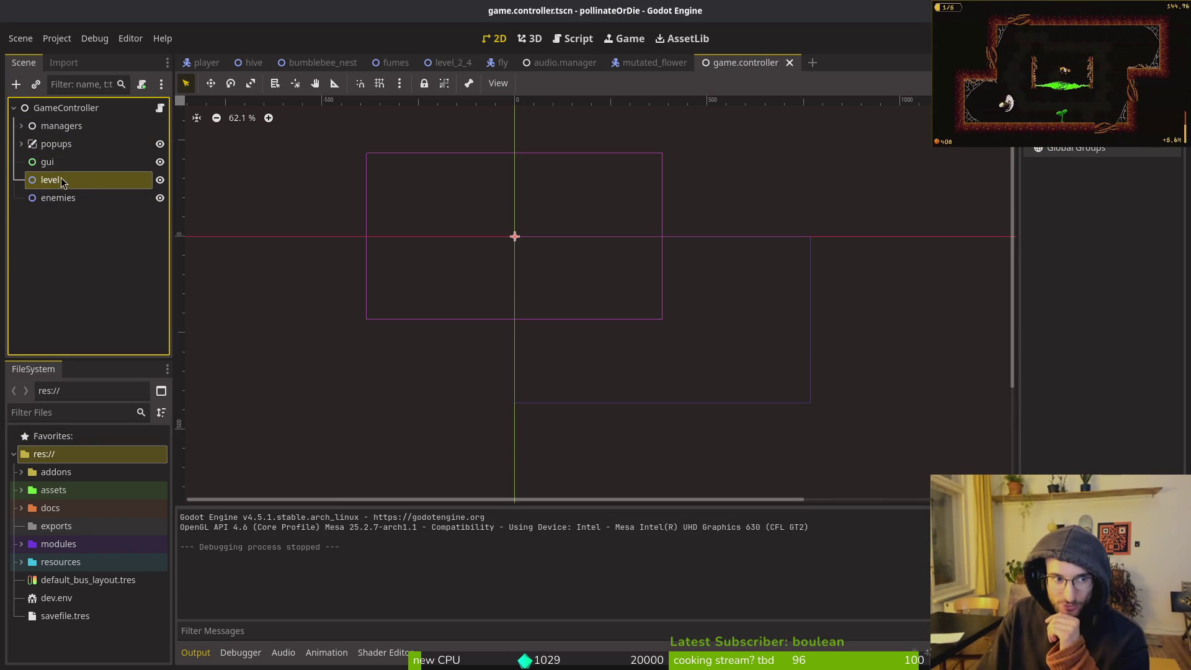
click(57, 200)
key(Delete)
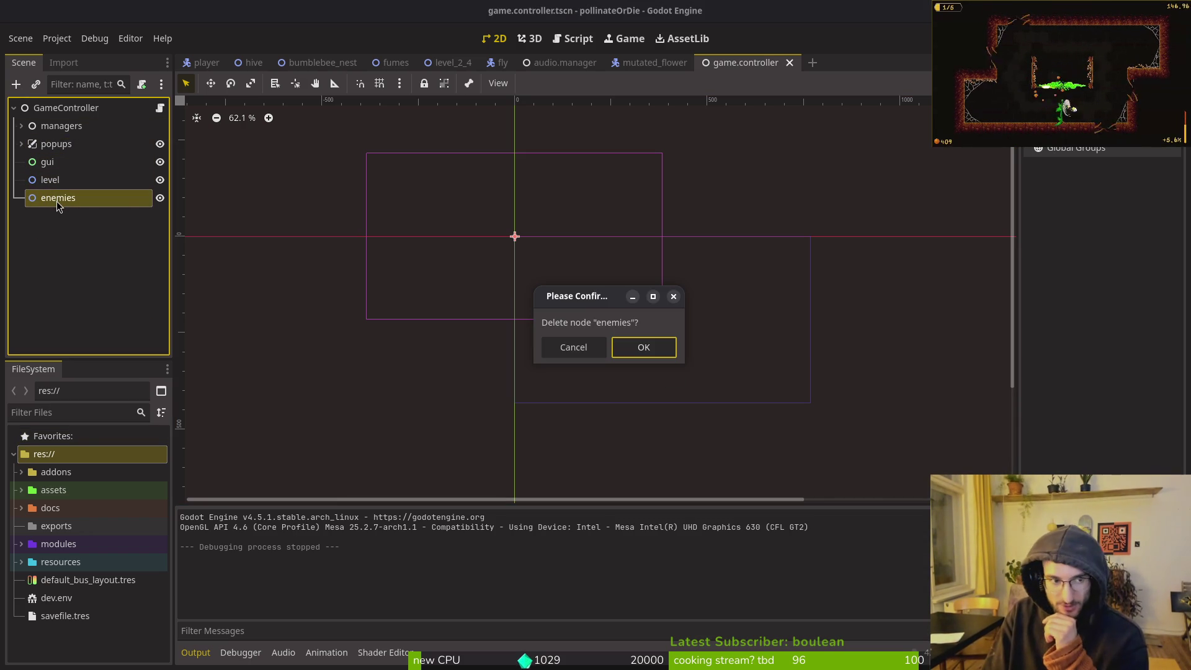
click(653, 348)
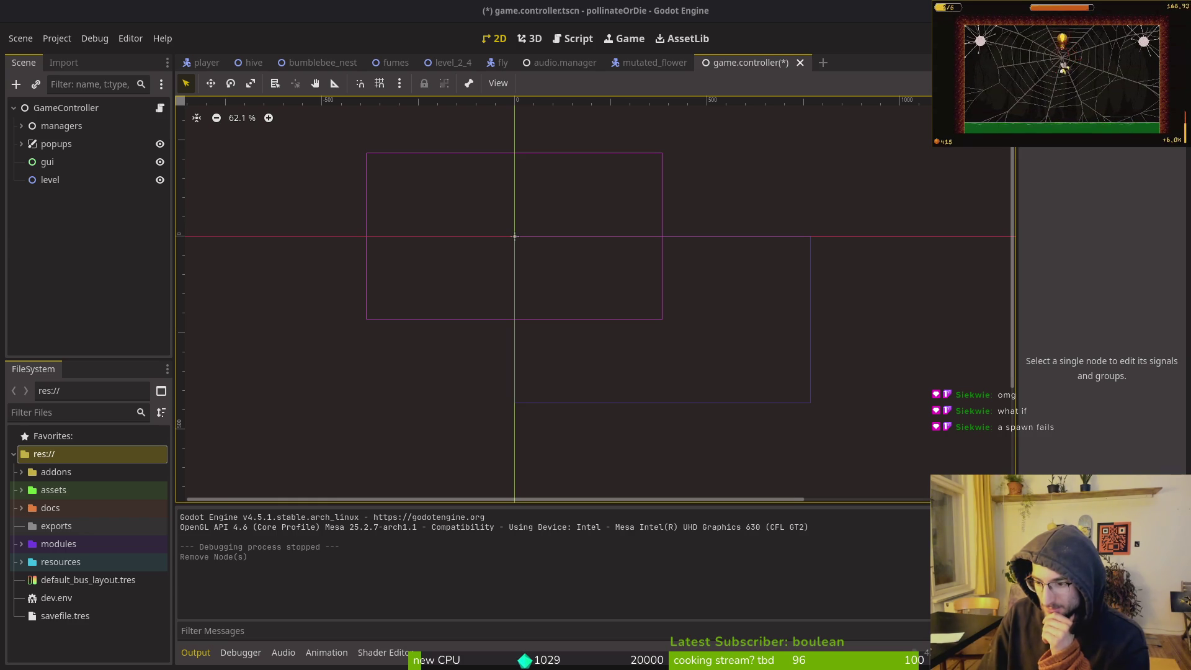
key(F5)
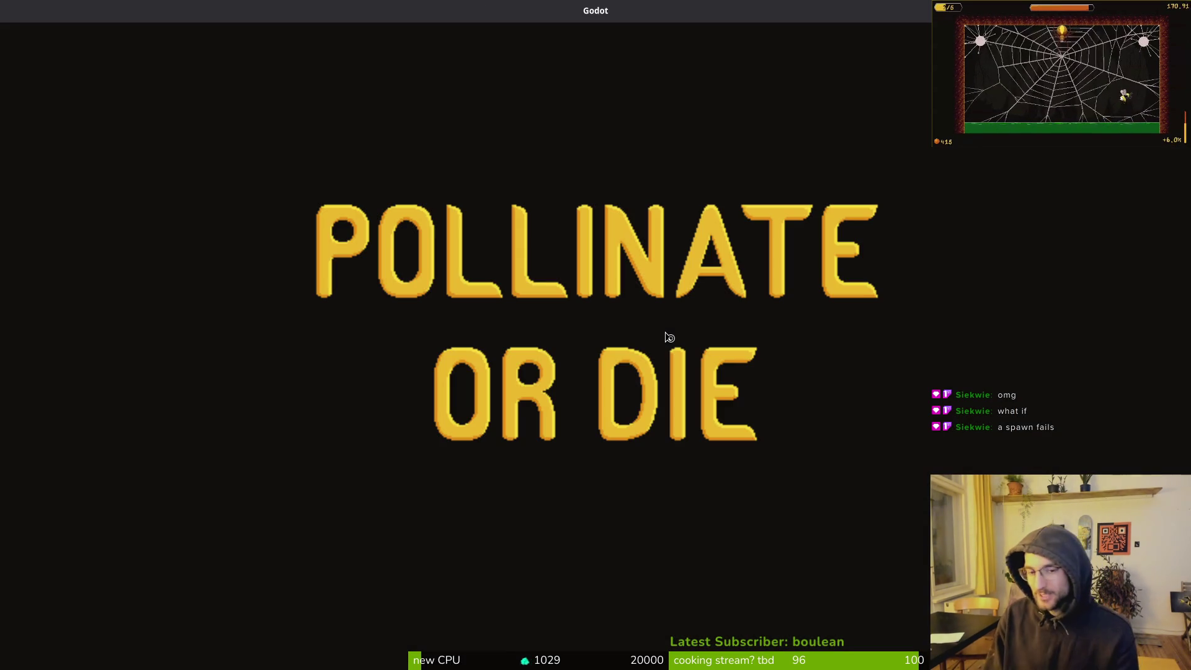
Get past the title menu and continue the saved game into the hive
key(Down)
key(Down)
key(Return)
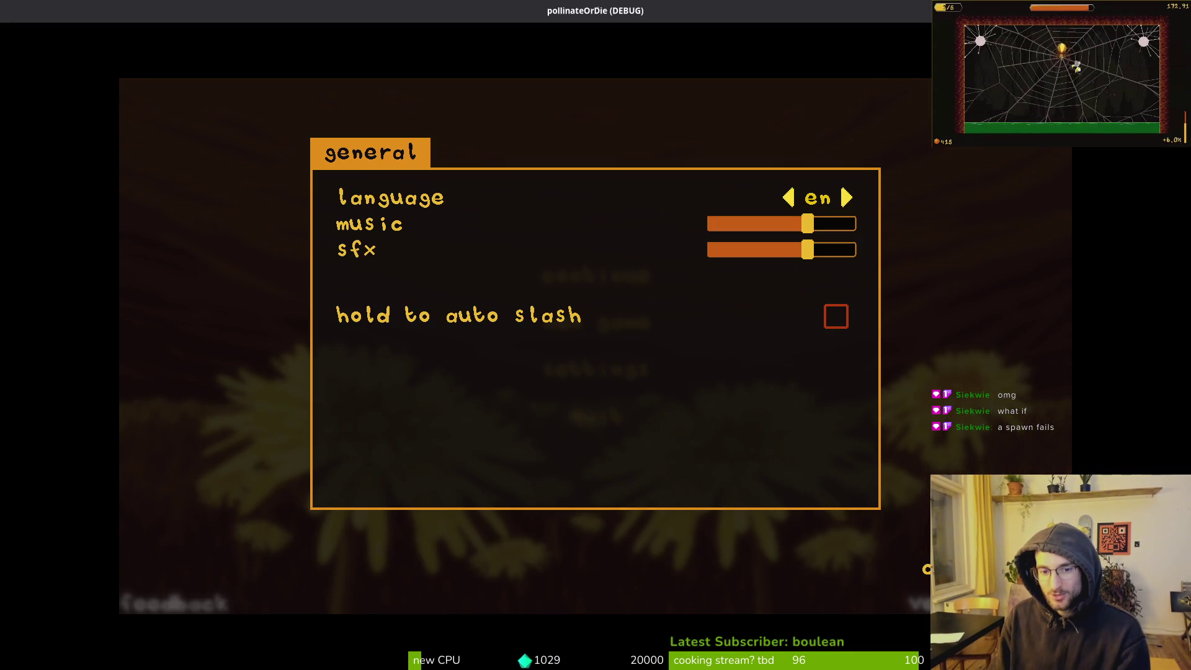
key(Escape)
key(Return)
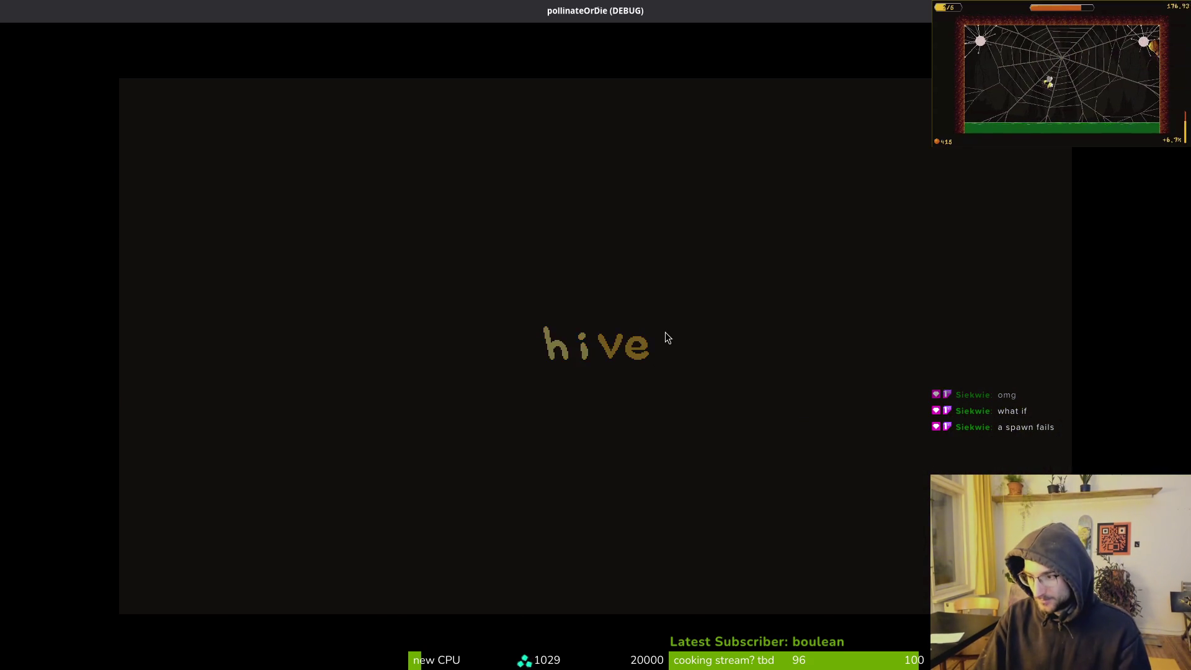
In debug.helper.gd, change show_dev_level from false to true and save the file
key(alt+Tab)
key(space)
key(f)
key(f)
text(debhe)
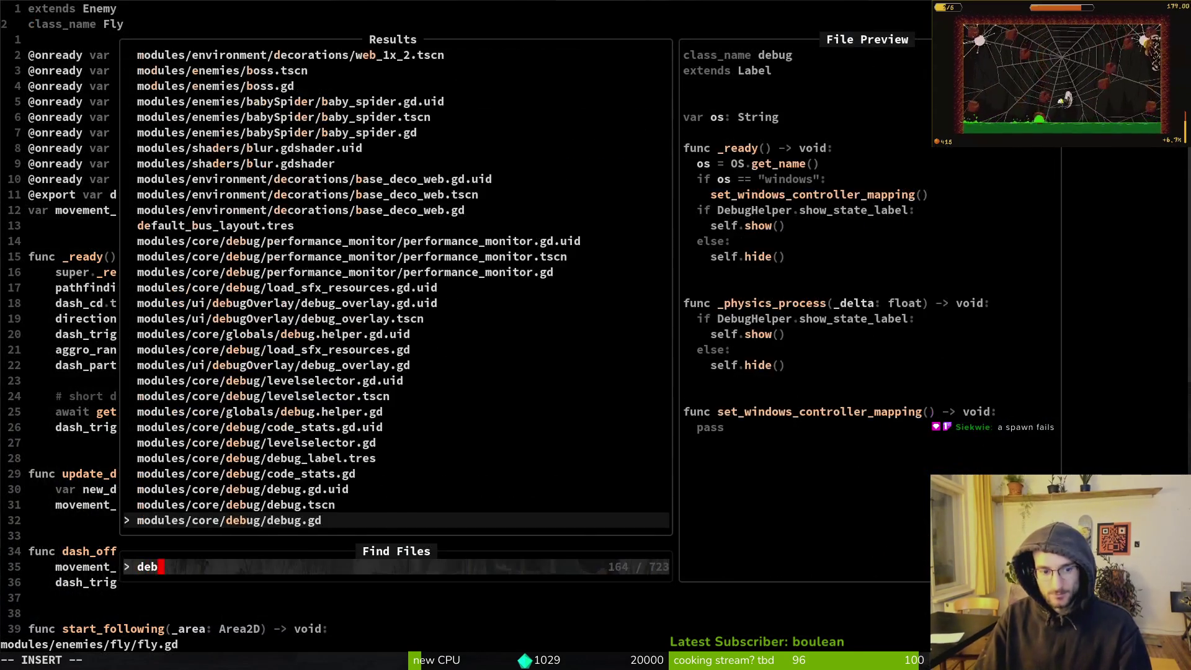
key(Return)
key(j)
key(j)
key(j)
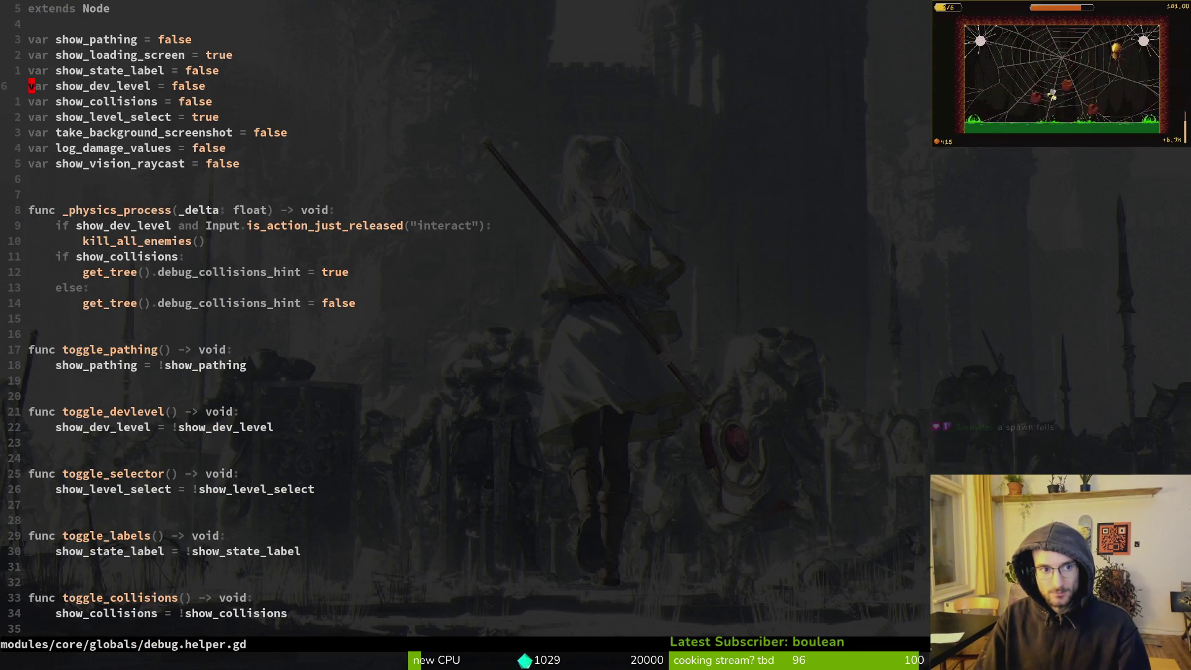
key(w)
key(w)
key(w)
text(cwtrue)
key(Escape)
text(:w)
key(Return)
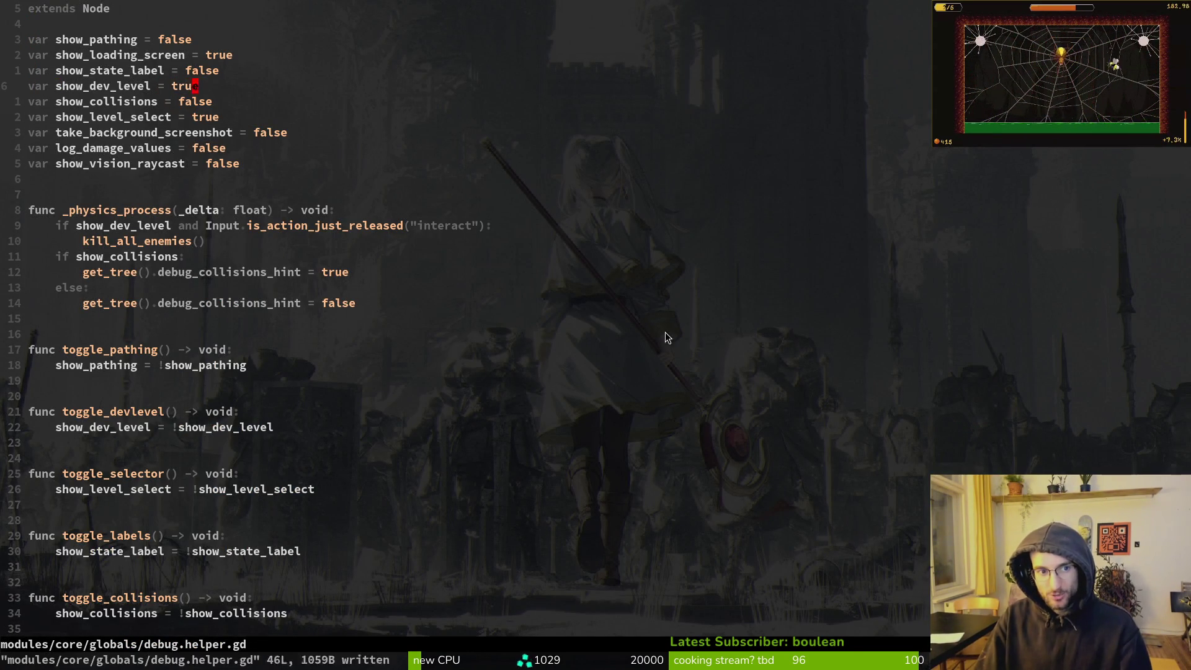
key(alt+Tab)
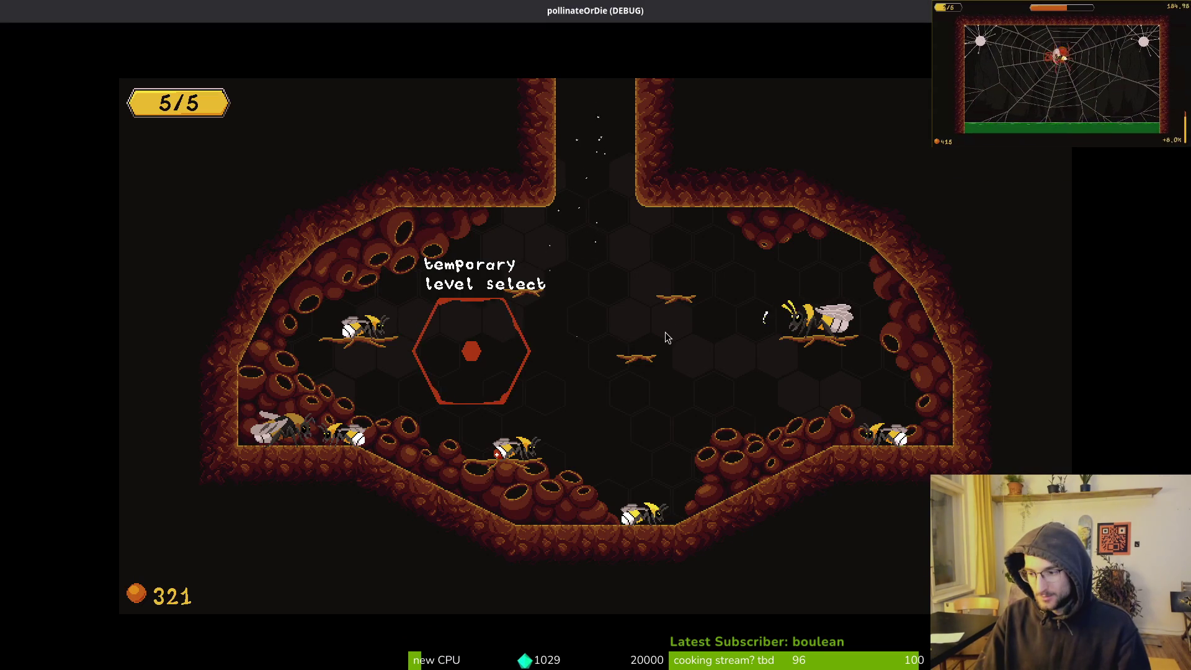
Stop and rerun the project from Godot, then close the game window
key(alt+Tab)
key(F8)
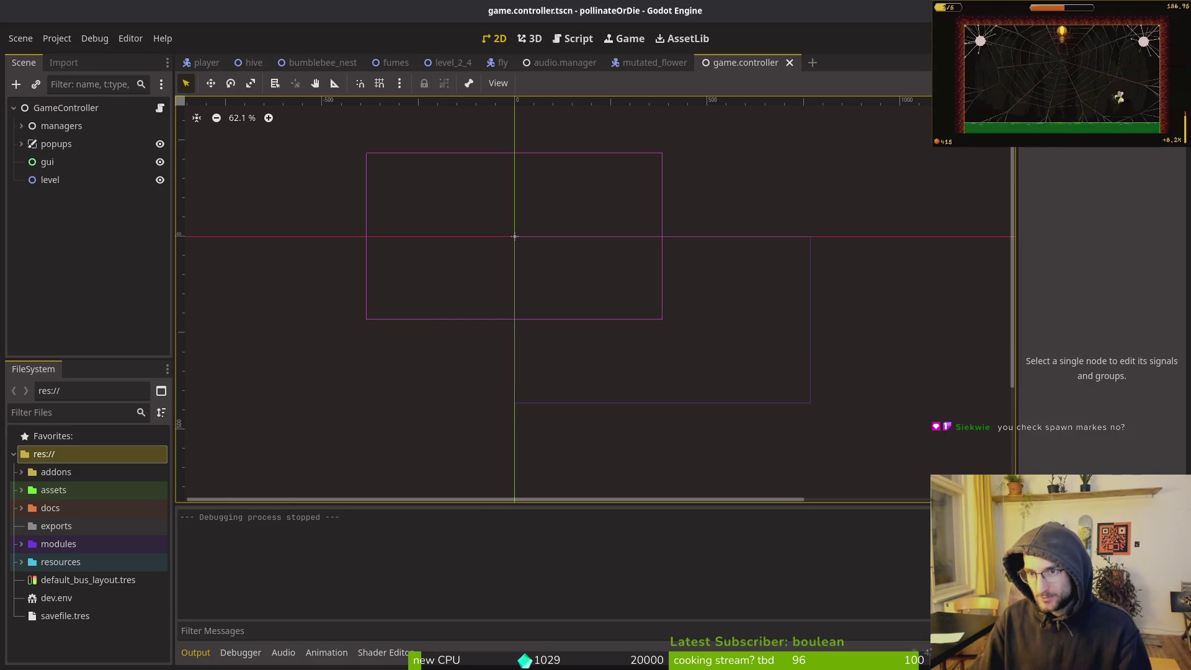
key(F5)
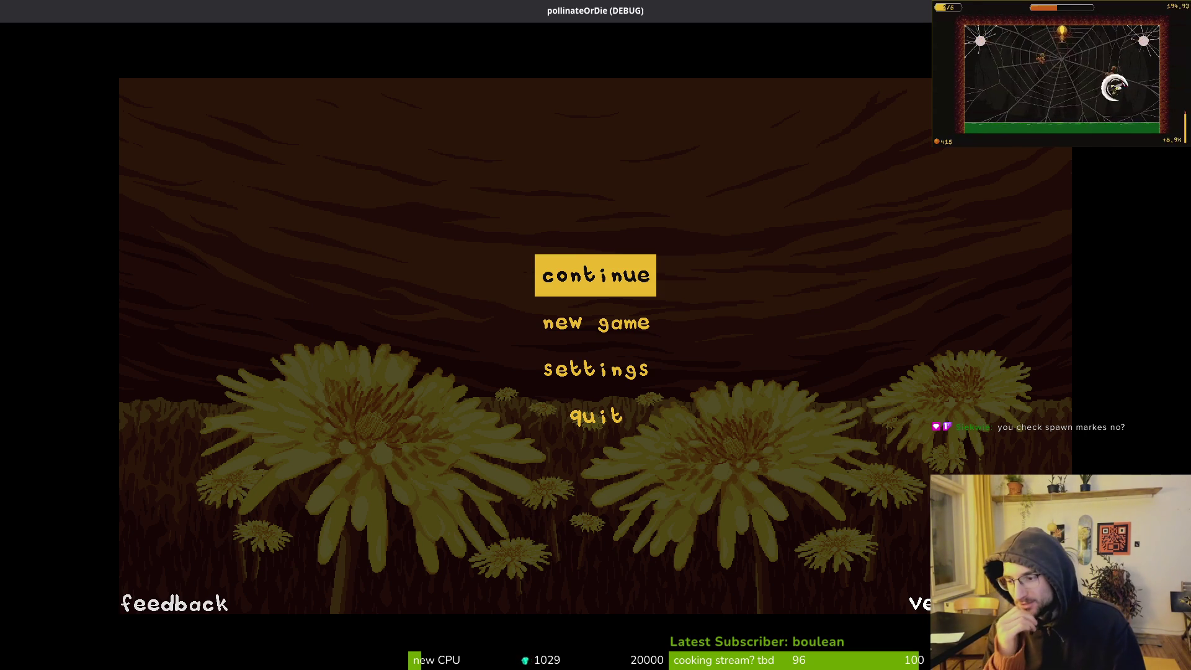
key(alt+F4)
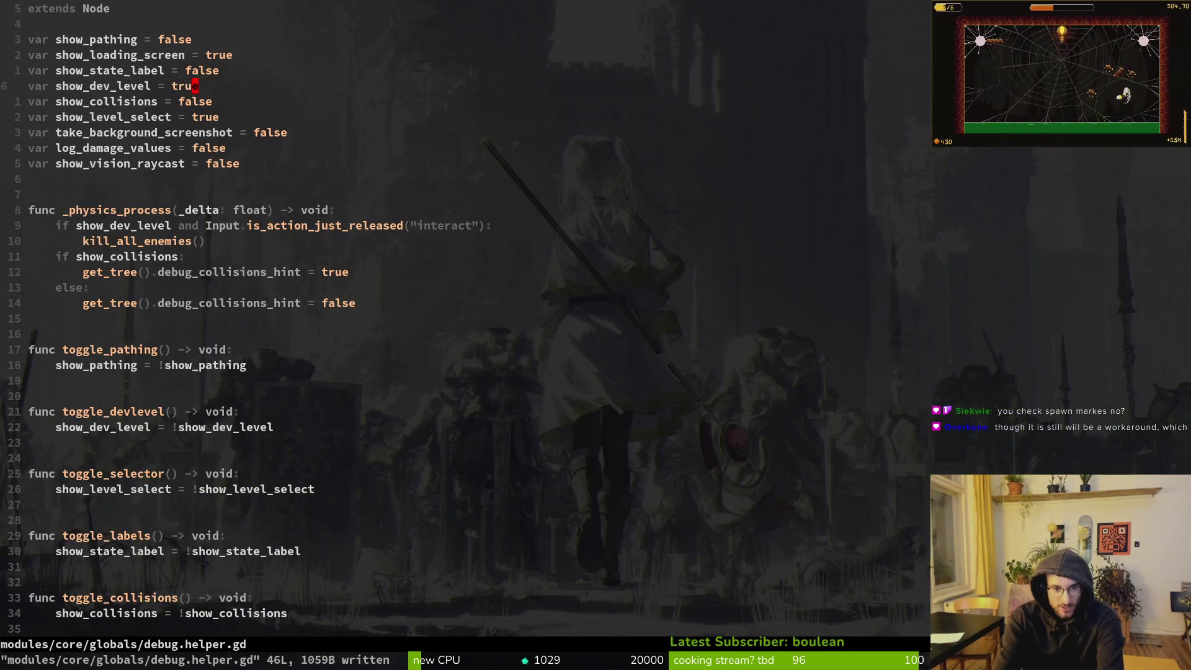
Open level.gd and copy the wave2 spawn_enemy_hazard call line
key(space)
key(f)
key(f)
text(le)
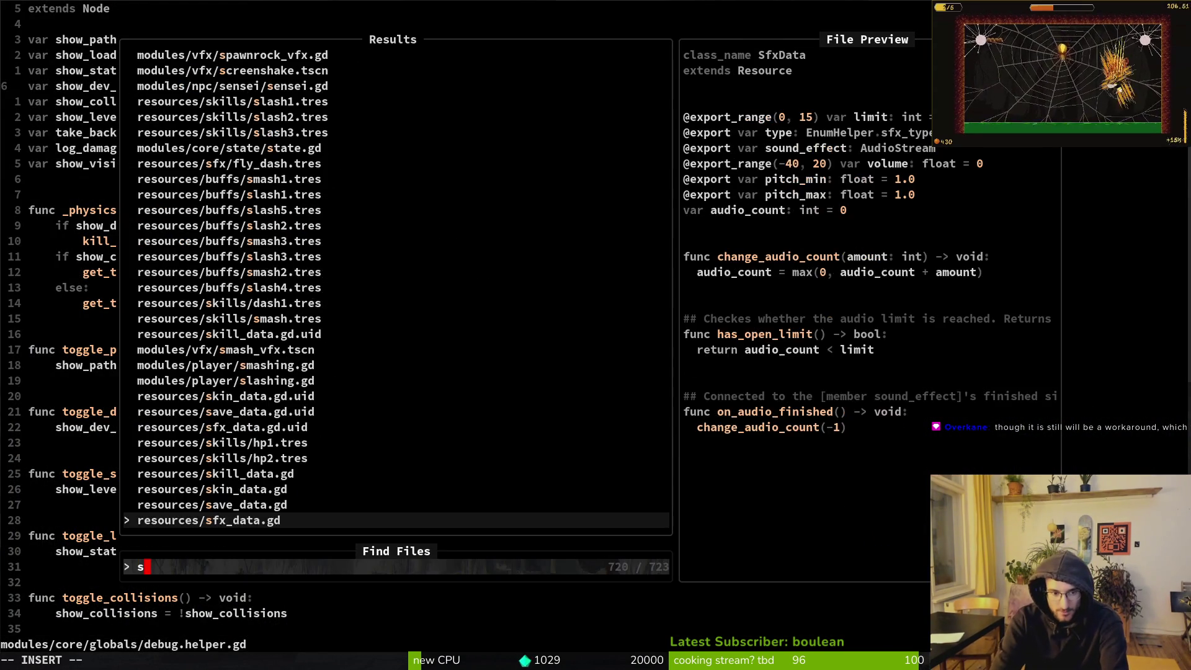
text(vel)
key(Return)
key(j)
key(j)
key(j)
key(shift+v)
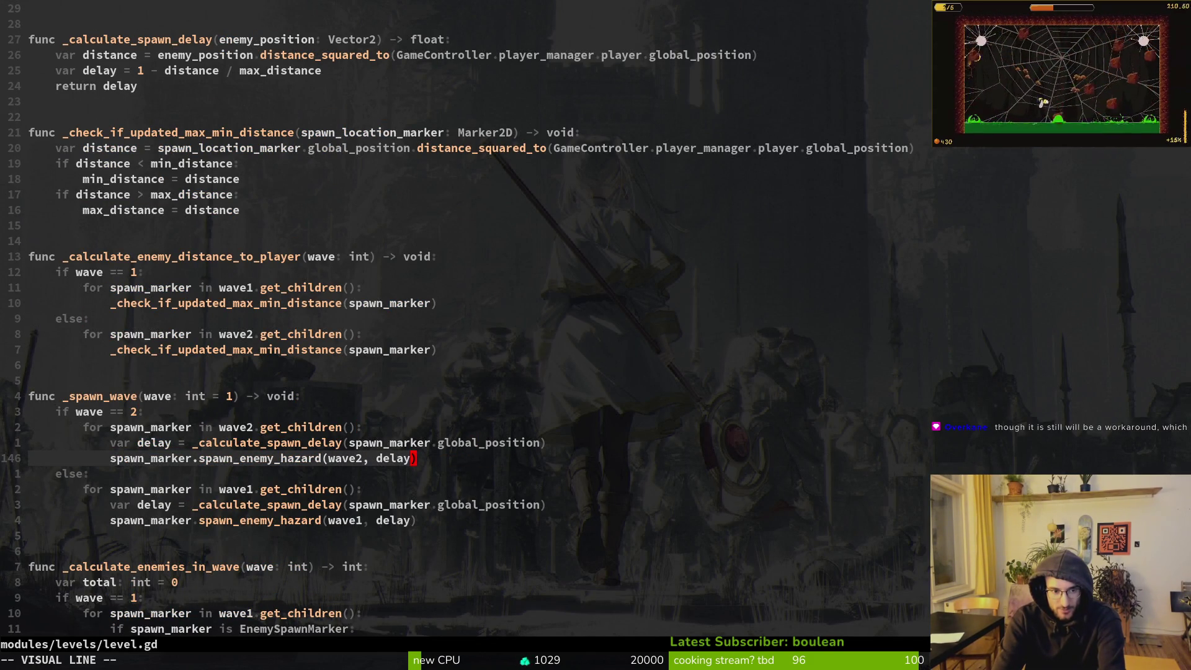
key(y)
Open enemy_spawn_marker.gd and examine the spawn_enemy and rotation lines
key(space)
key(f)
key(f)
text(enespawma)
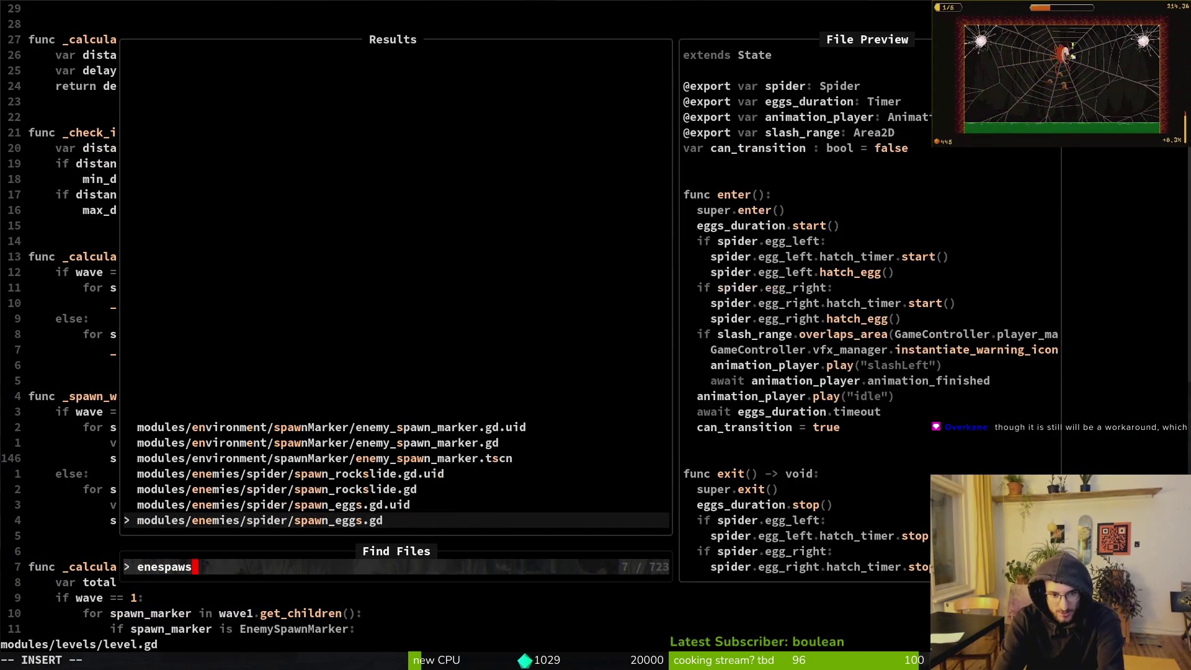
key(Return)
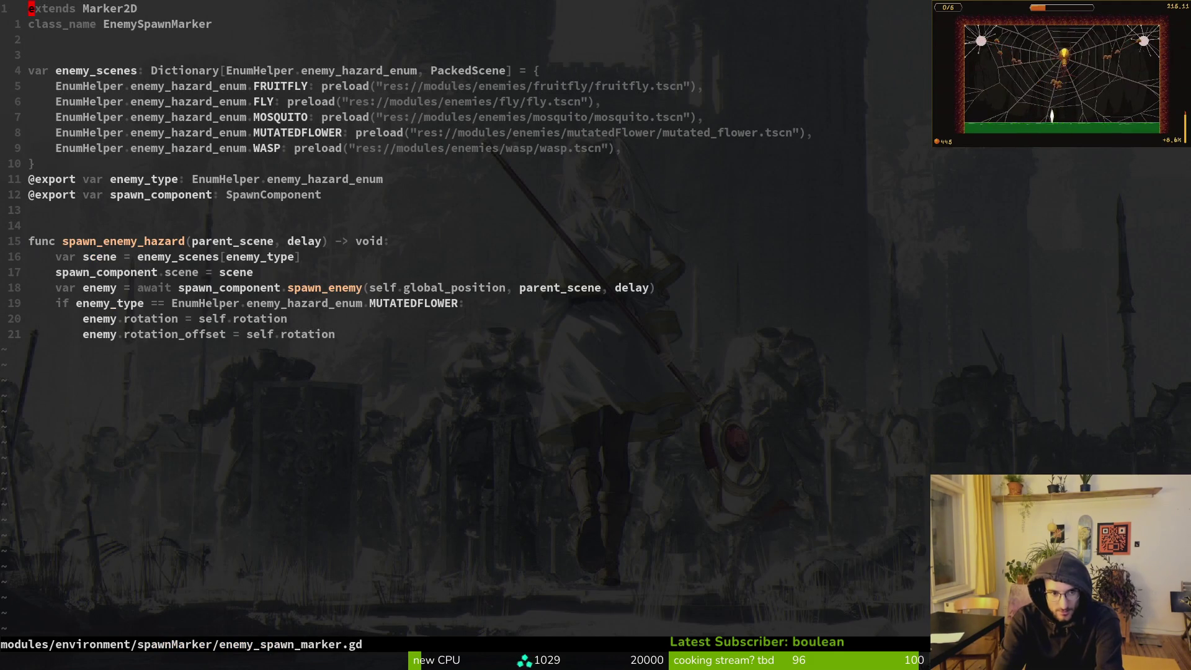
key(j)
key(j)
key(j)
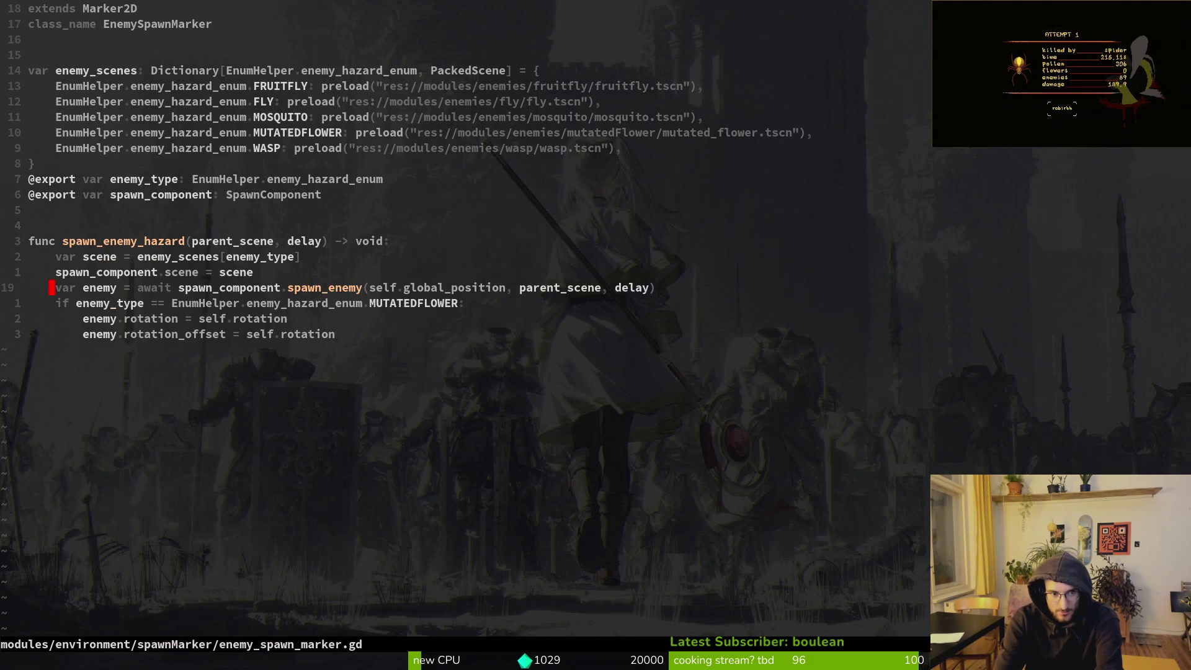
key(V)
key(j)
key(j)
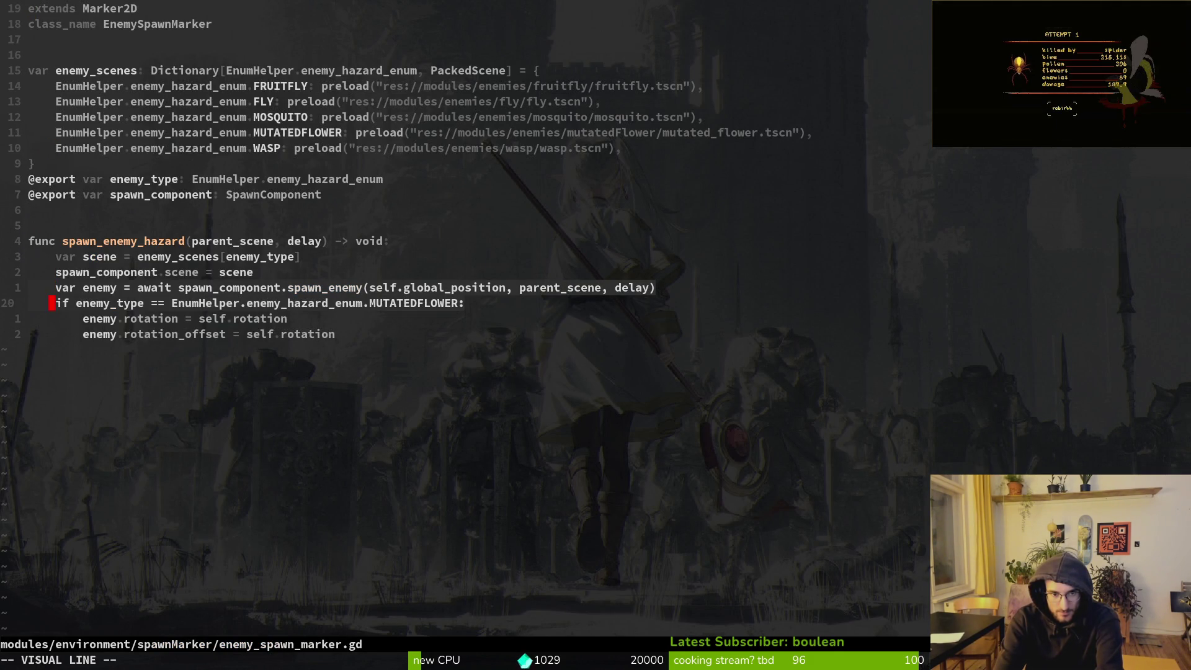
key(Escape)
Check the var enemy = await line, jump back to level.gd, then return to Godot
key(k)
key(k)
key(j)
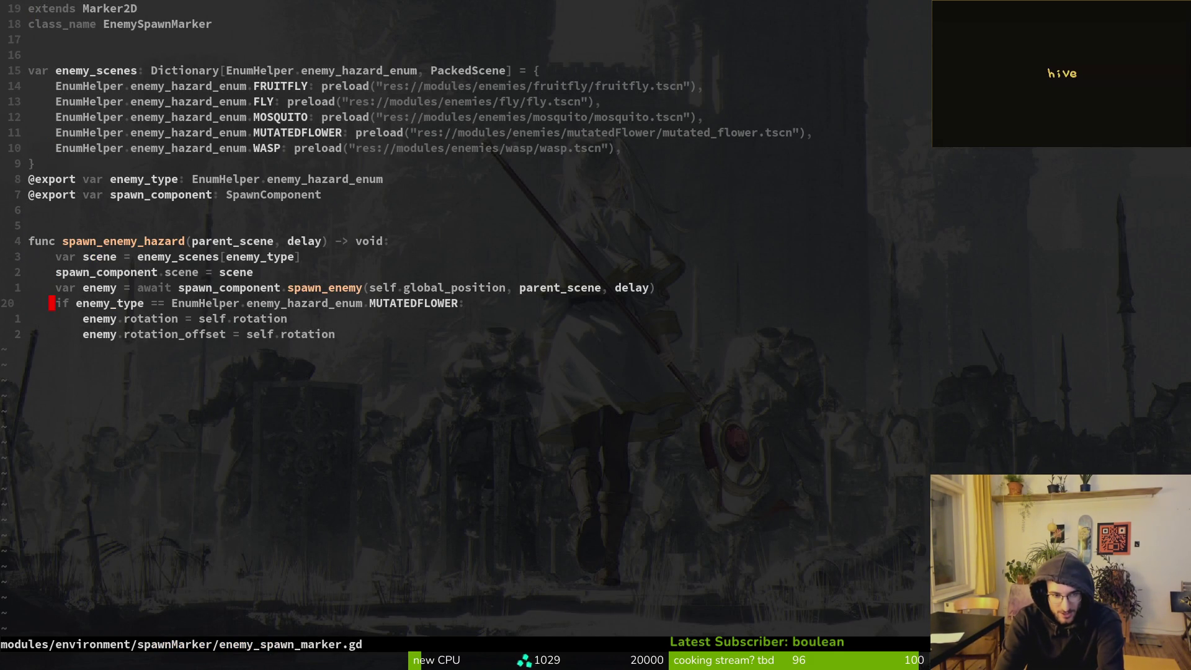
key(k)
key(k)
key(j)
key(k)
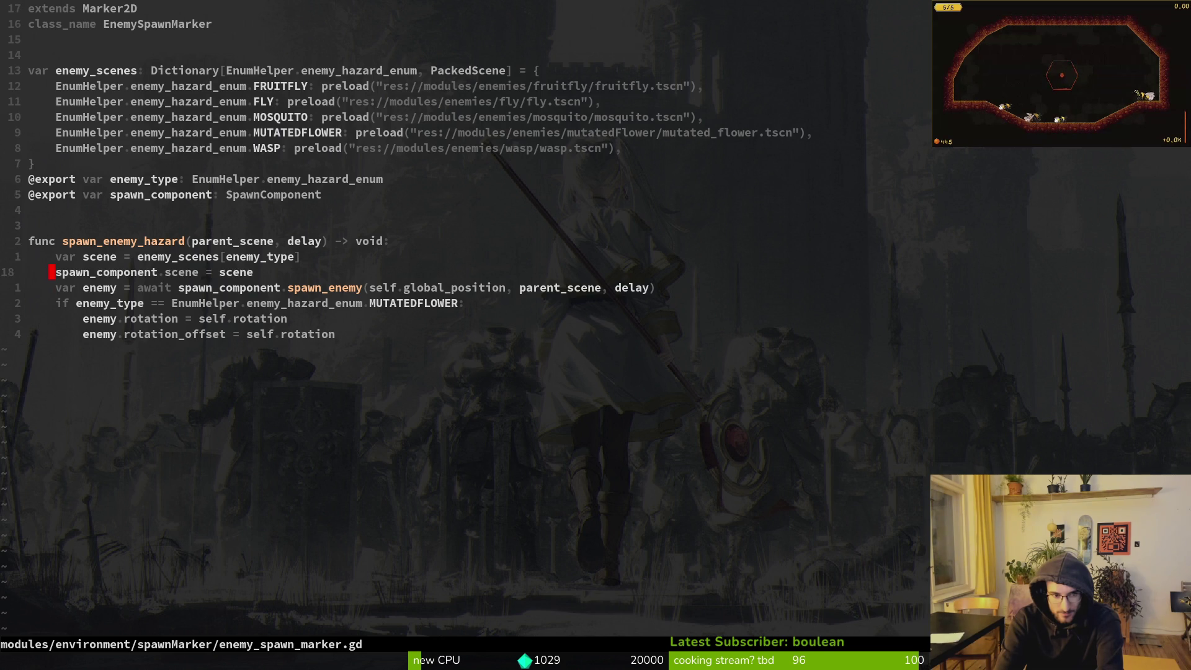
key(j)
key(j)
key(j)
key(j)
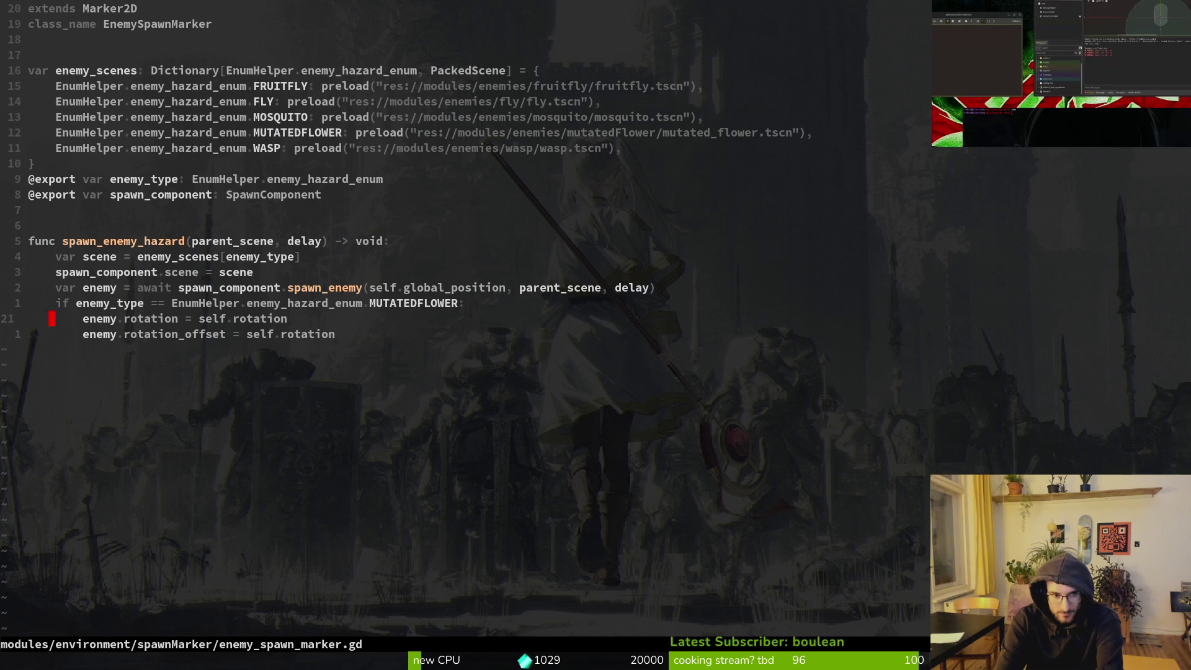
key(k)
key(k)
key(k)
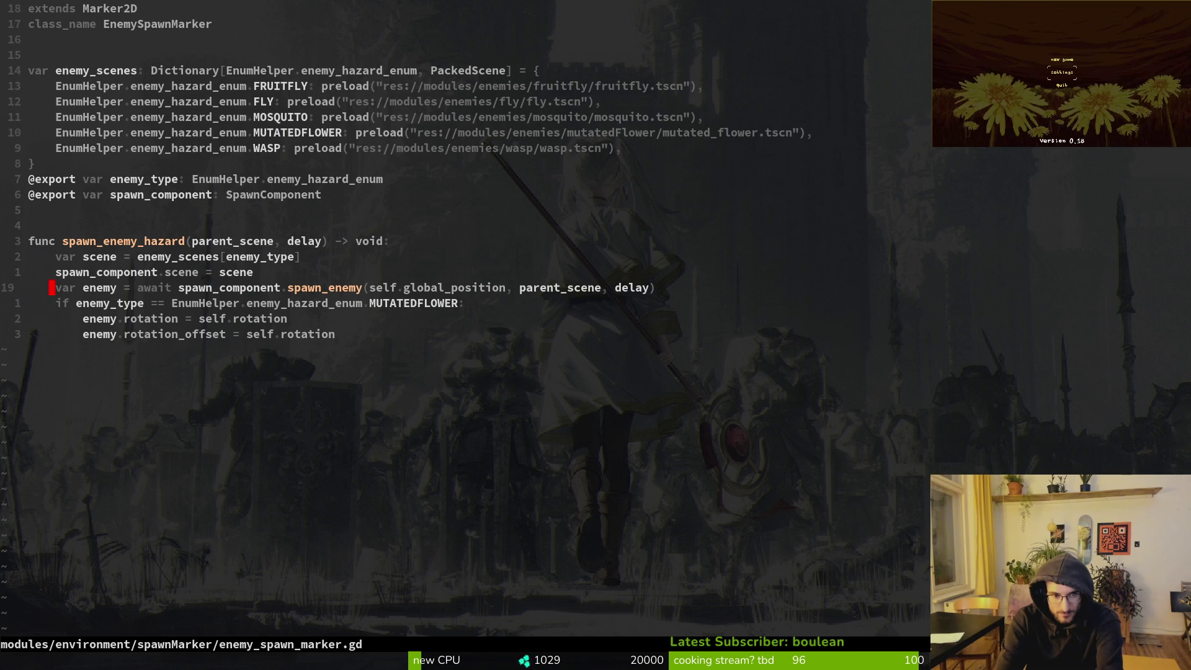
key(ctrl+o)
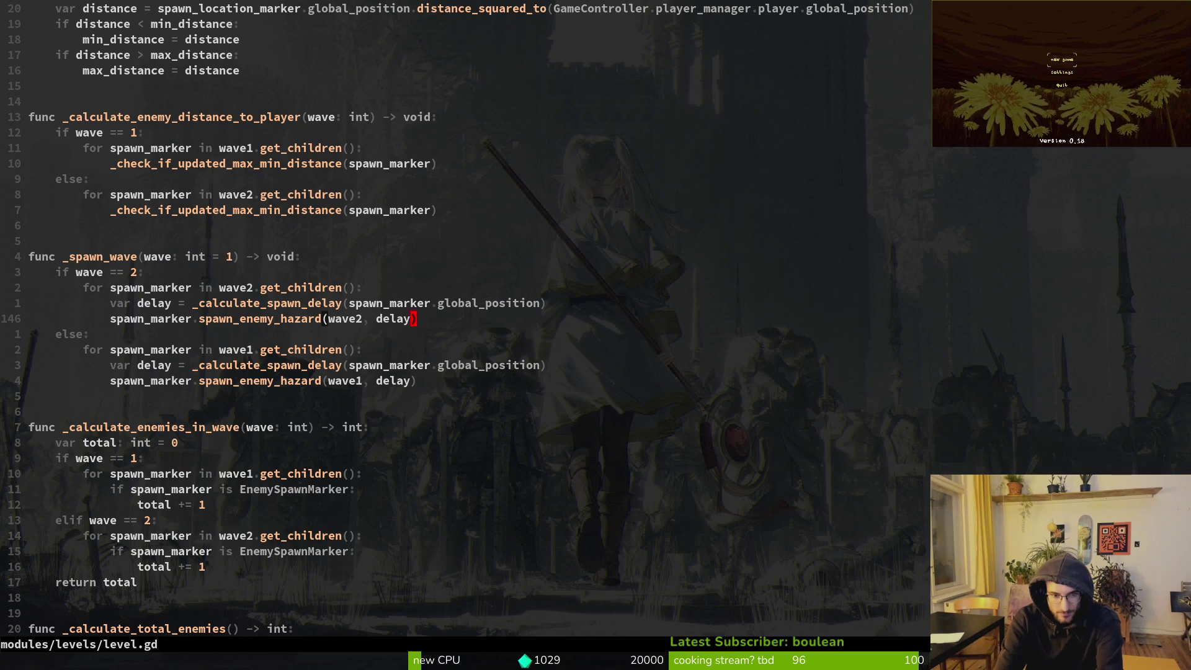
key(alt+Tab)
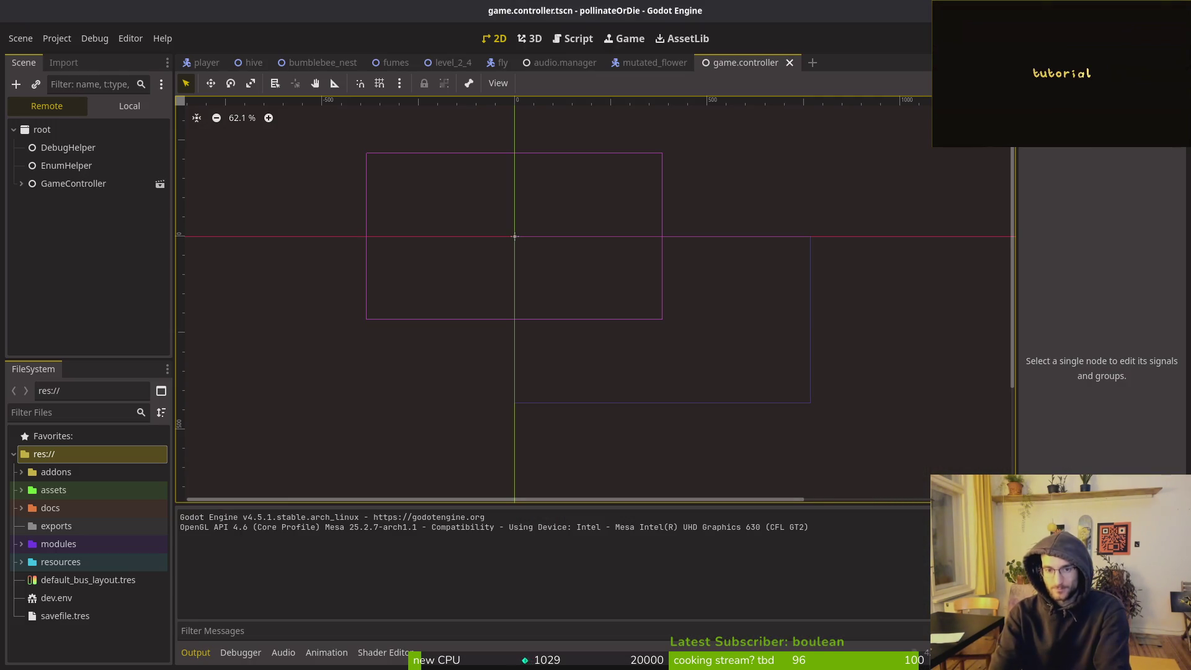
key(alt+Tab)
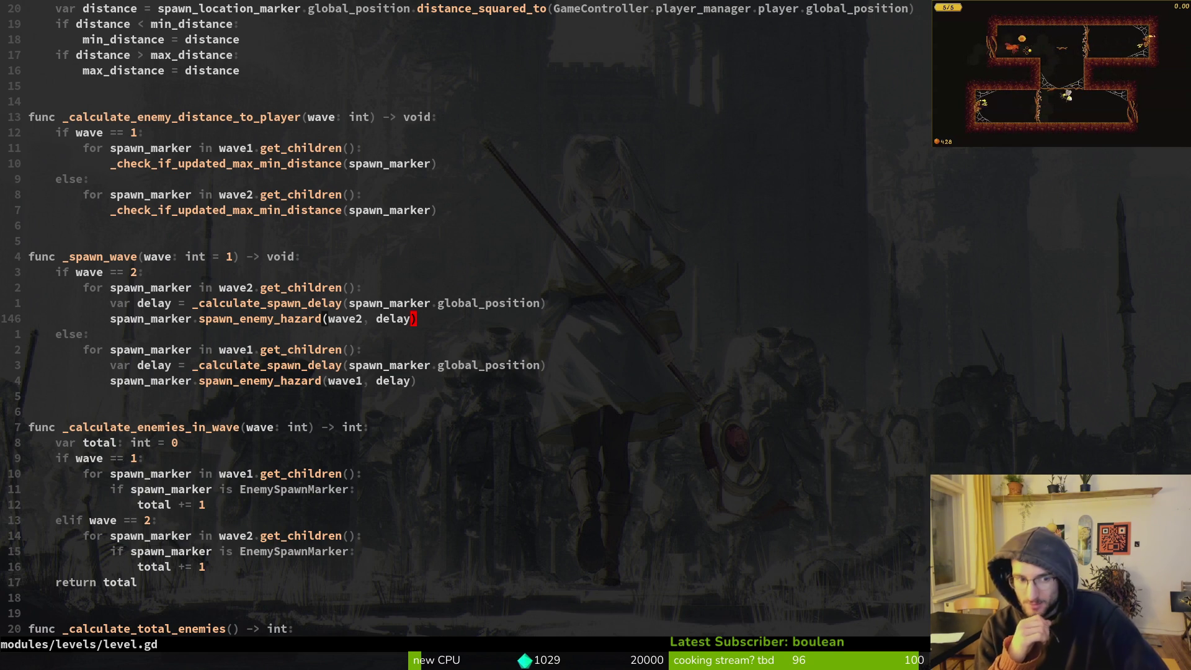
key(j)
key(j)
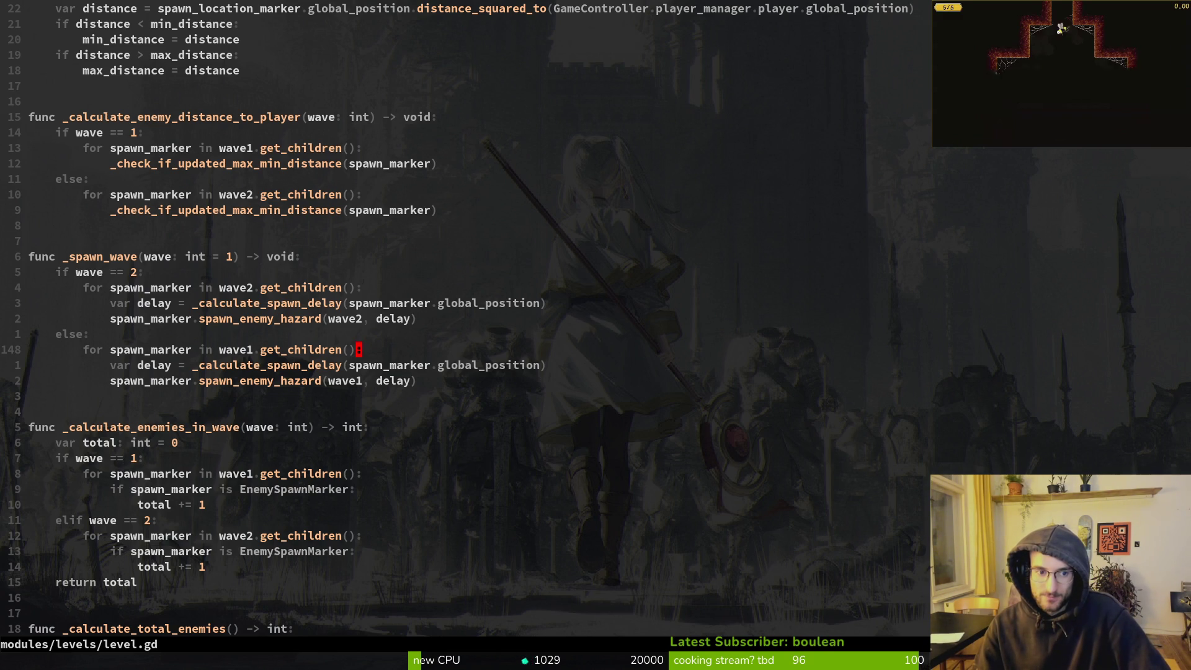
key(k)
key(k)
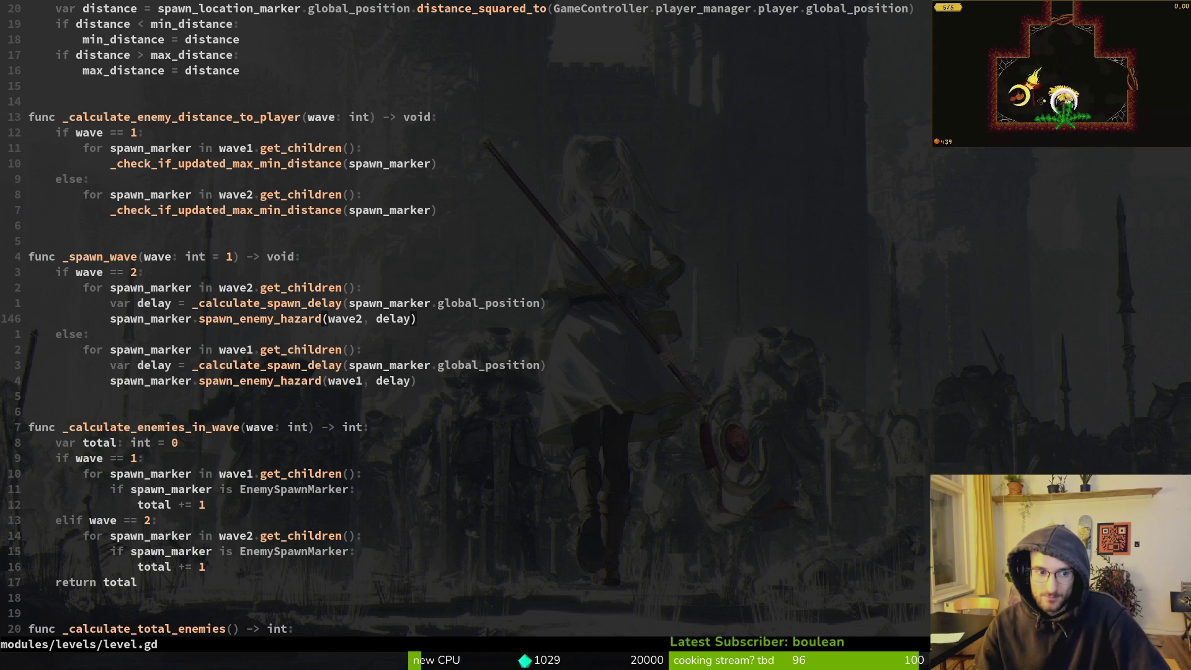
key(k)
key(k)
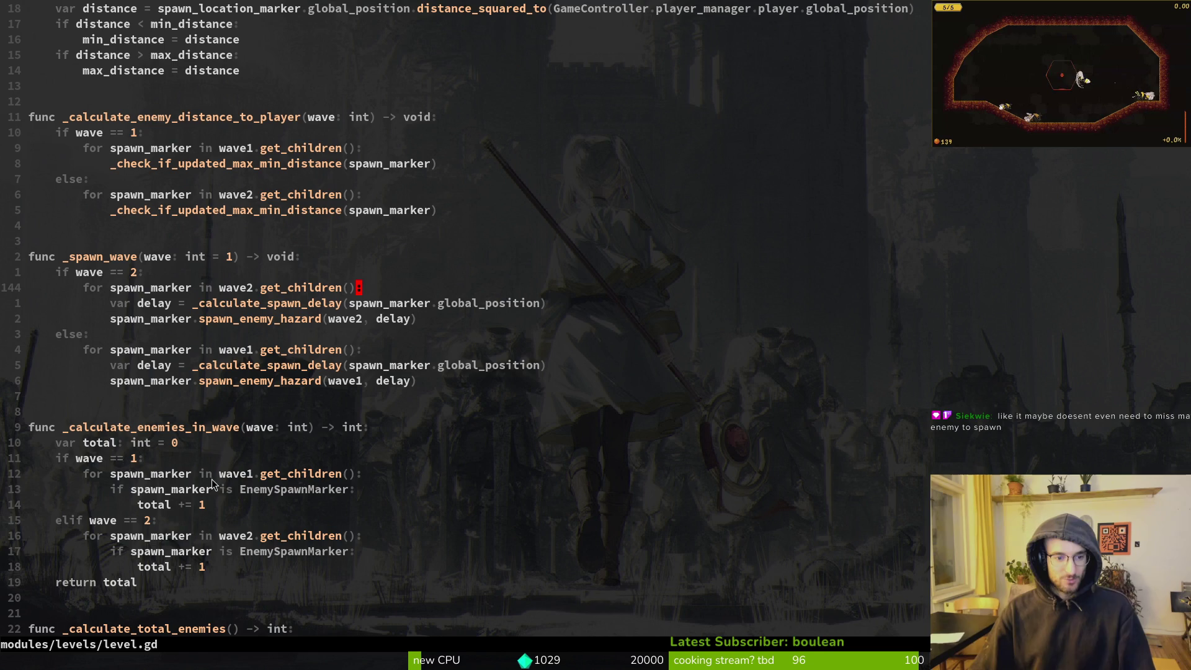
scroll(267, 302, up, 8)
scroll(277, 295, down, 7)
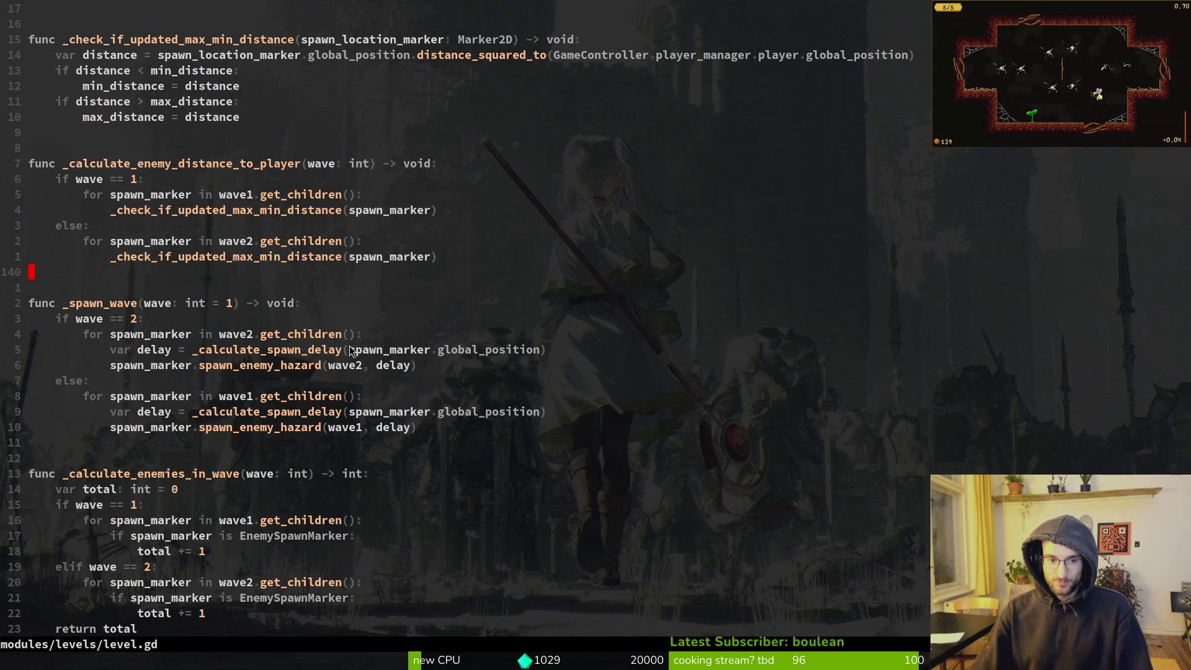
click(199, 366)
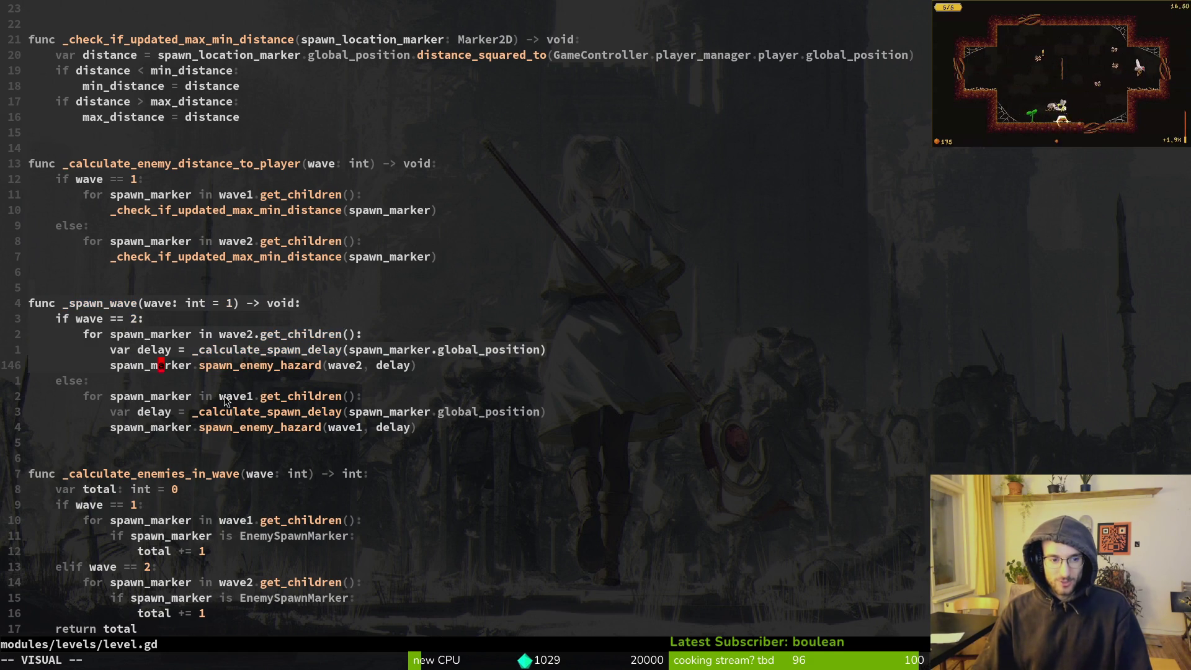
Select the wave == 2 check and wave2 loop in _spawn_wave, comparing them with the wave1 loop
click(116, 324)
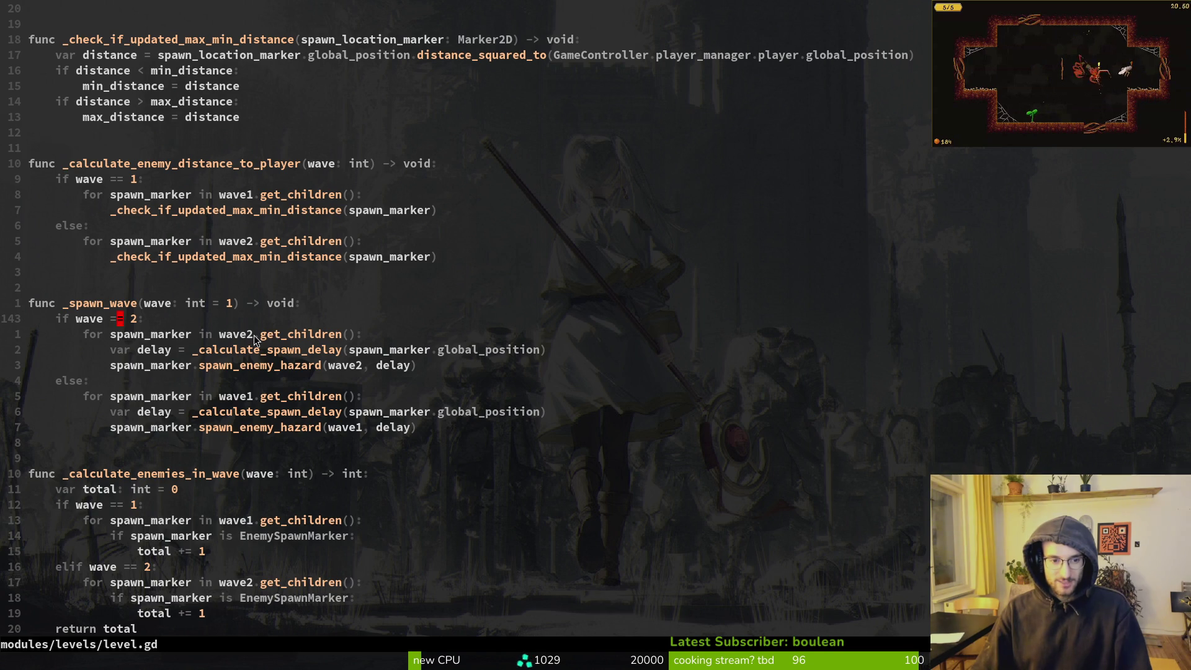
drag(217, 335, 250, 341)
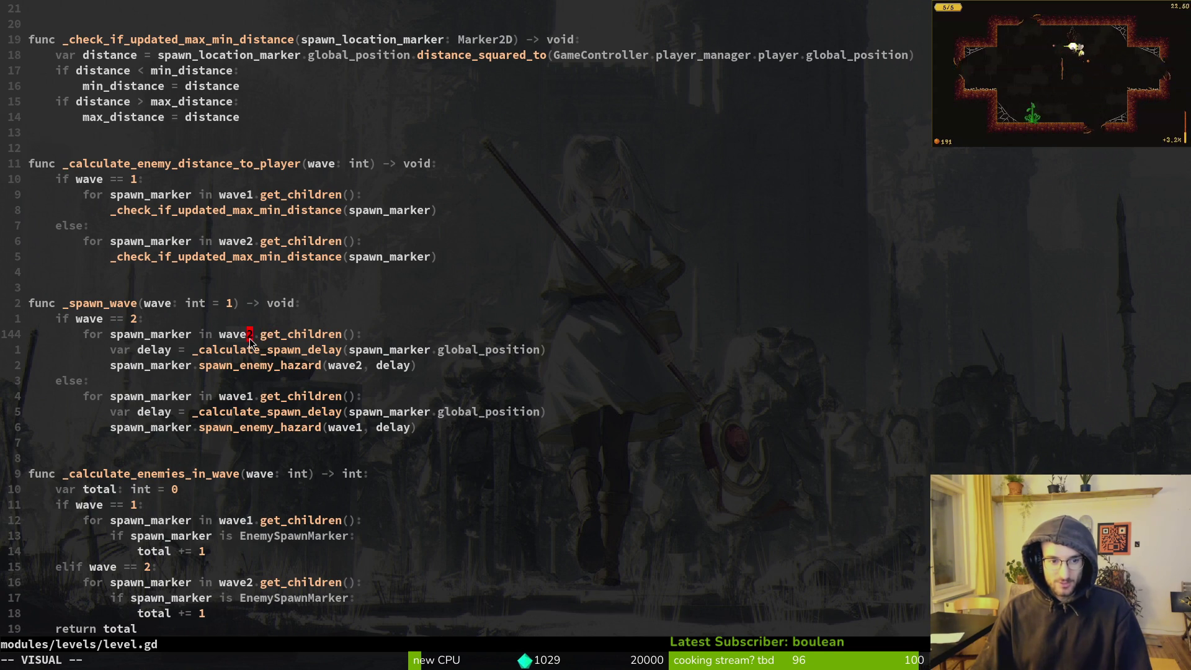
drag(298, 339, 222, 363)
click(235, 335)
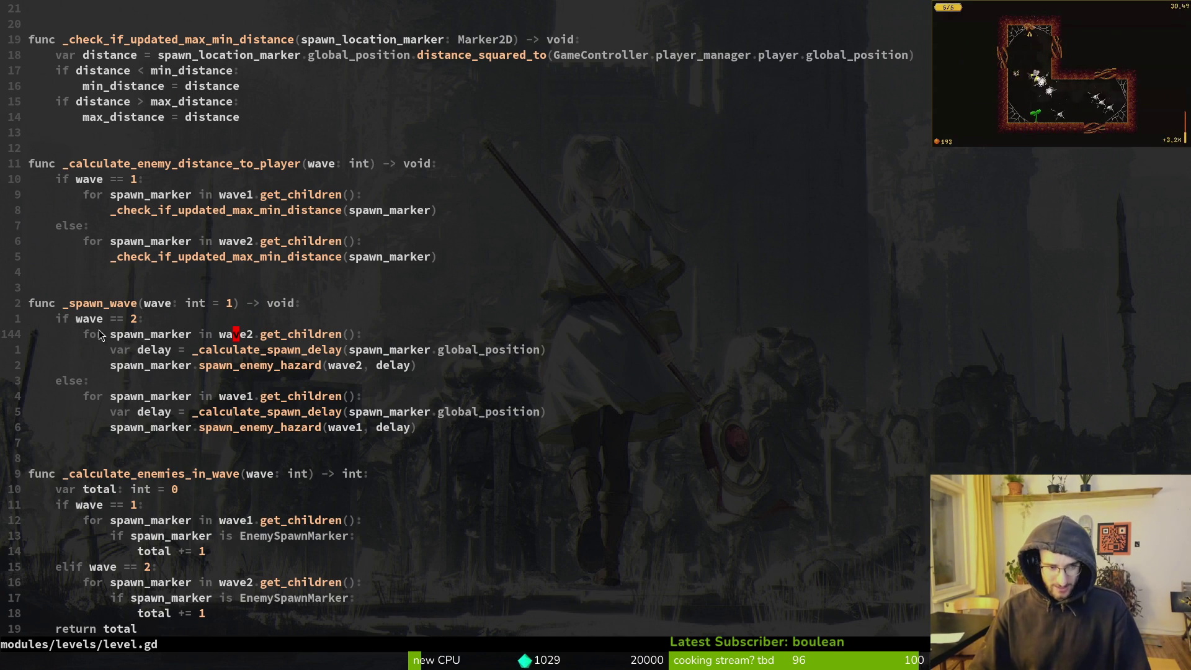
drag(83, 335, 356, 351)
click(242, 403)
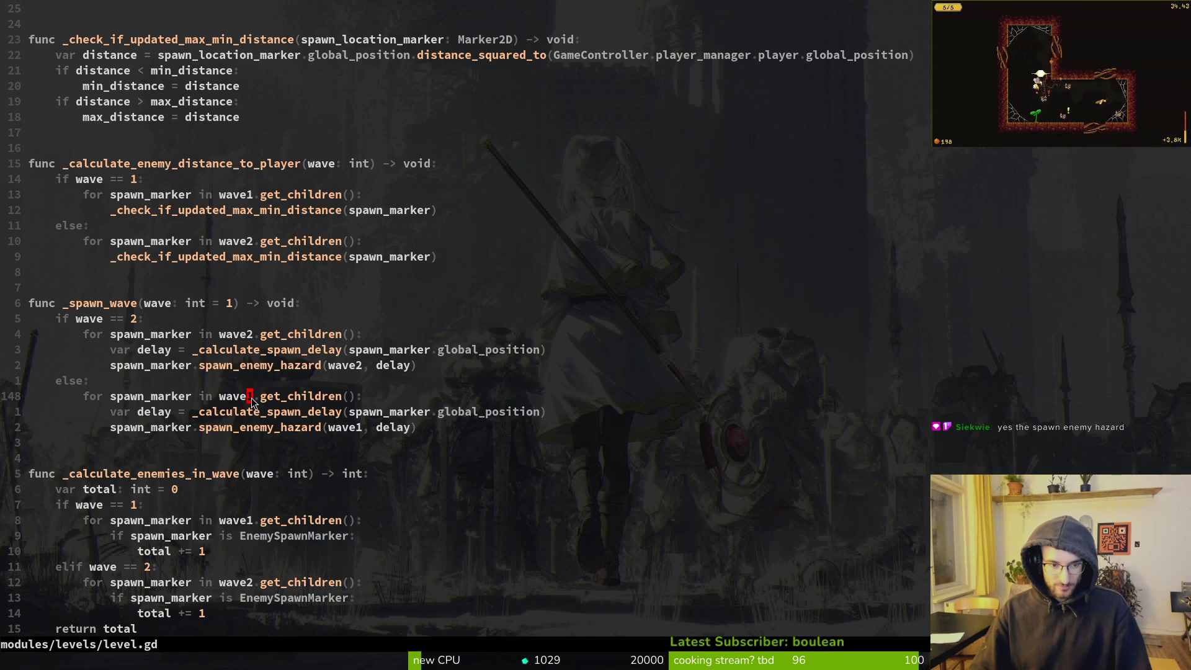
click(253, 338)
Select the word wave2, then the wave2 loop through its spawn_enemy_hazard line
key(b)
key(v)
key(e)
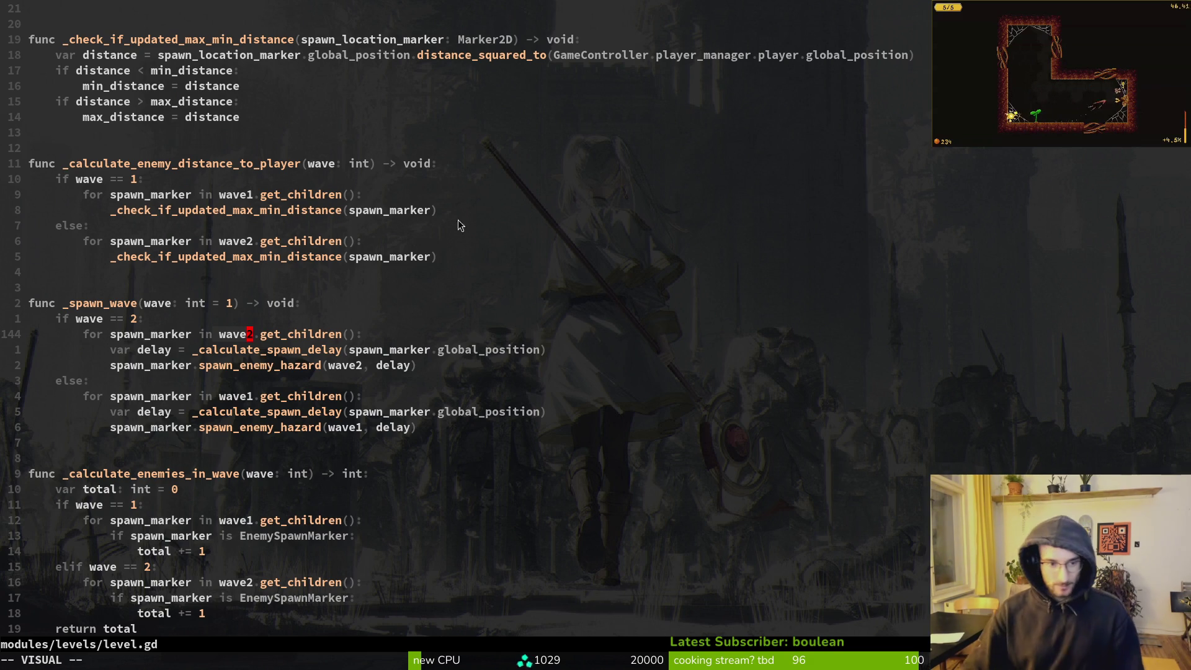
click(262, 365)
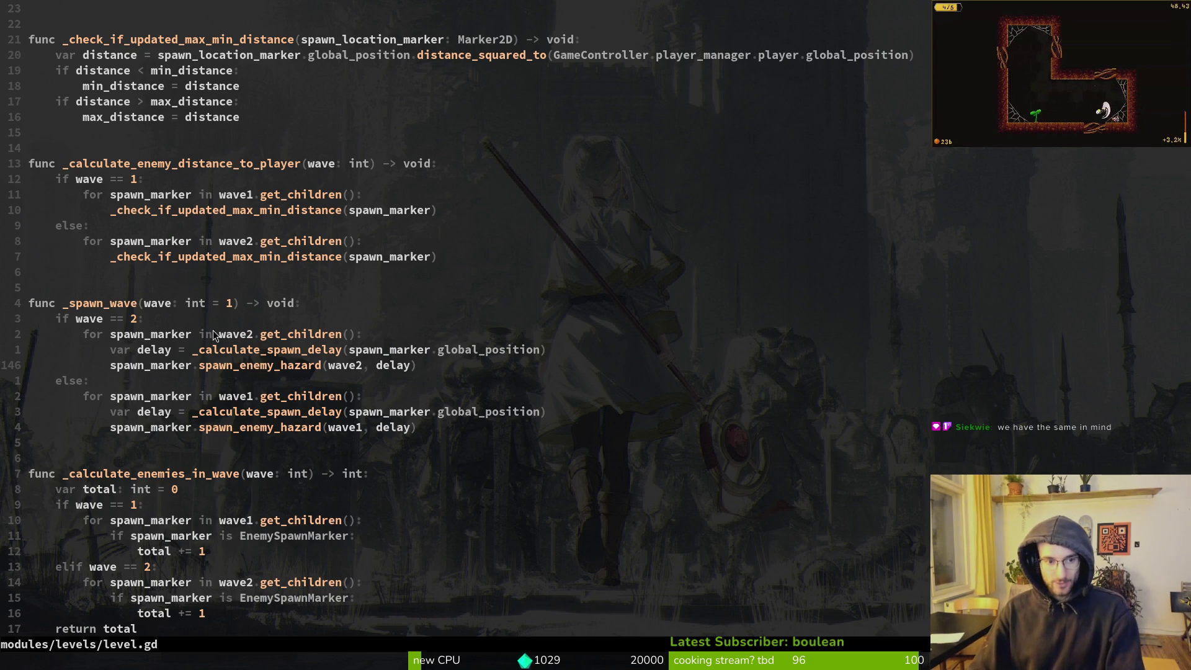
drag(271, 368, 178, 337)
key(Escape)
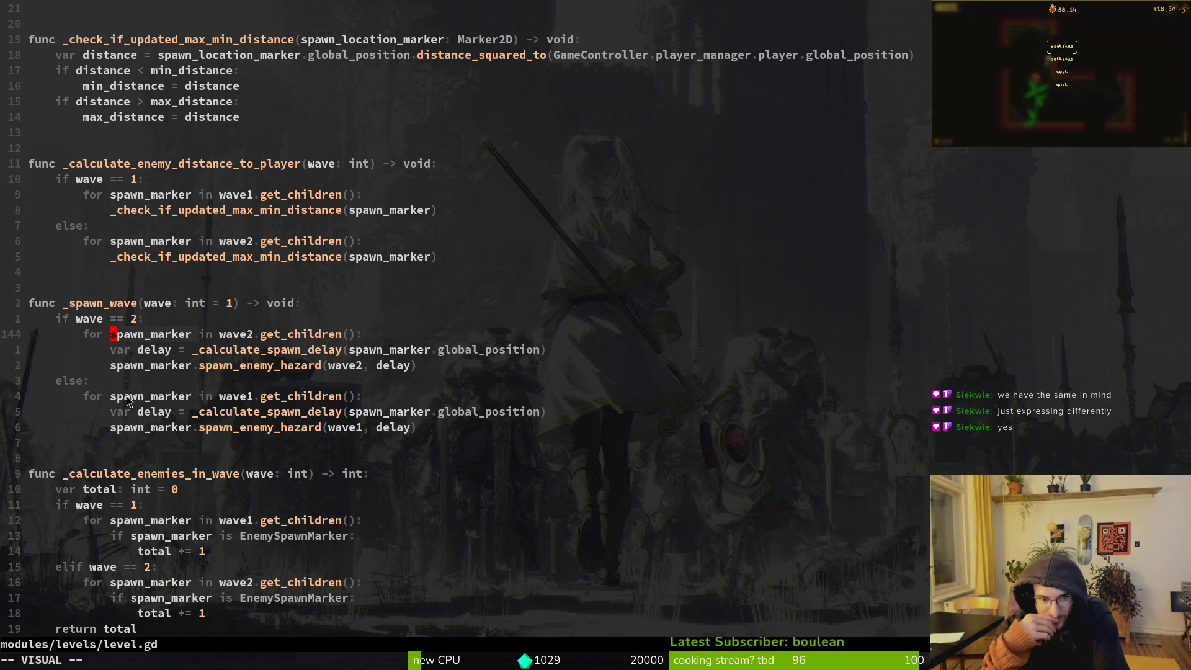
Line-select the wave1 loop, return to just after wave2 on line 144, and go back to Godot
key(j)
key(j)
key(j)
key(j)
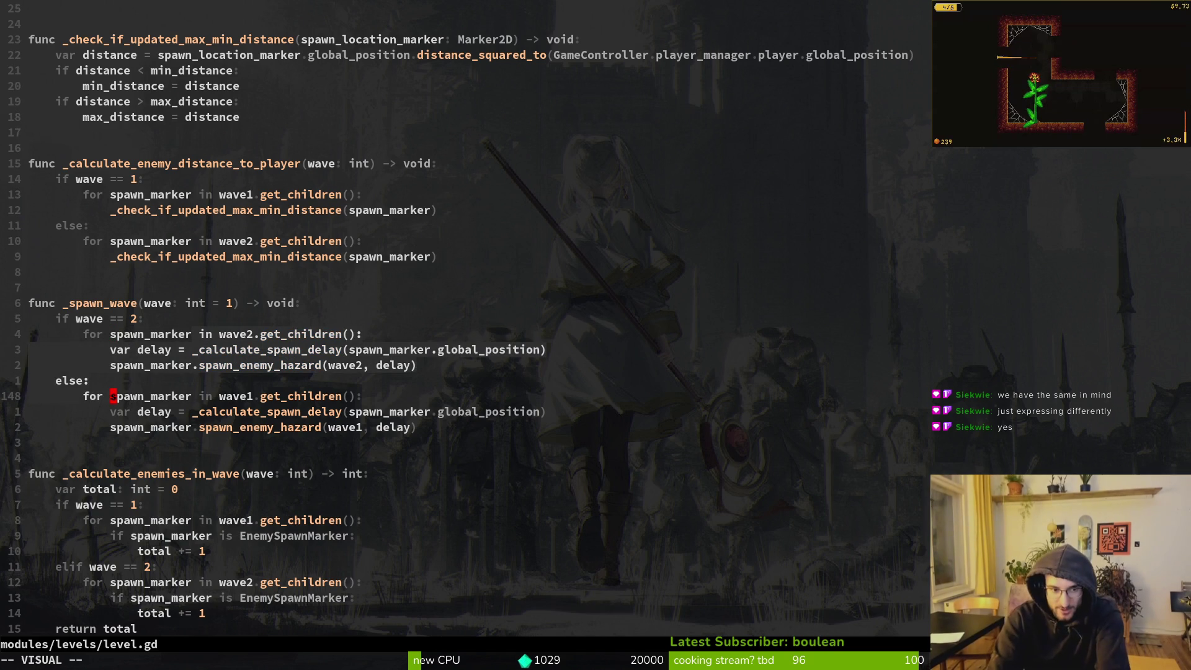
key(Escape)
key(shift+v)
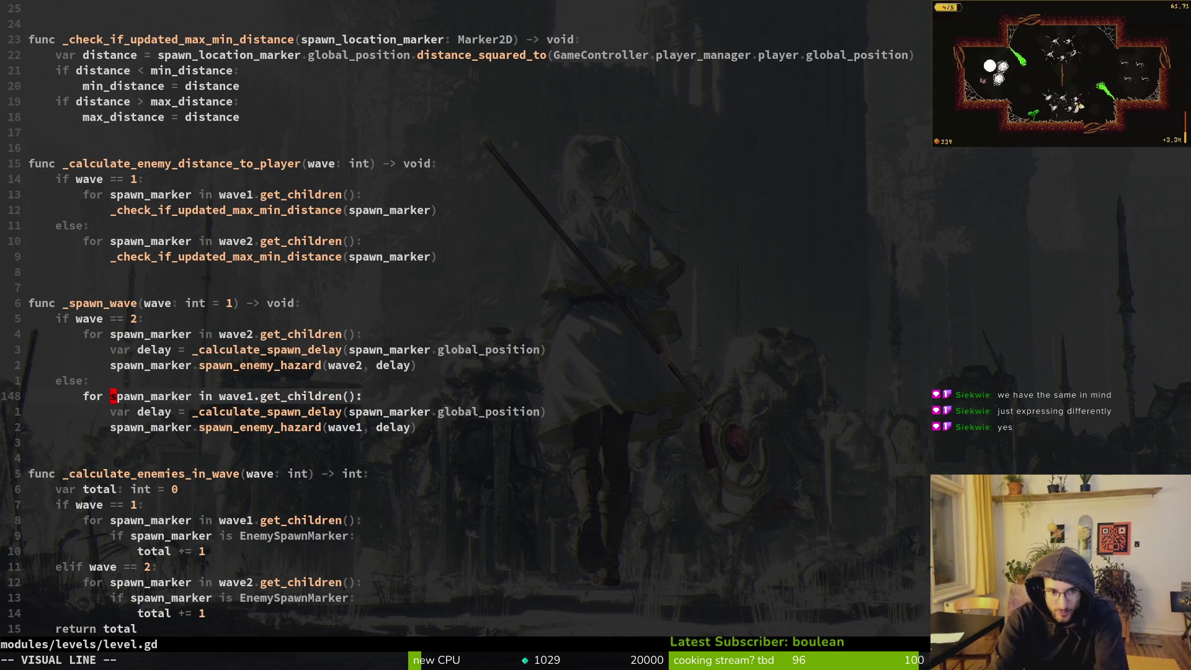
key(Escape)
key(k)
key(k)
key(k)
key(shift+v)
key(Escape)
key(w)
key(w)
key(w)
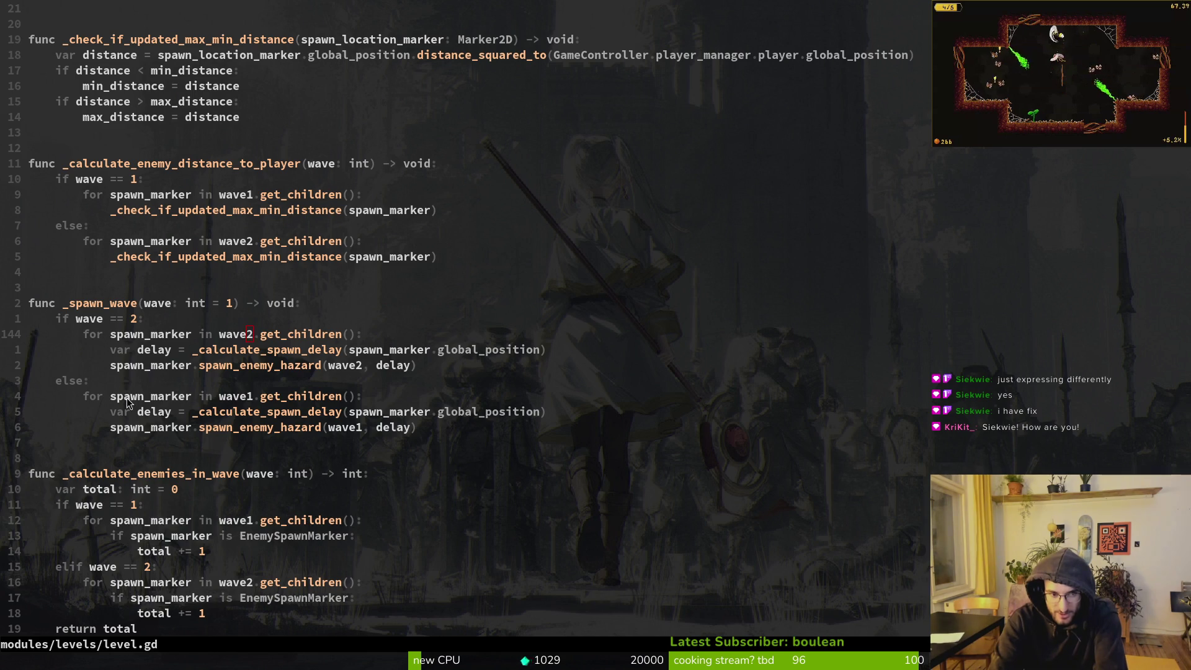
key(alt+Tab)
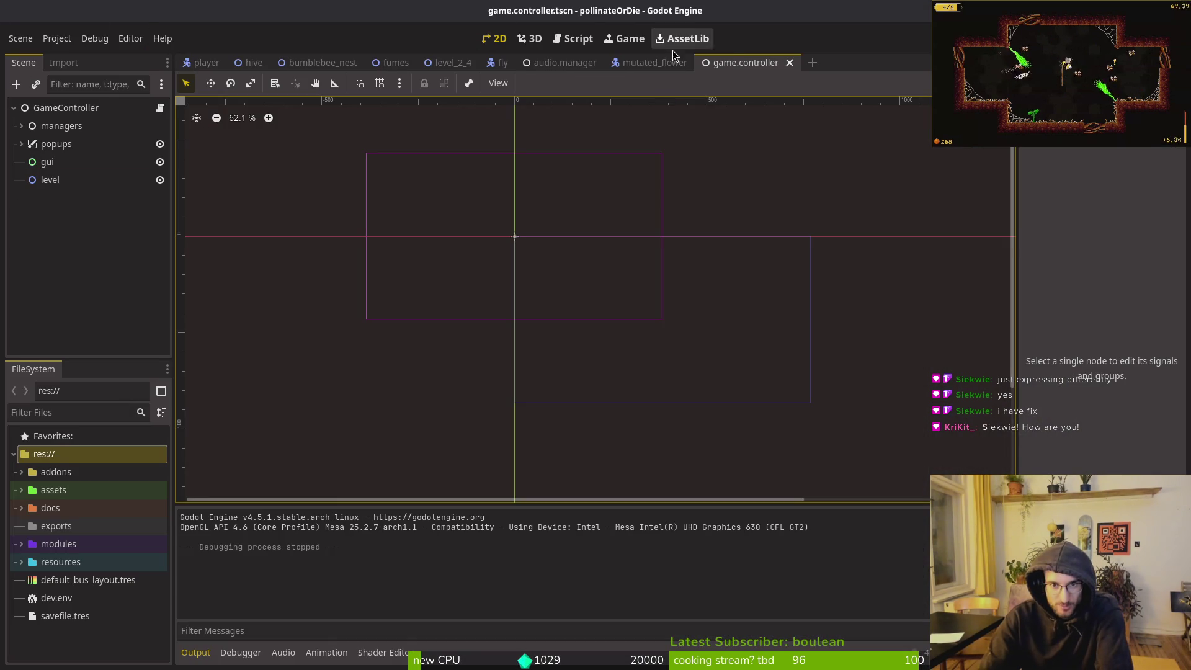
Run the project, float the game window, and set the project window mode to Minimized
key(F5)
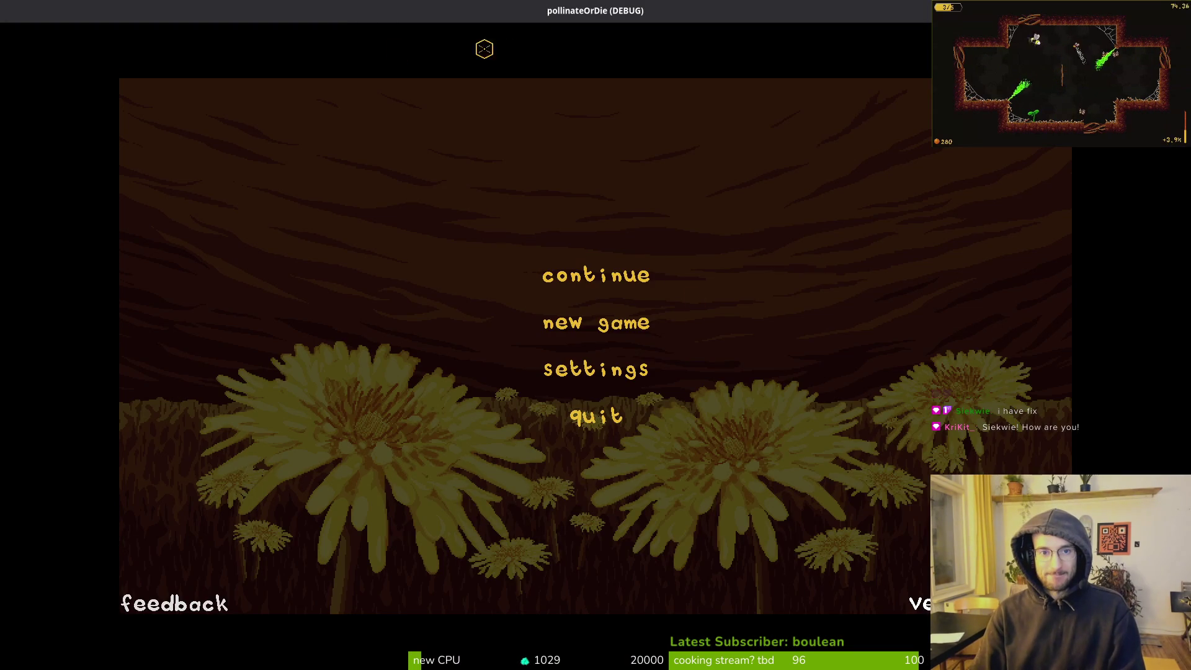
drag(486, 48, 505, 168)
click(56, 38)
click(75, 53)
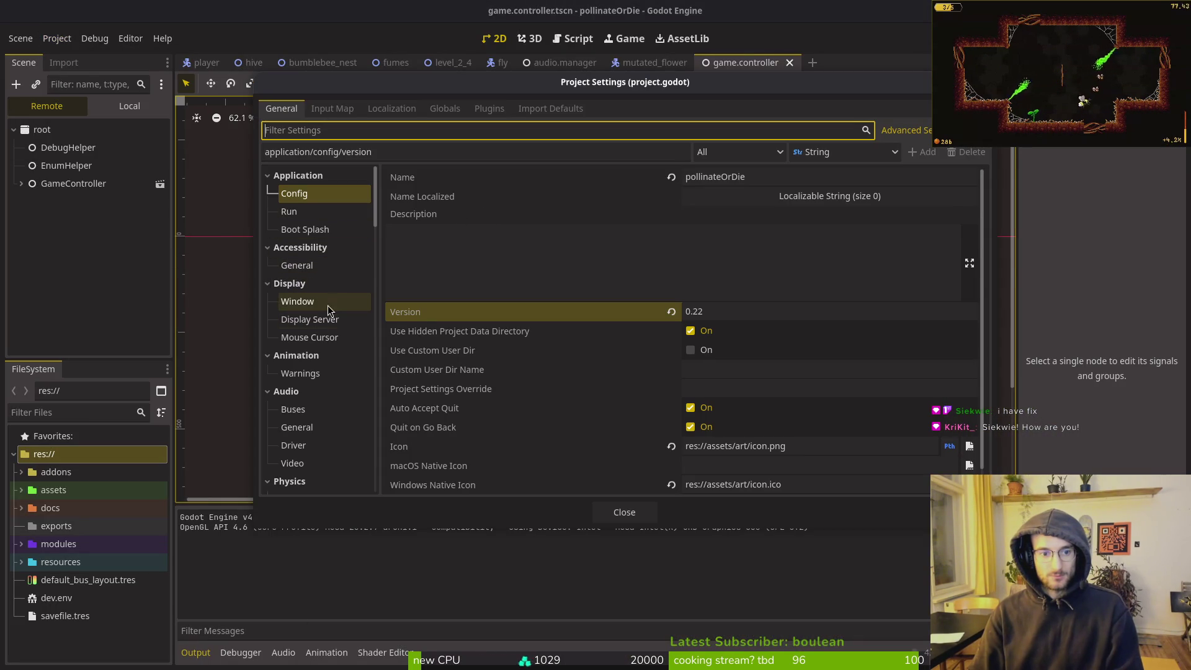
click(297, 301)
click(735, 236)
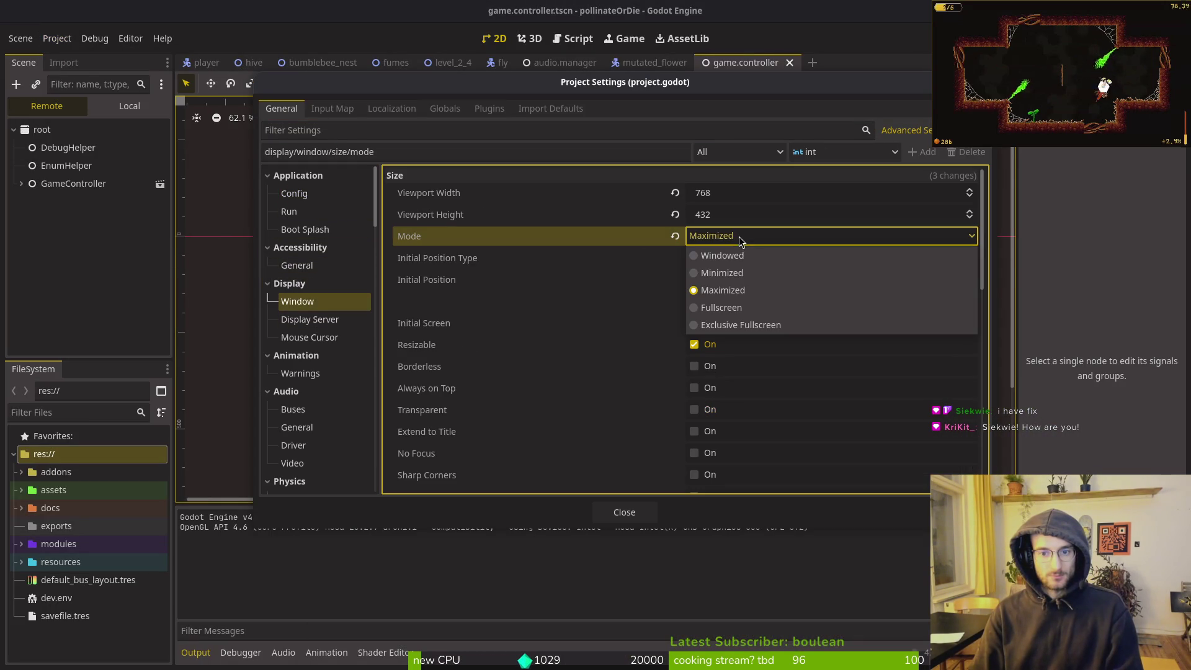
click(723, 273)
key(Escape)
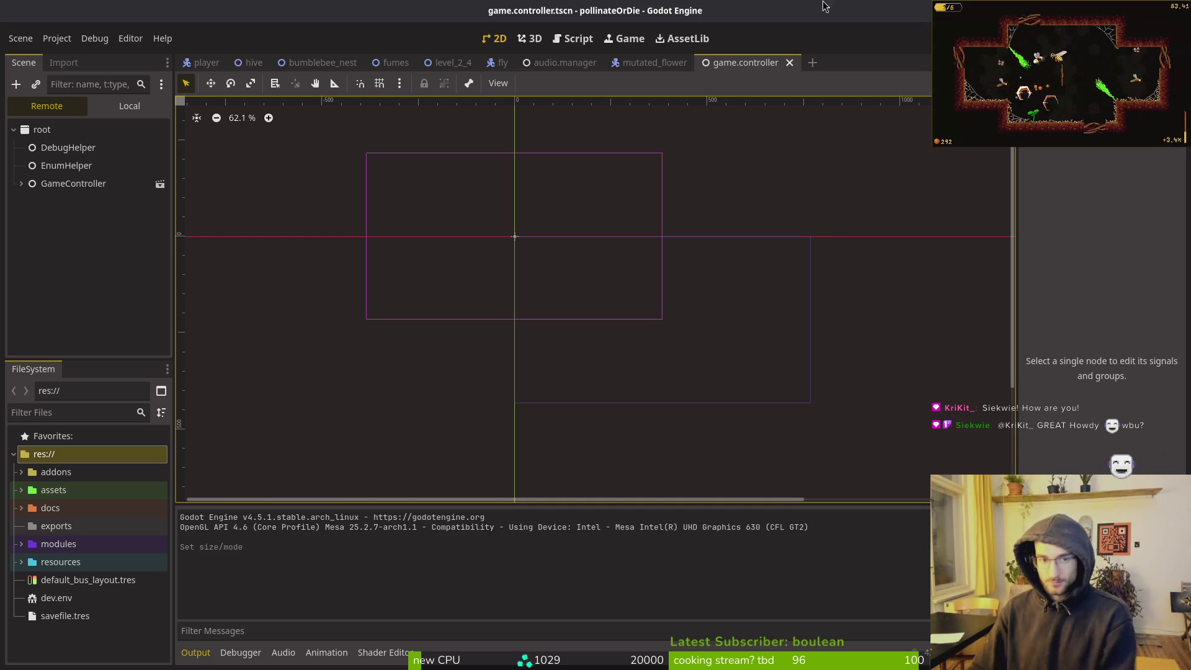
Change the project window mode to Windowed and relaunch the game
click(56, 38)
click(69, 54)
click(745, 237)
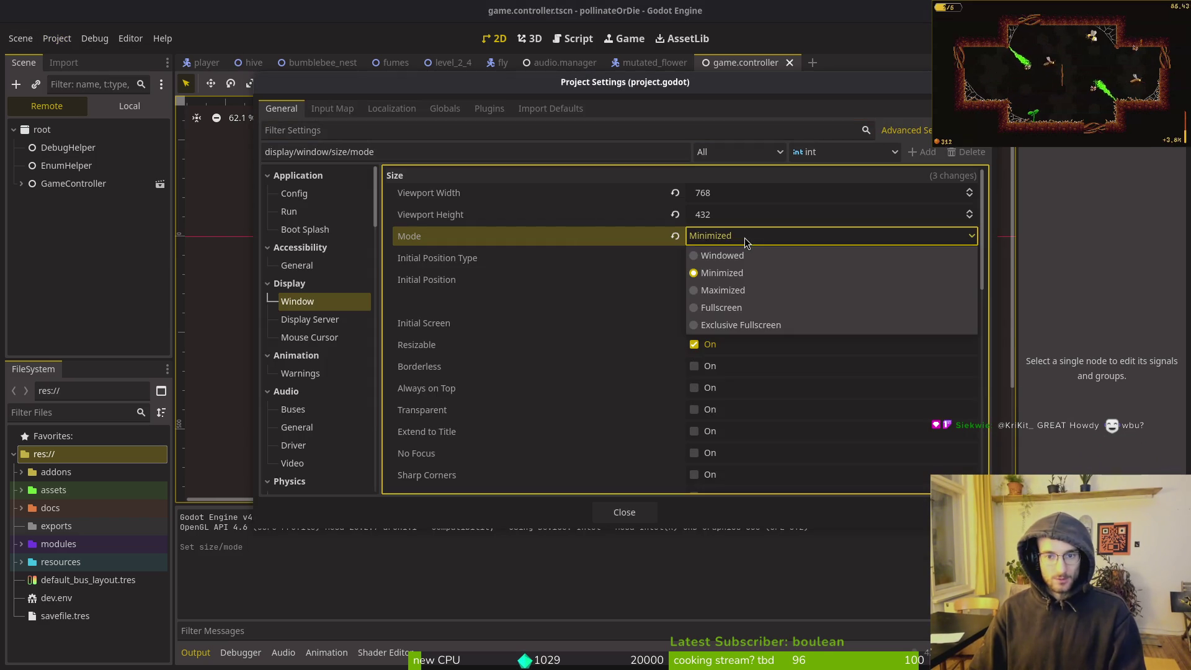
click(753, 258)
key(Escape)
key(F5)
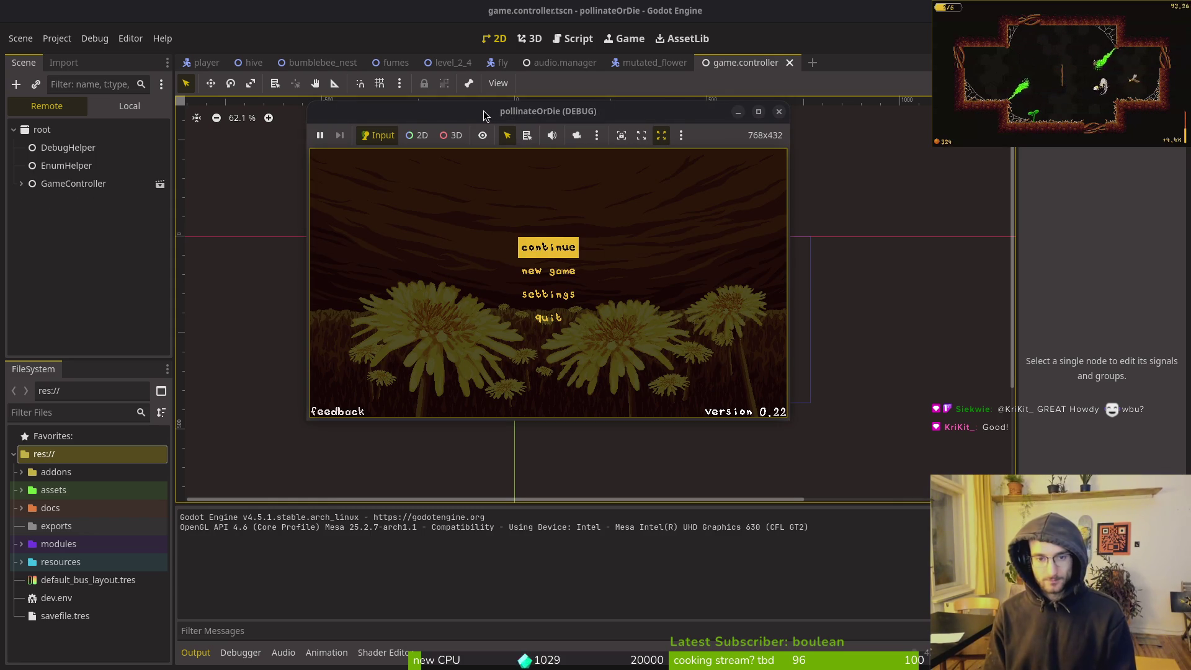
Continue the saved game and expand GameController, level and hive in the live tree
key(Return)
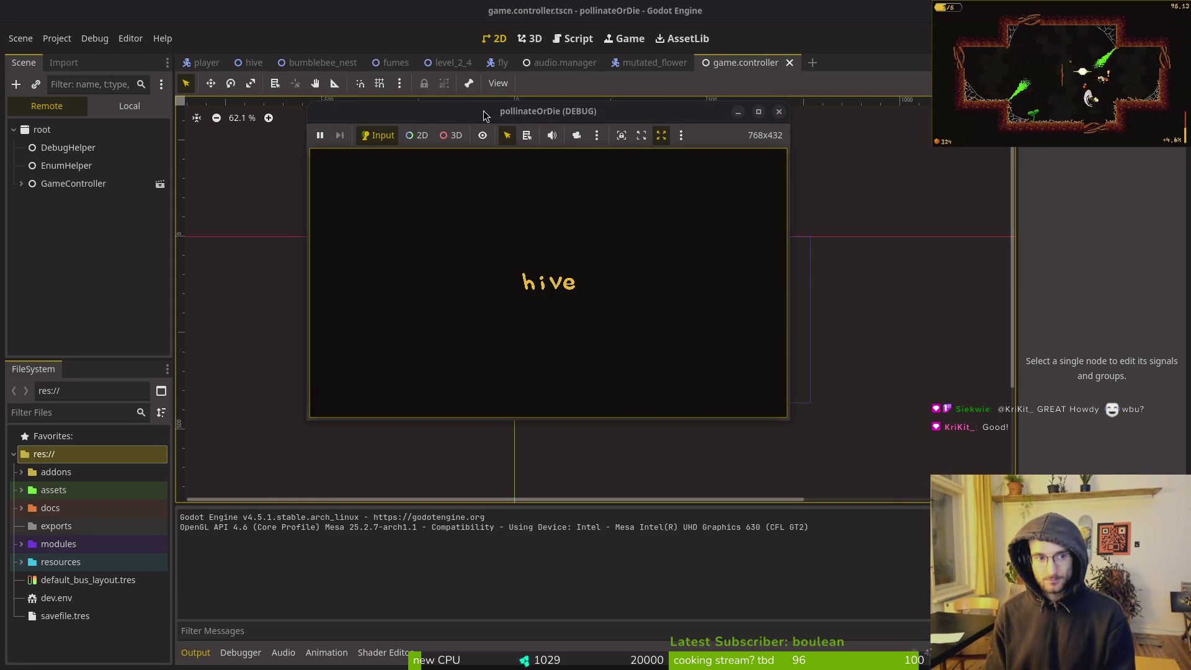
click(20, 183)
click(29, 255)
click(36, 274)
scroll(78, 282, down, 3)
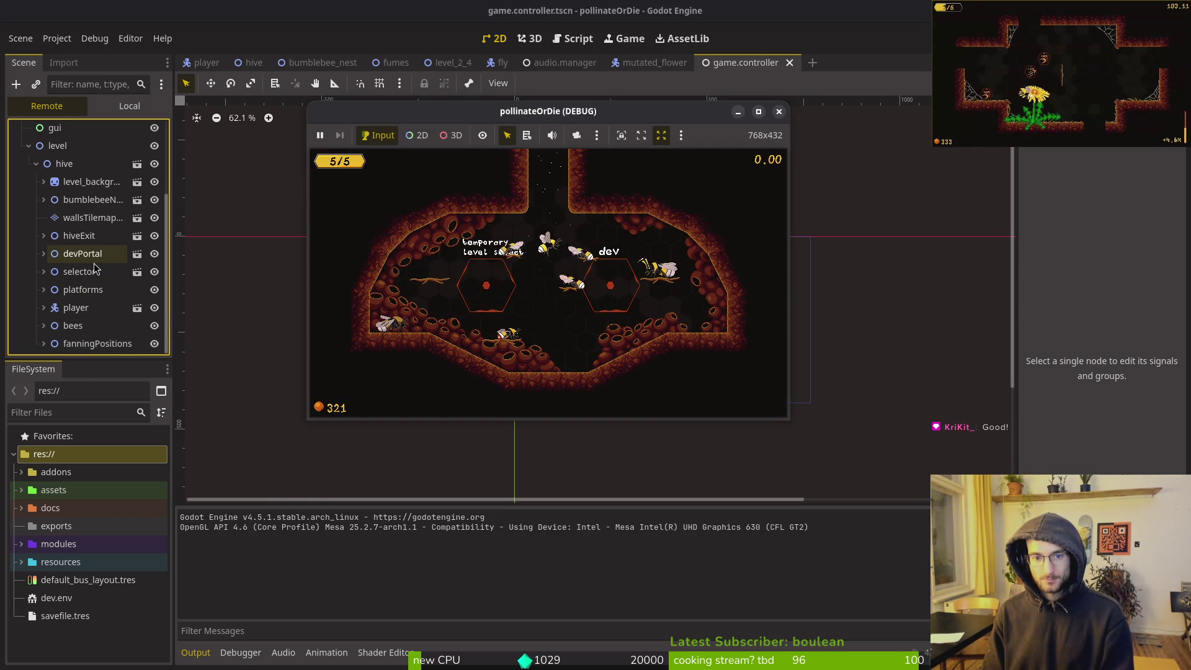
Fly out to the desert, pause, and expand level_1_9 > spawning_locations > wave1 and wave2
key(Up)
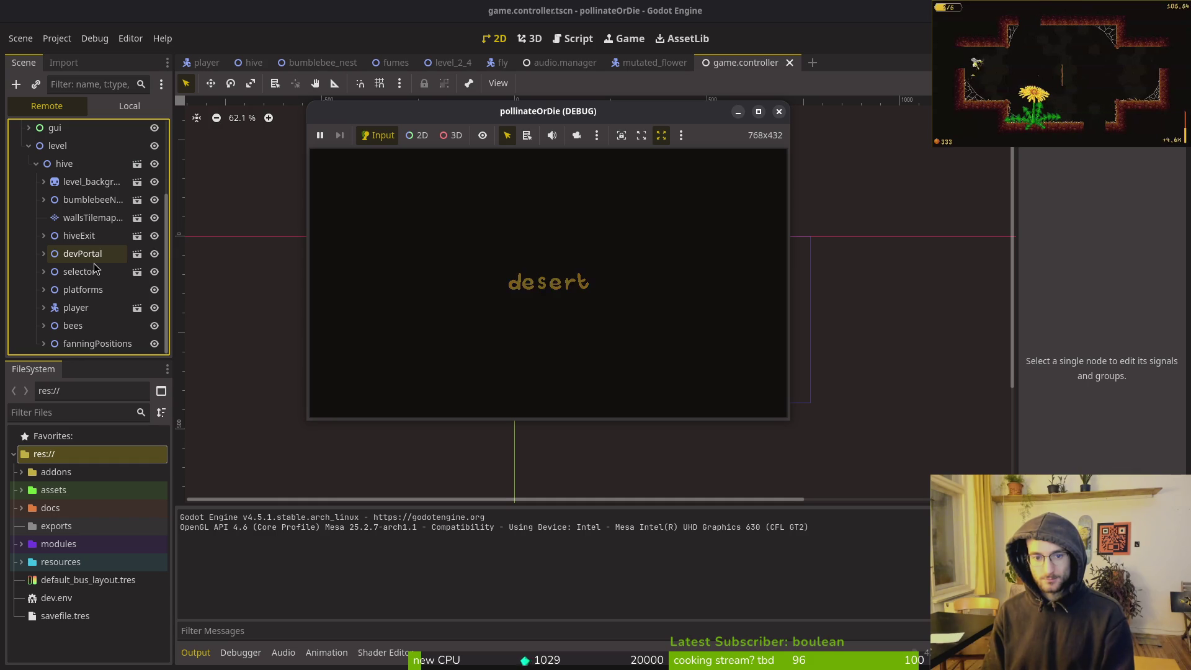
key(Escape)
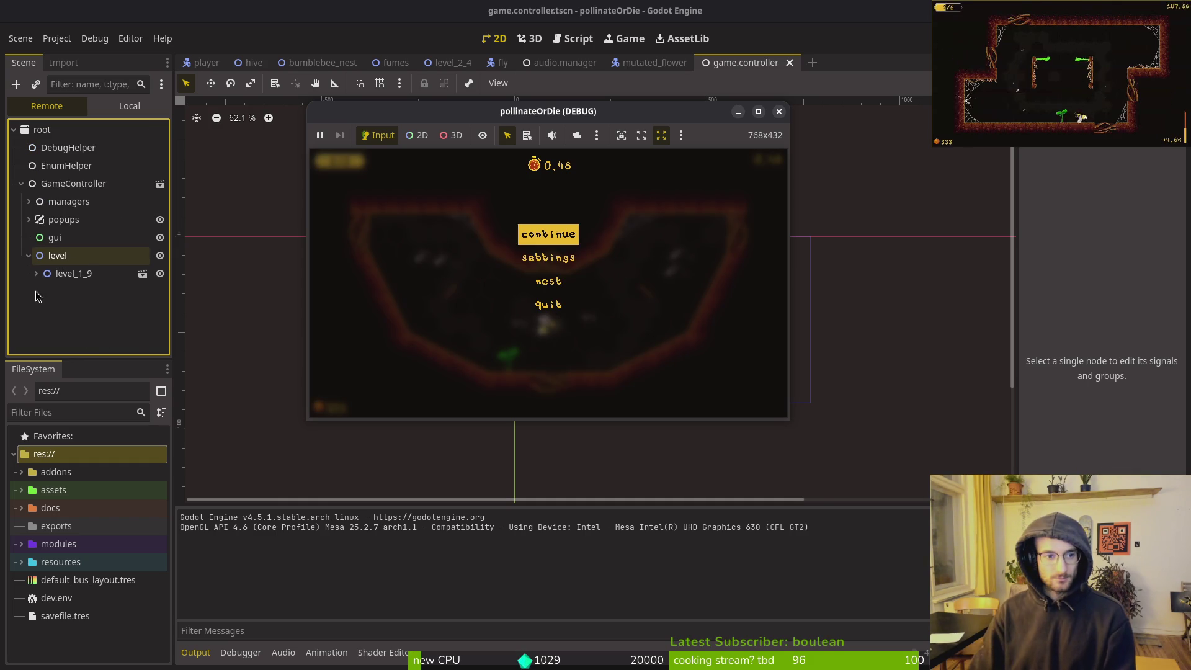
click(36, 273)
scroll(38, 279, down, 2)
click(42, 308)
scroll(72, 293, down, 3)
click(51, 239)
scroll(78, 251, down, 1)
scroll(79, 250, down, 5)
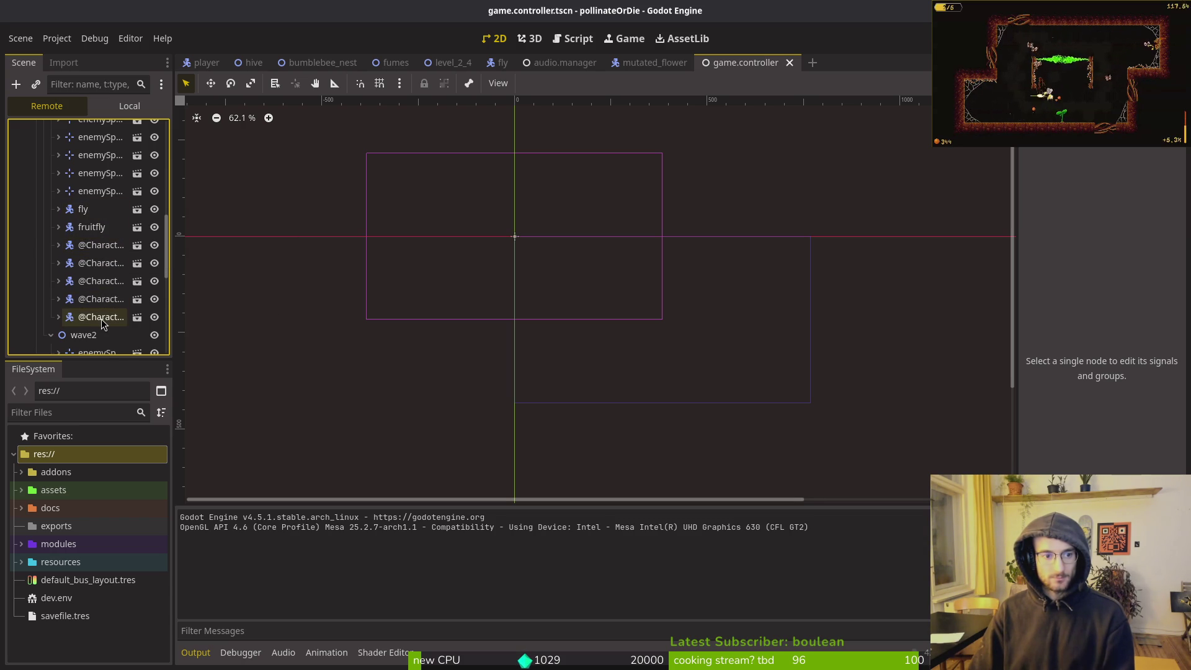
scroll(103, 229, up, 3)
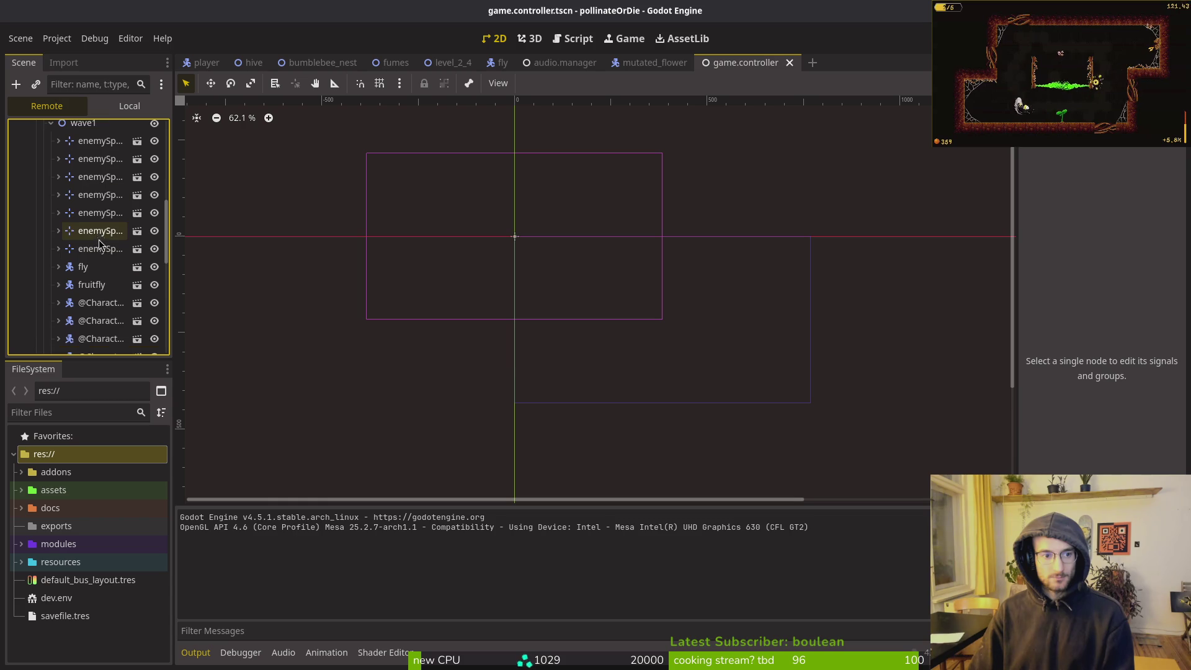
scroll(98, 239, down, 3)
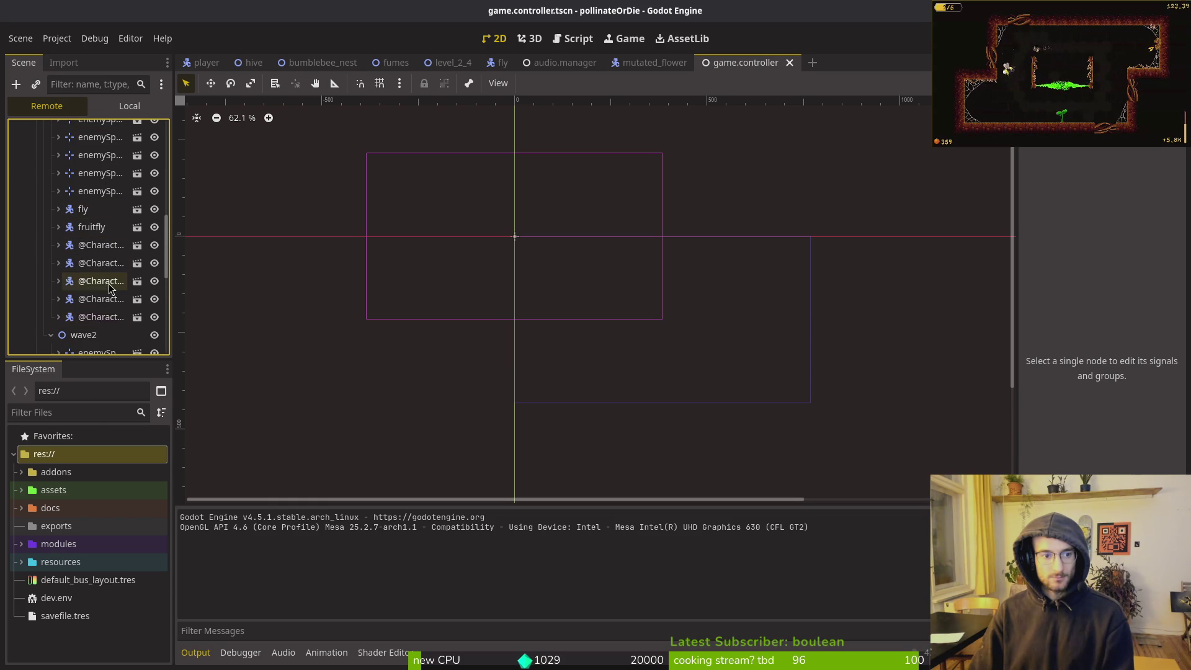
scroll(65, 285, down, 3)
scroll(66, 295, down, 5)
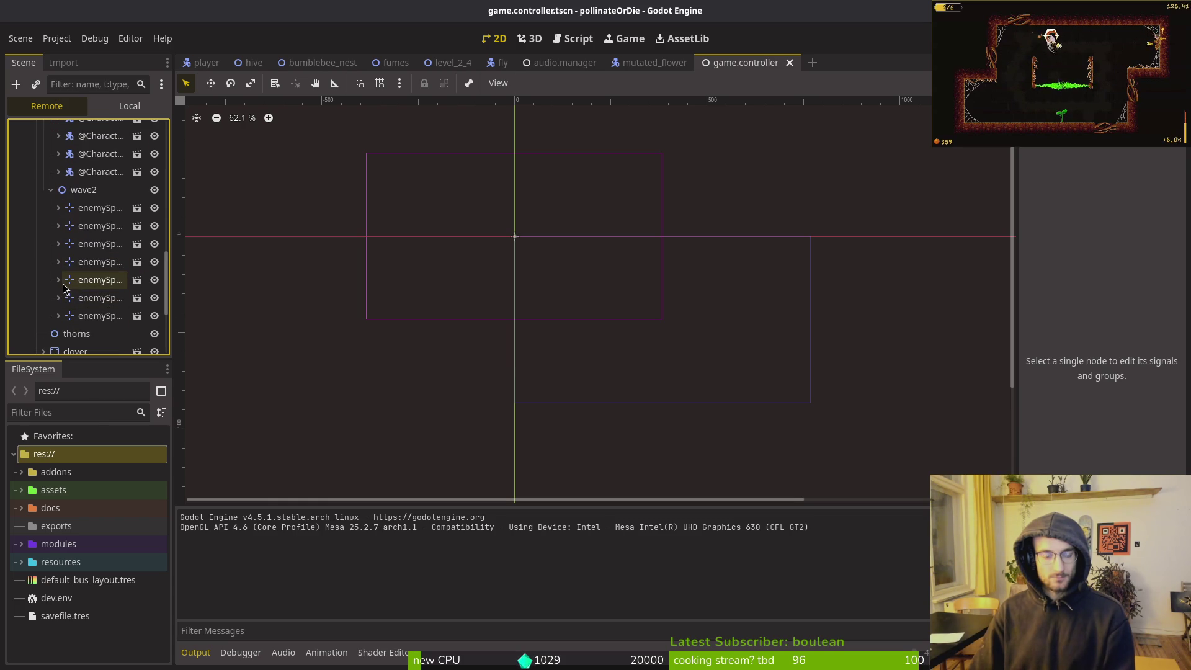
Resume the game from the pause menu and return to level.gd in Neovim
key(alt+Tab)
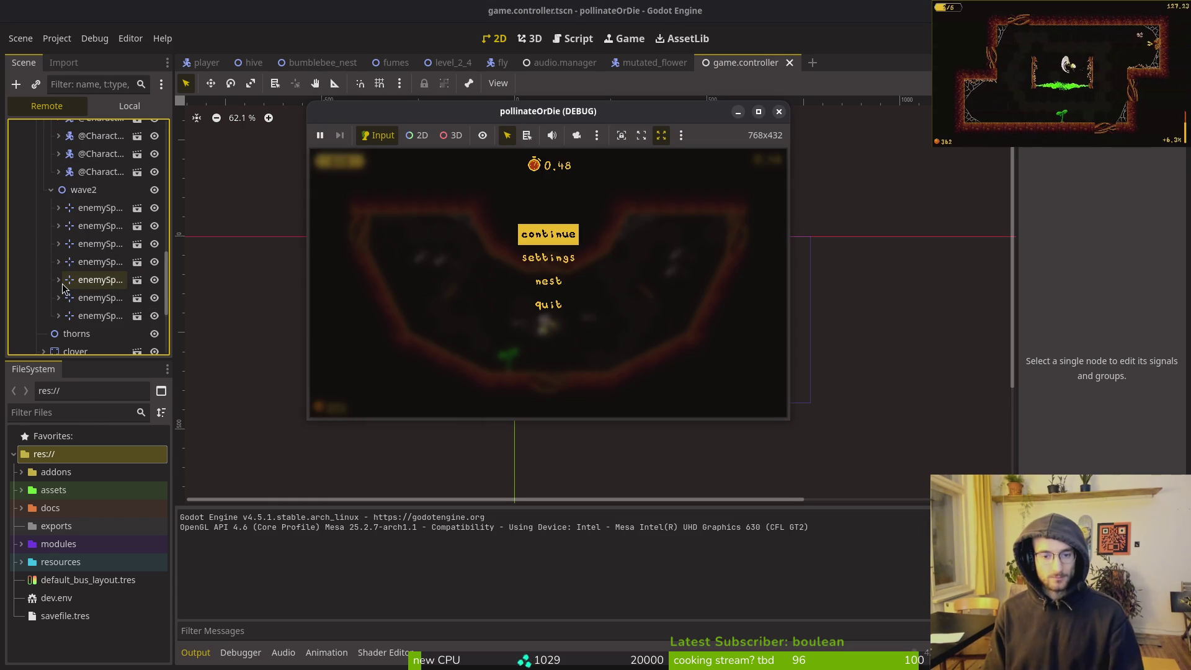
key(Return)
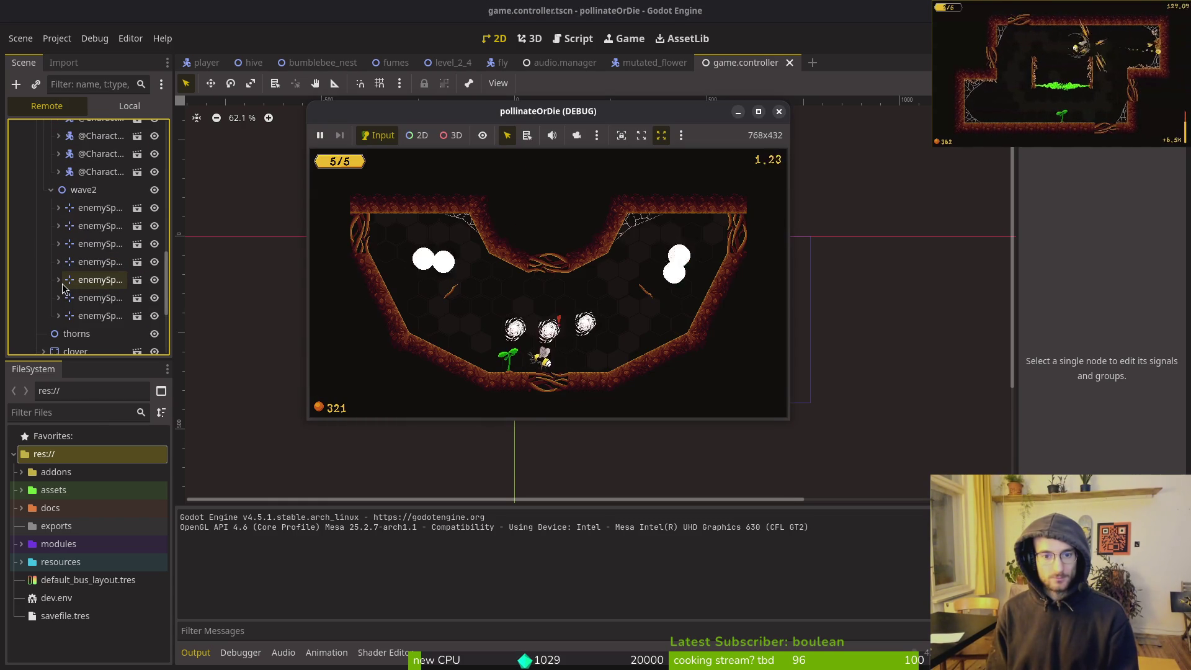
key(alt+Tab)
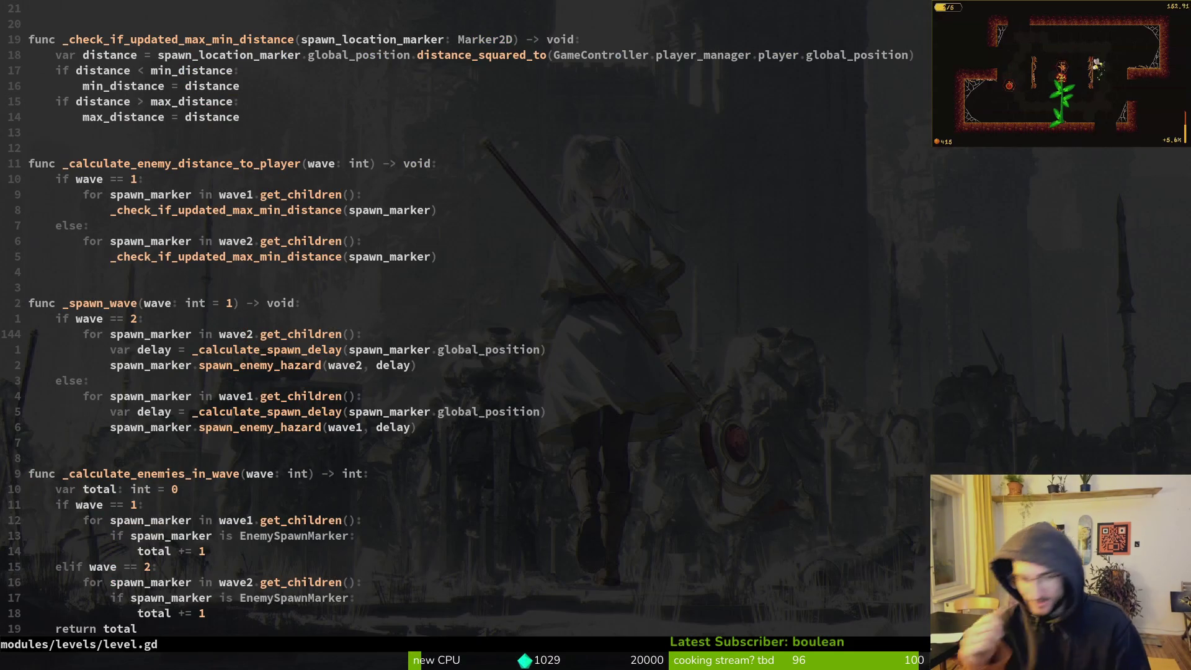
Open the fly's dashing.gd script by searching 'flydash' in the file finder
key(space)
key(f)
key(f)
text(flydash)
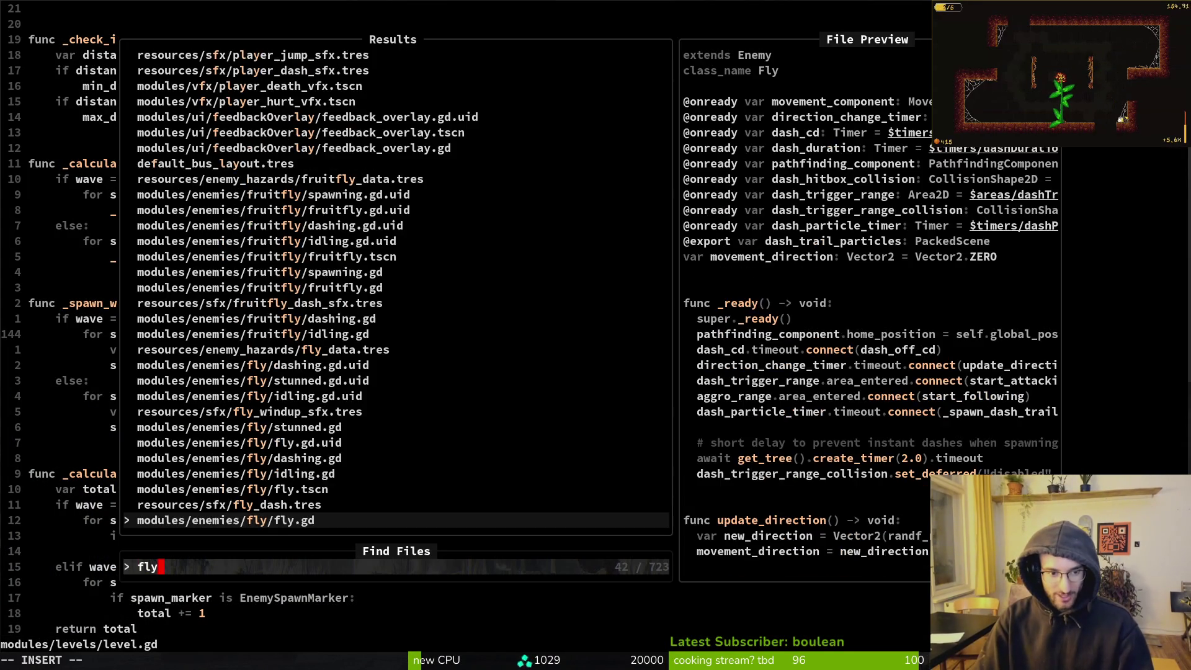
key(Return)
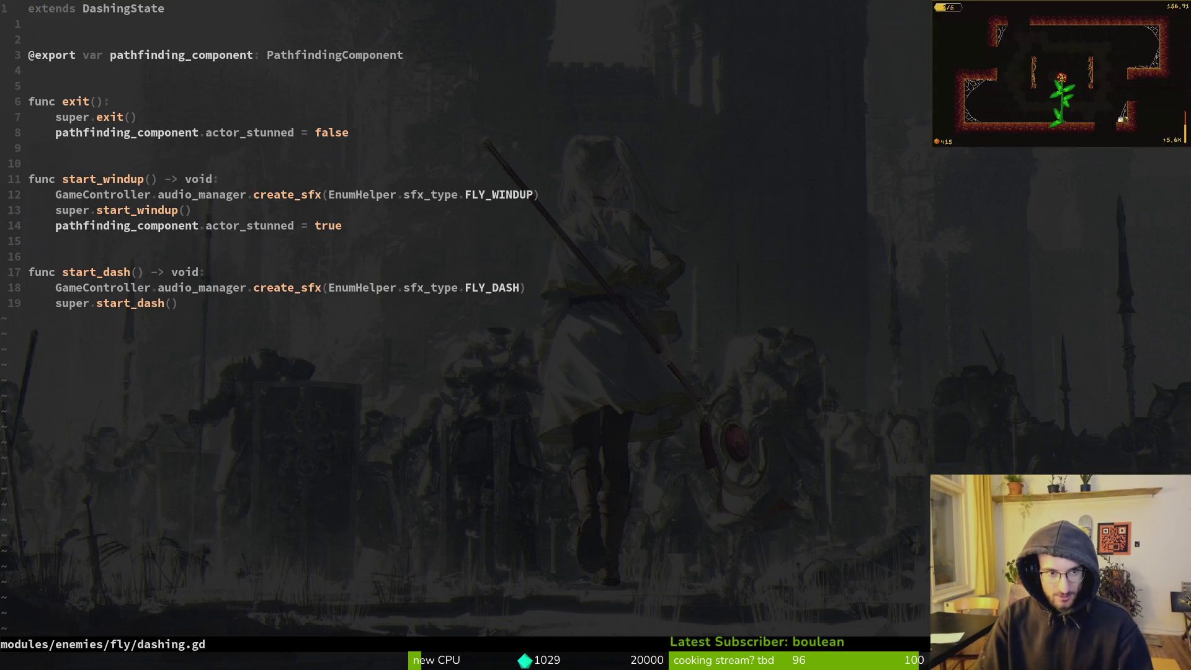
Open spawning.state.gd and line-select the hurtbox_collision line at the end of enter
key(j)
key(j)
key(j)
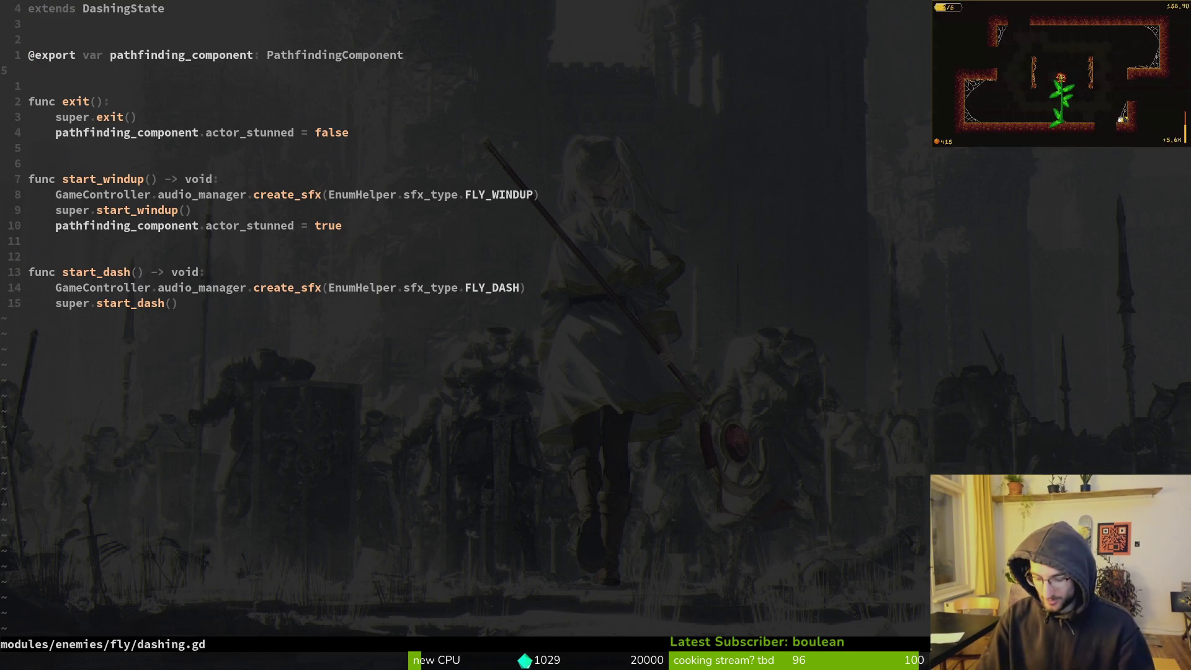
key(space)
key(f)
key(f)
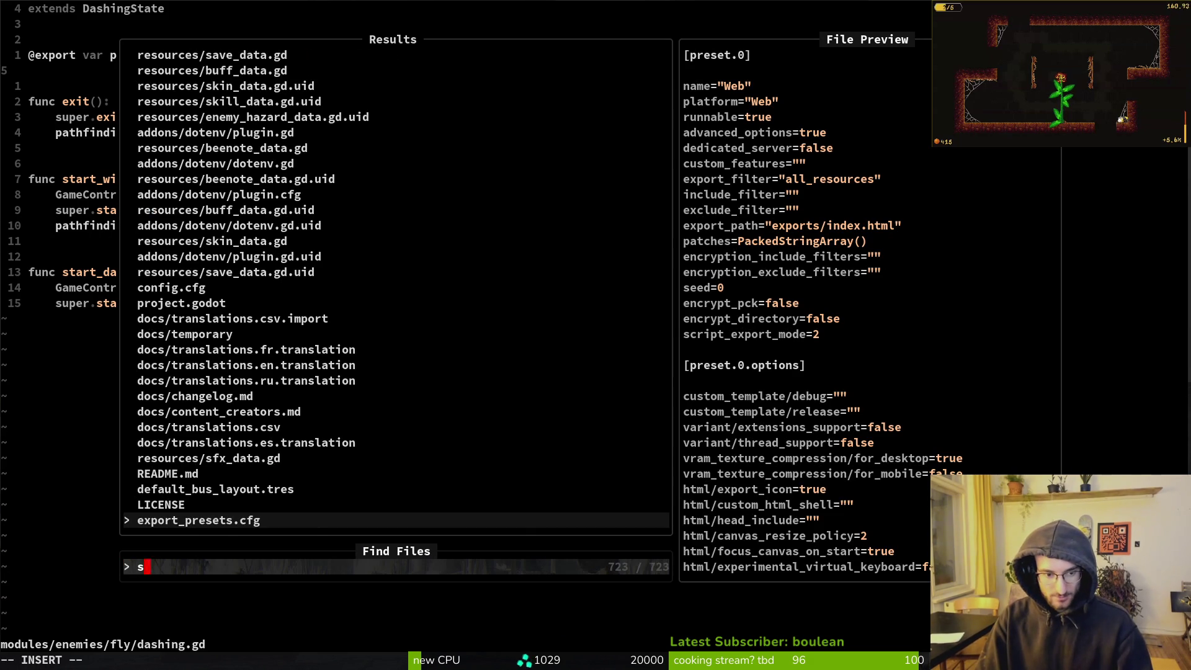
text(spawning)
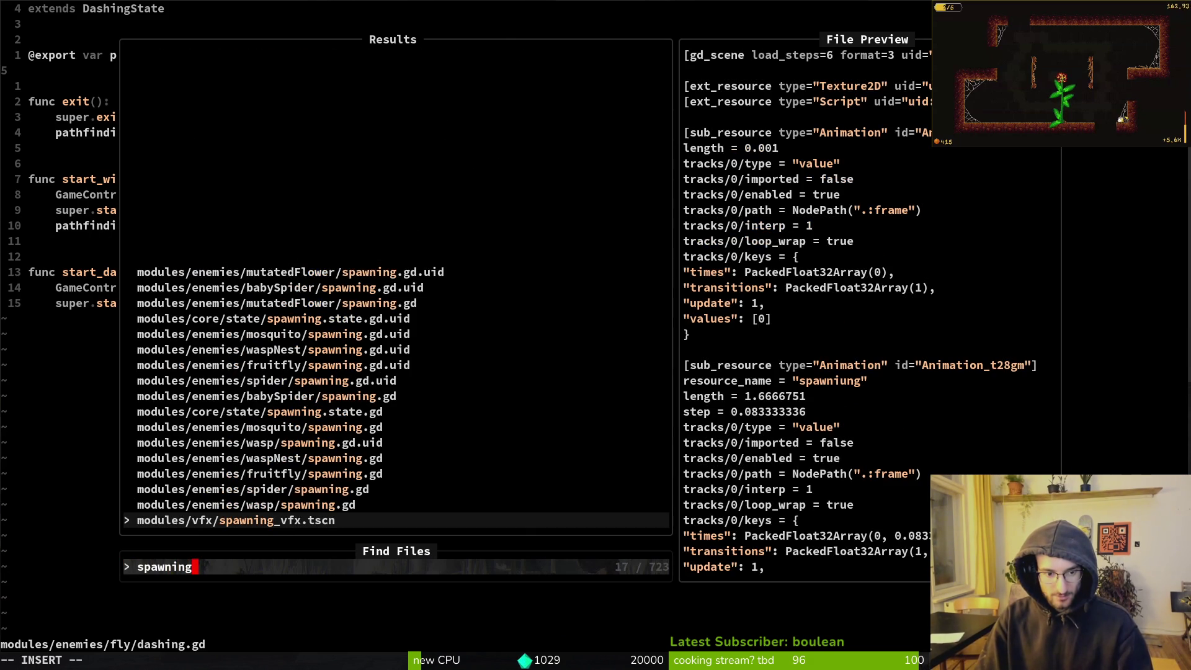
text(state)
key(Return)
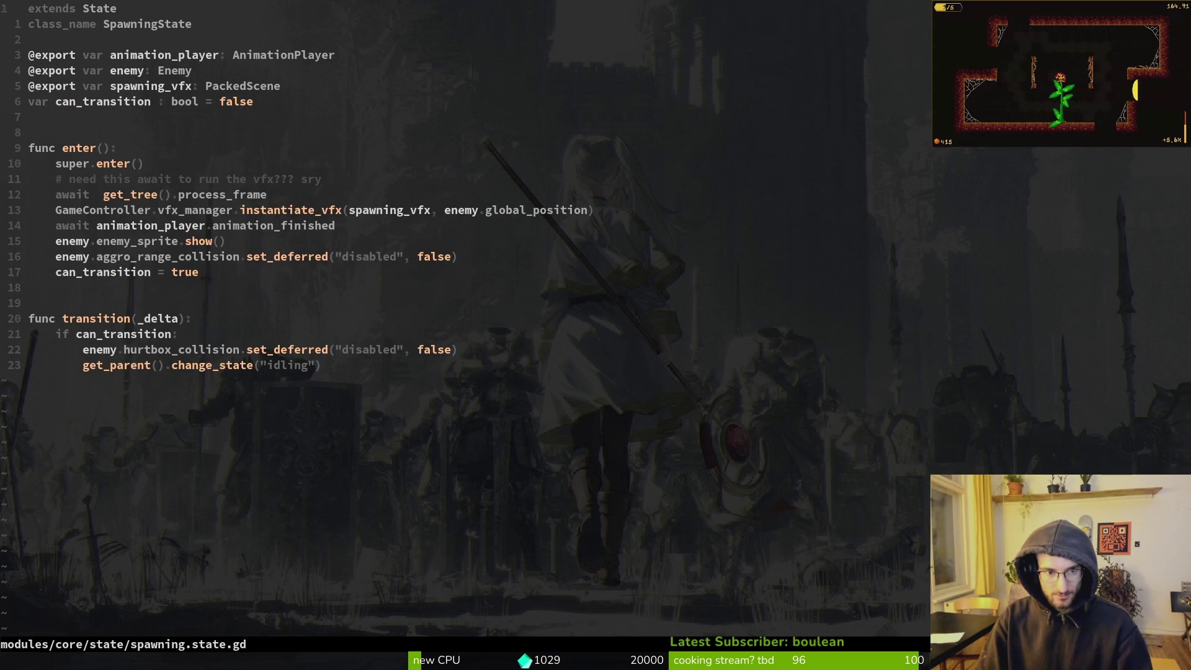
key(1)
key(7)
key(j)
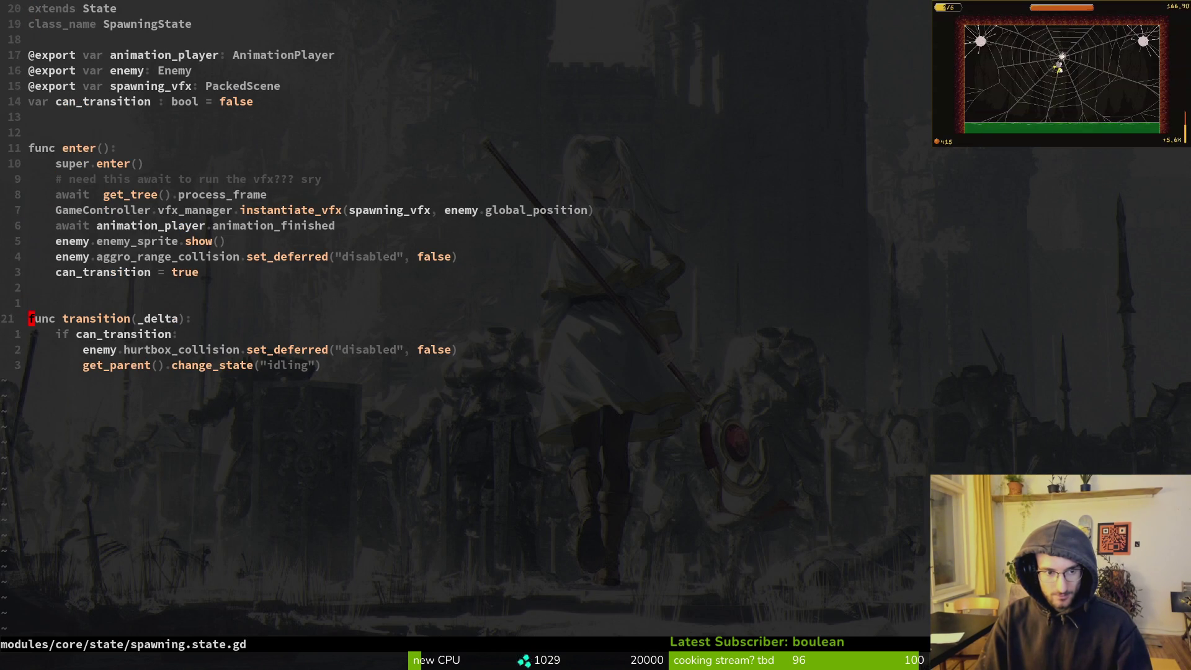
key(shift+v)
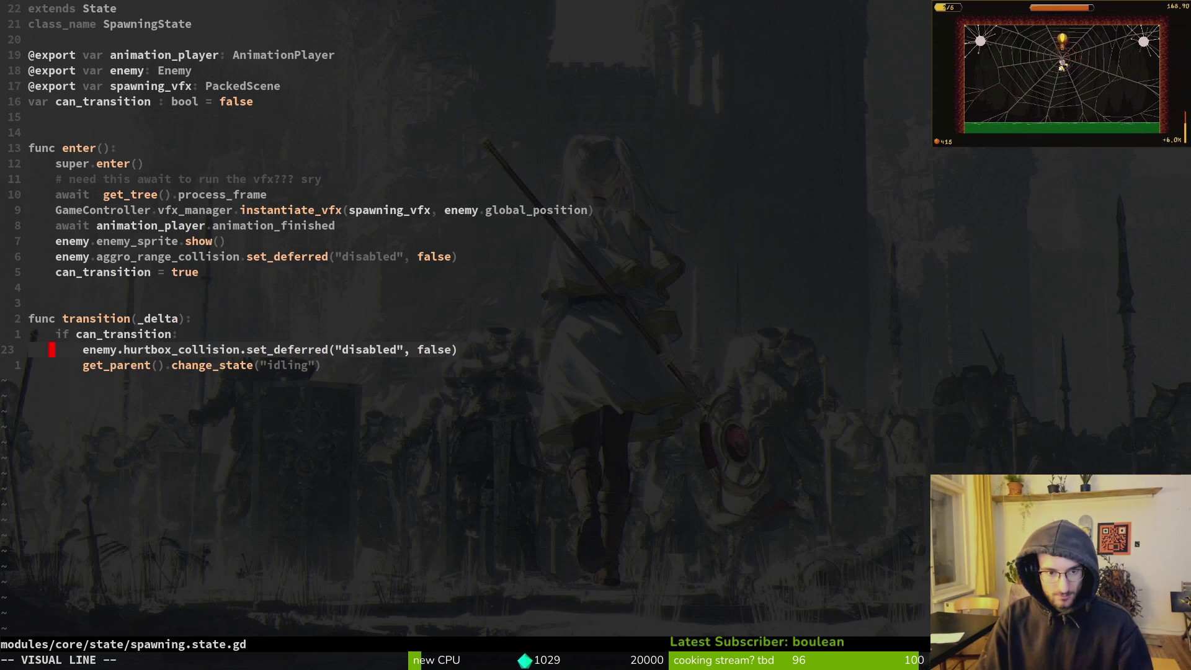
key(Escape)
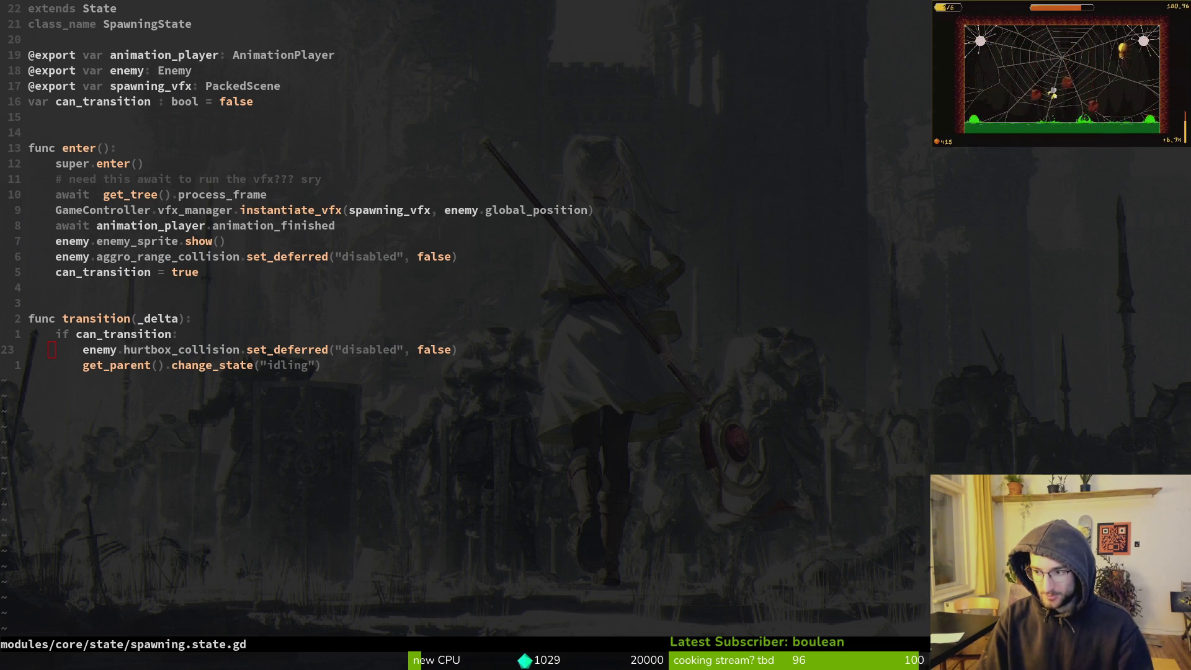
key(alt+Tab)
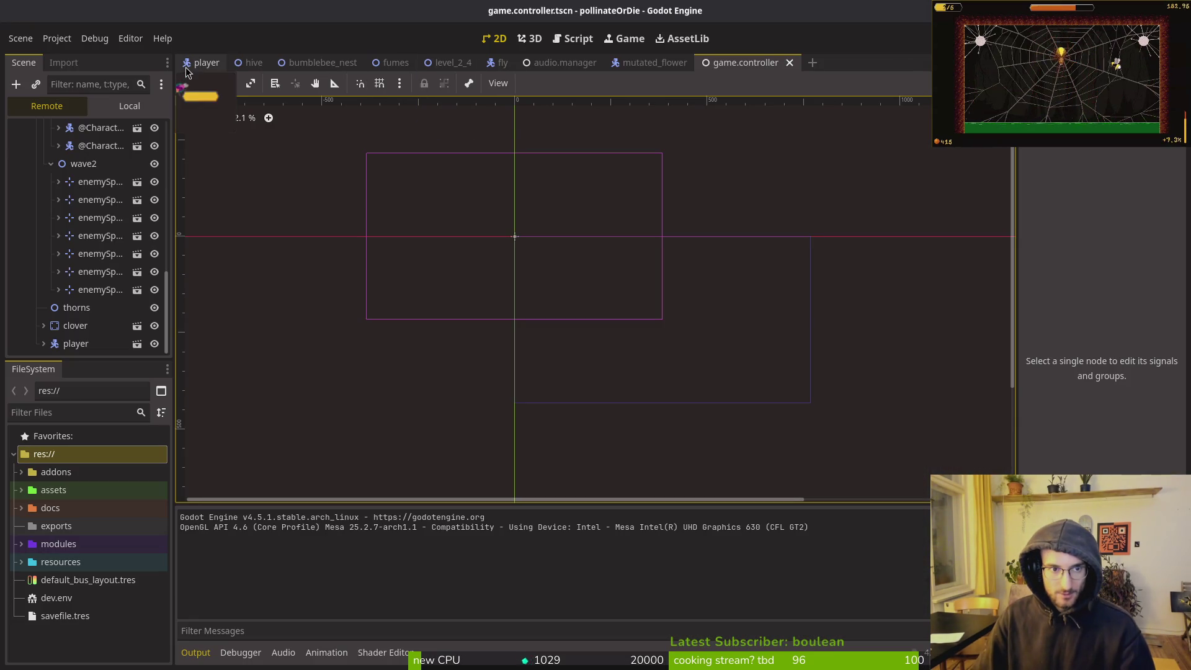
Show the fly scene's local tree, expand finiteStateMachine's states, and centre on the fly
click(502, 66)
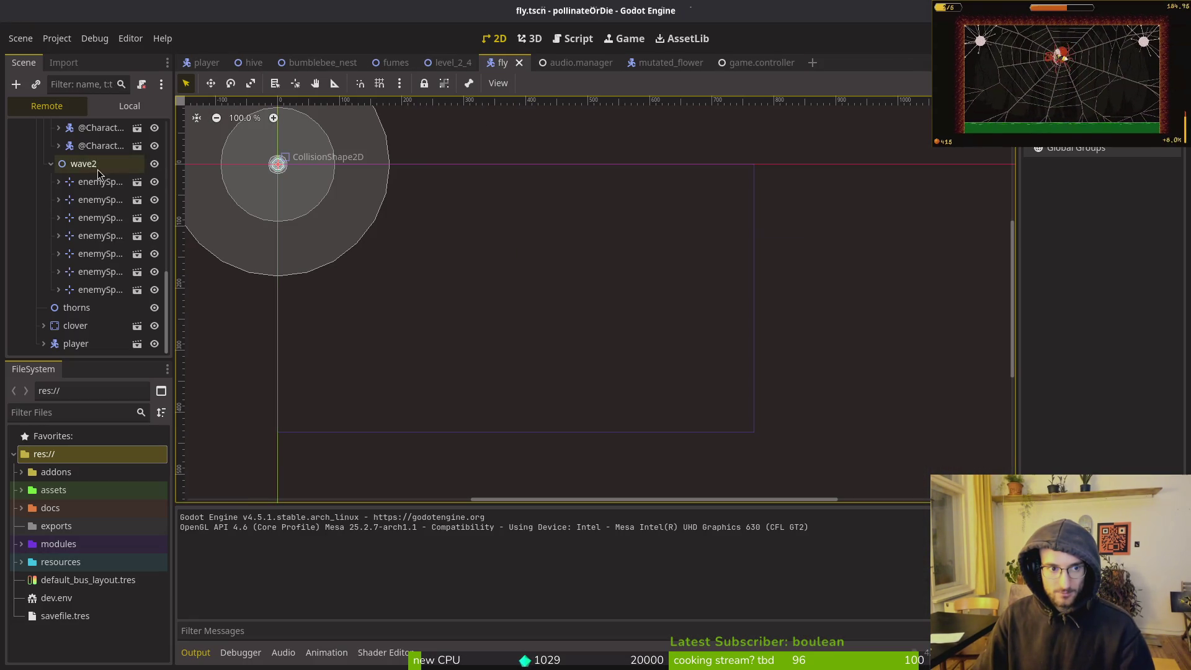
click(130, 106)
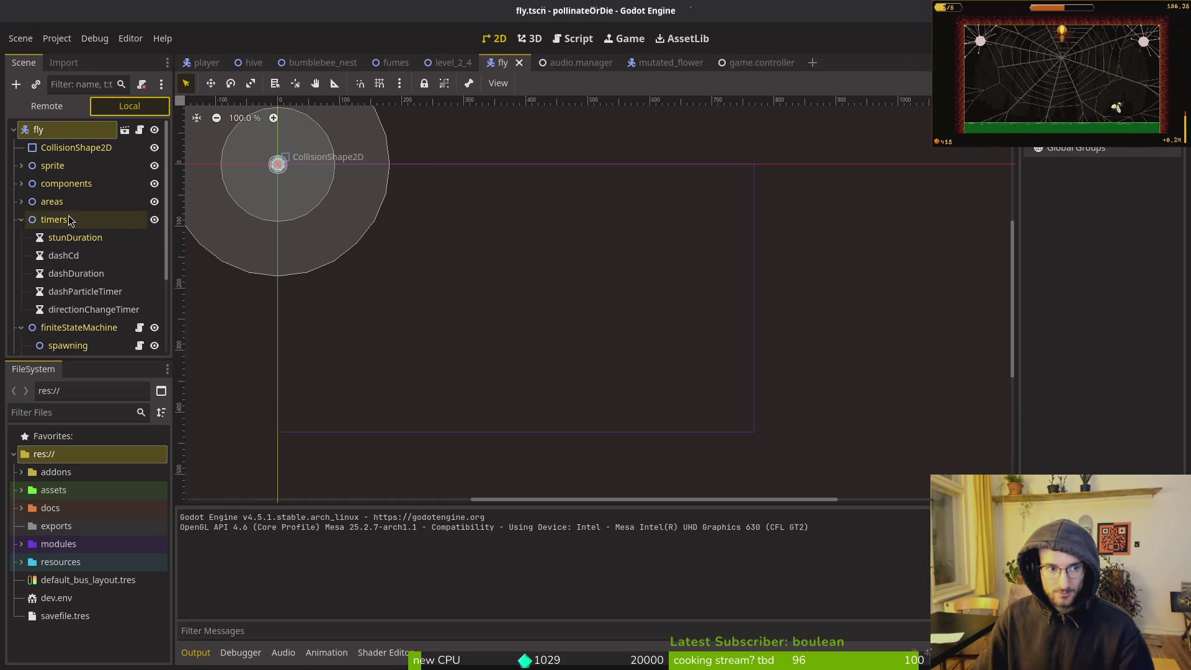
click(21, 237)
click(22, 236)
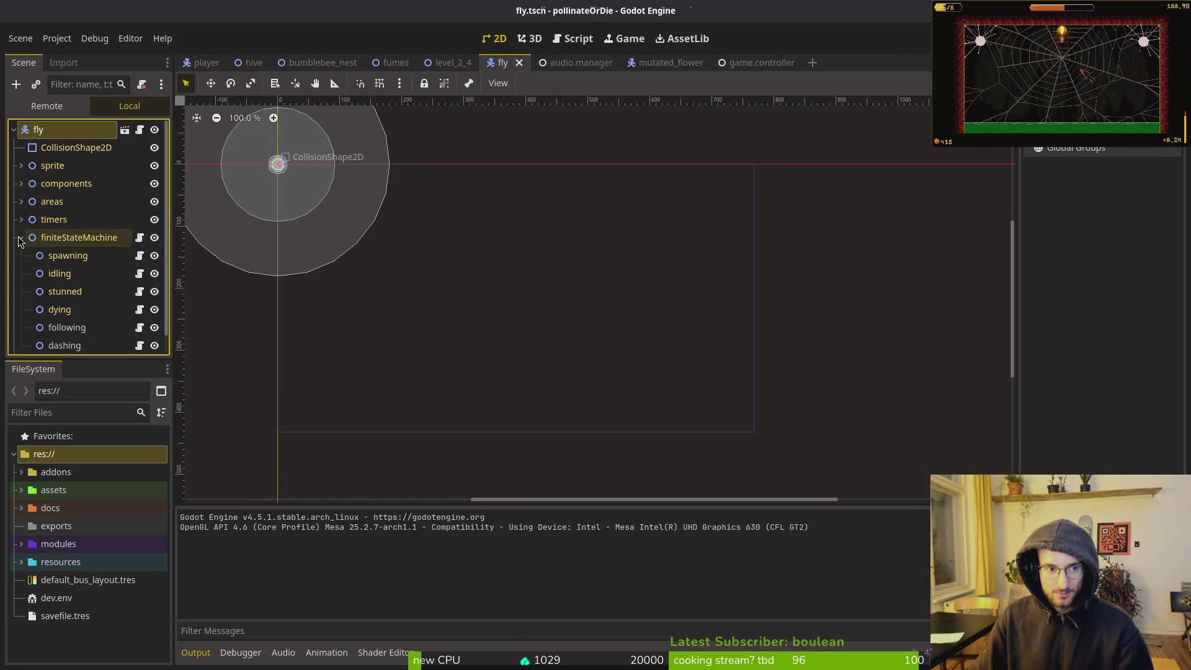
key(f)
scroll(85, 272, down, 1)
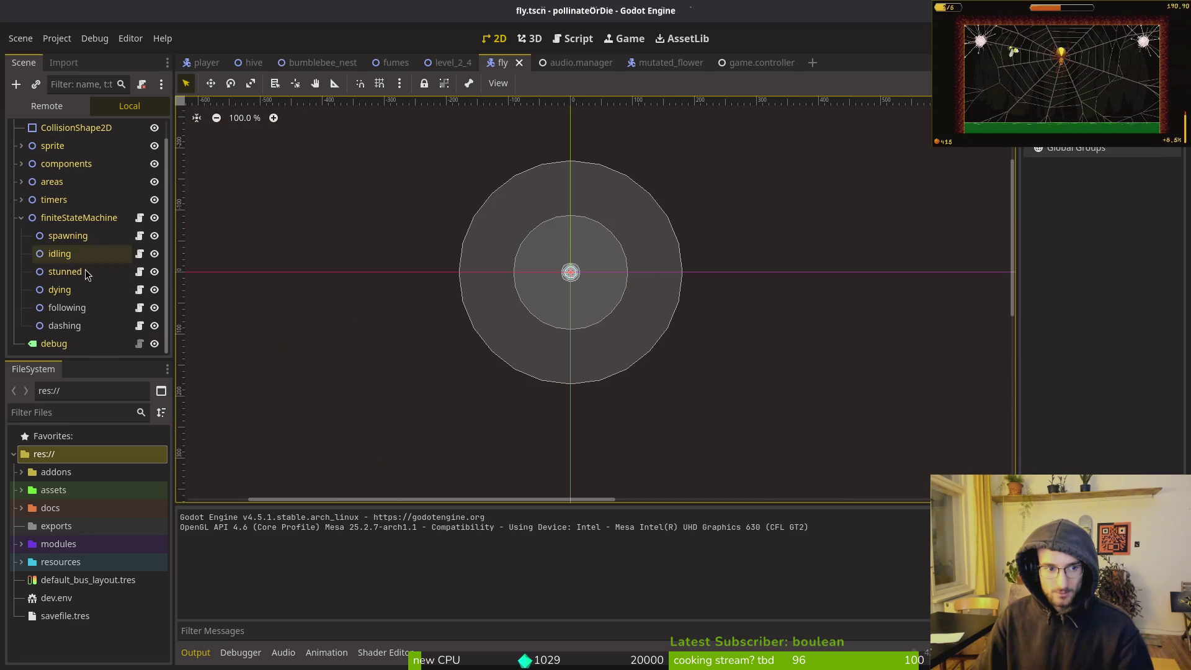
scroll(564, 278, up, 12)
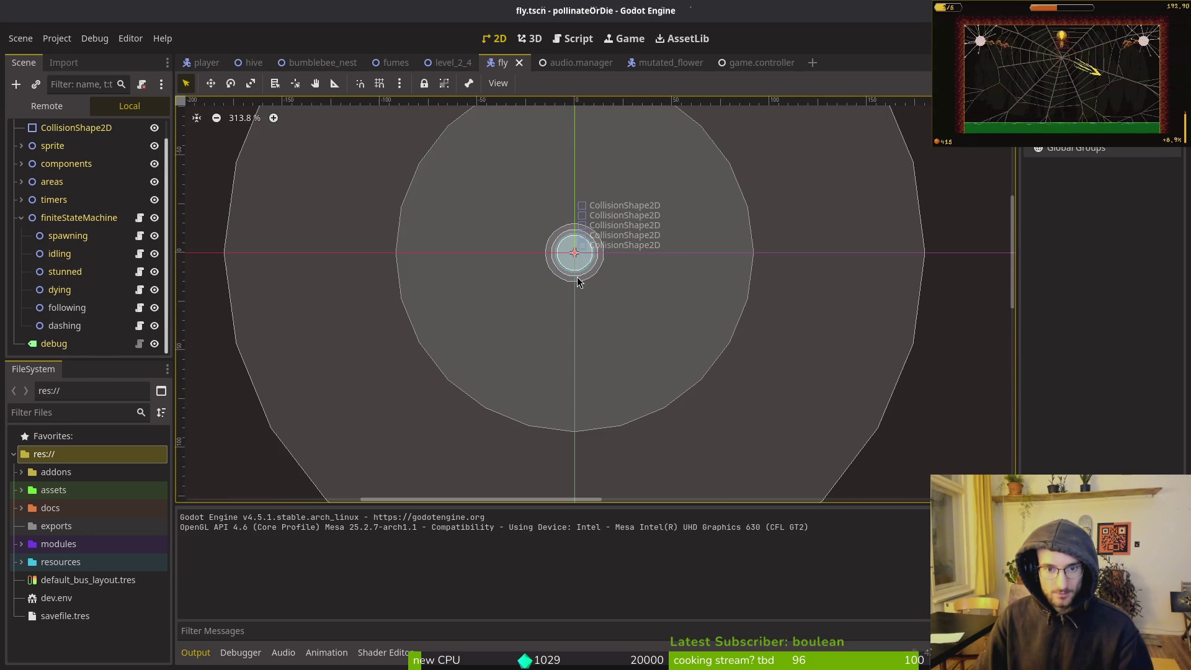
scroll(351, 261, down, 5)
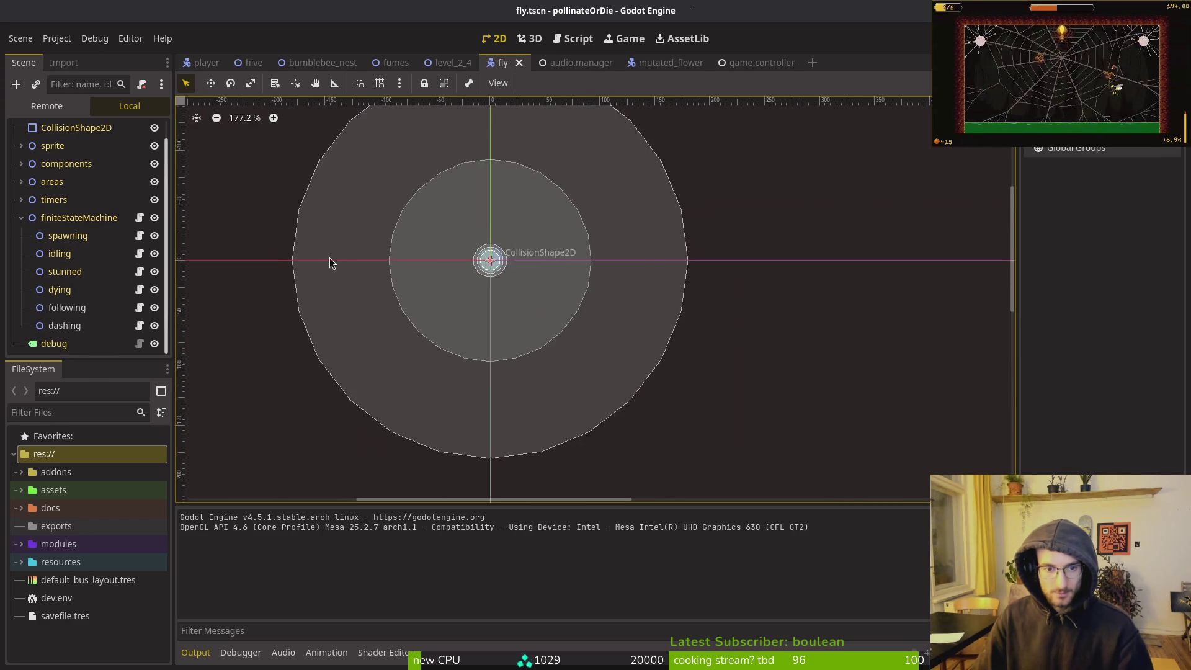
Collapse the states, expand areas, and toggle dashTriggerRange's visibility off and on
click(21, 217)
click(21, 199)
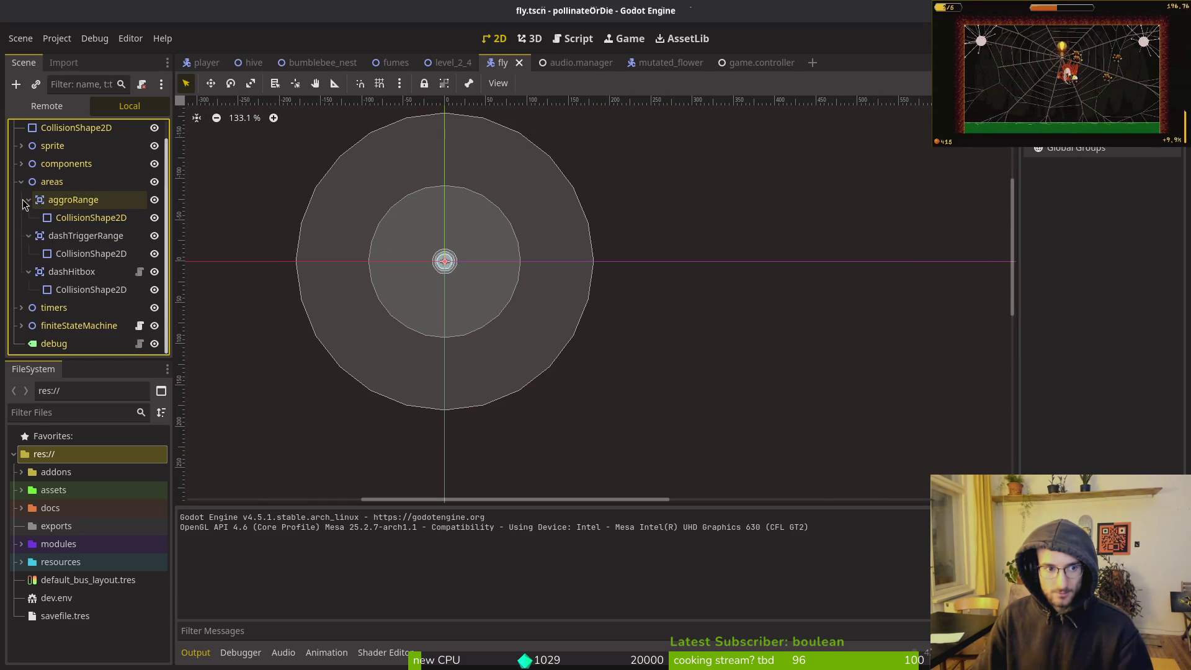
click(61, 236)
click(154, 237)
click(154, 237)
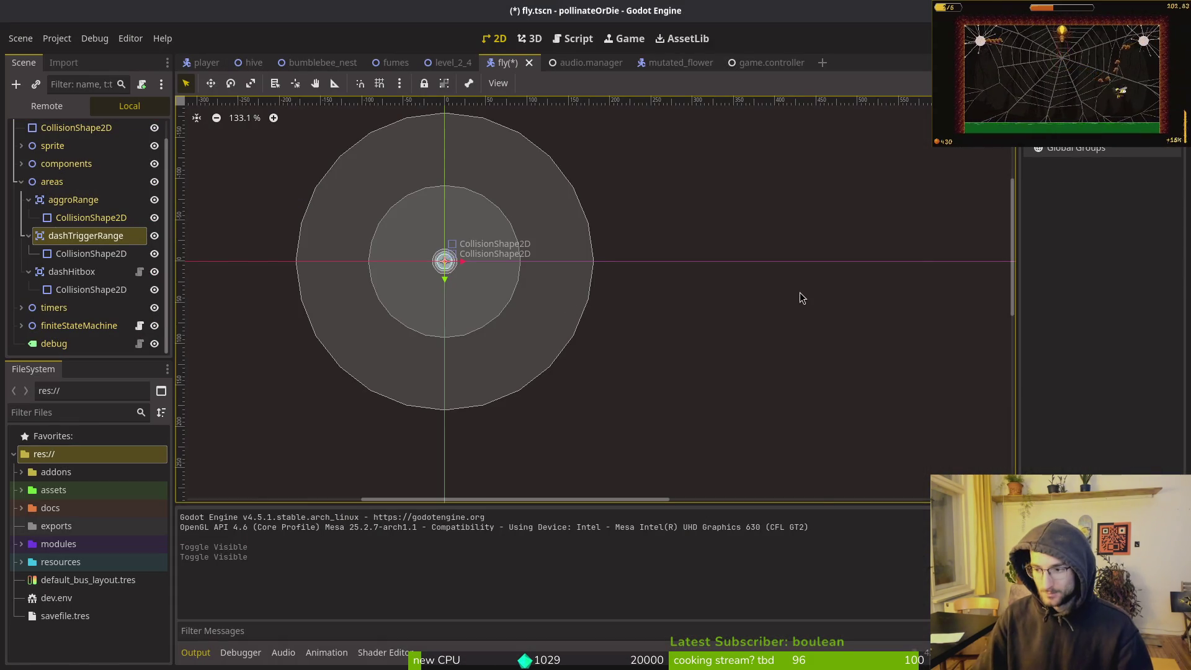
Open fly.gd in Neovim through the fuzzy file finder
key(alt+Tab)
key(space)
key(f)
key(f)
text(flyts)
key(BackSpace)
key(BackSpace)
text(gd)
key(Return)
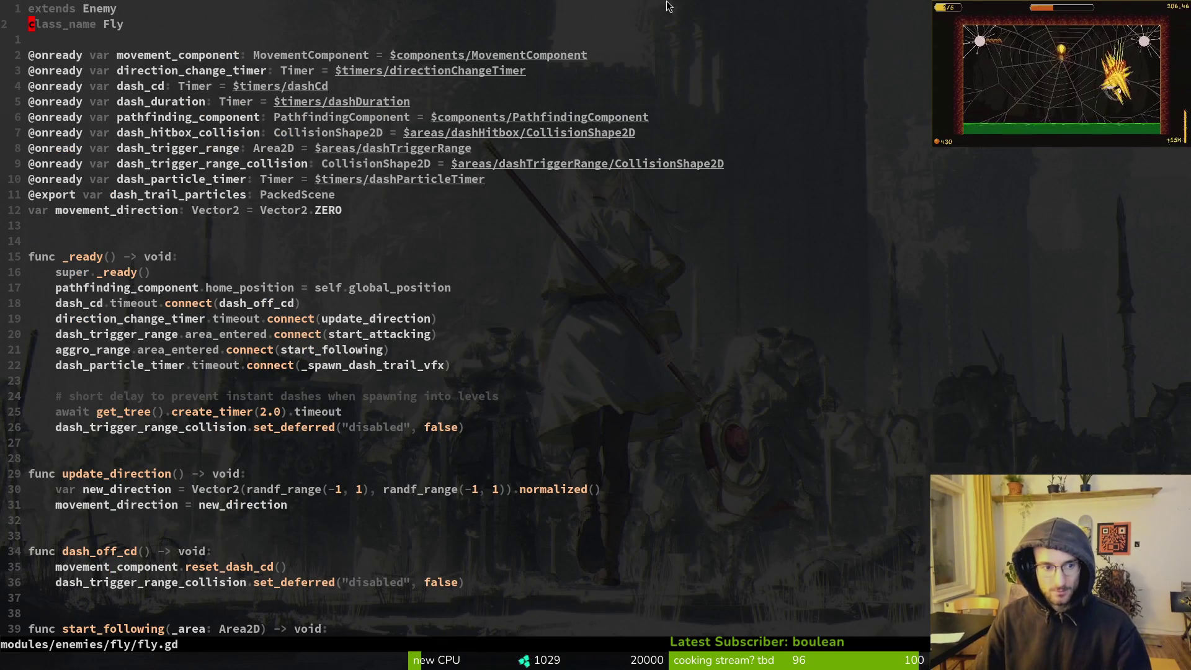
Review fly.gd's start_attacking signal connection and the code below it
click(358, 338)
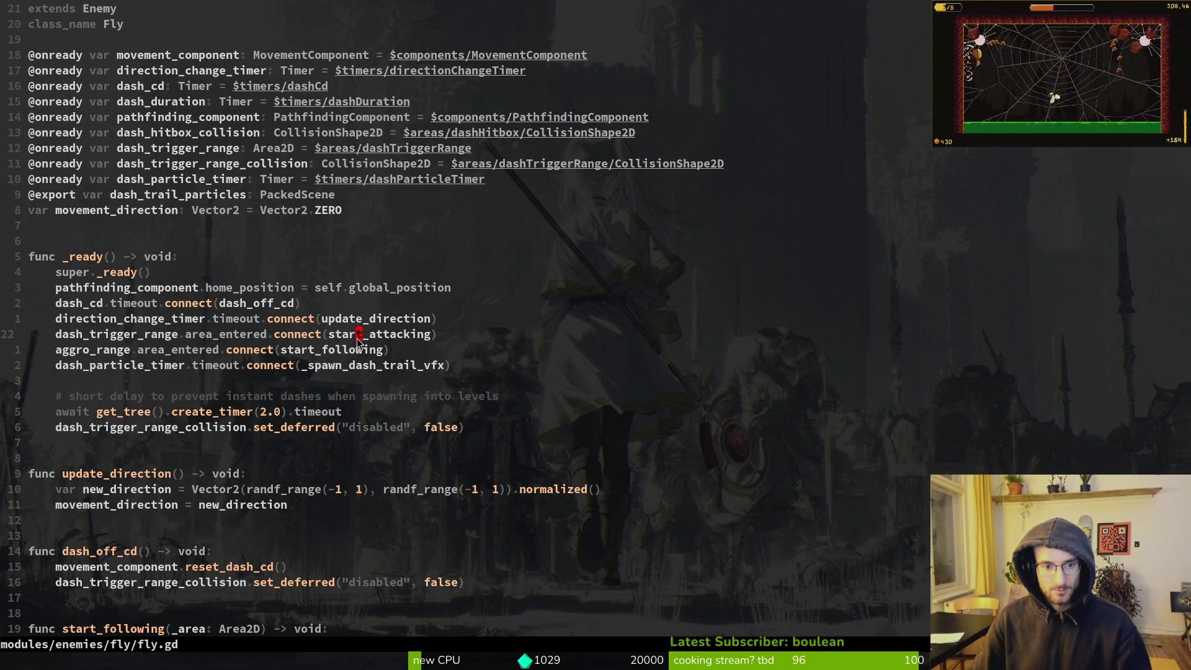
key(b)
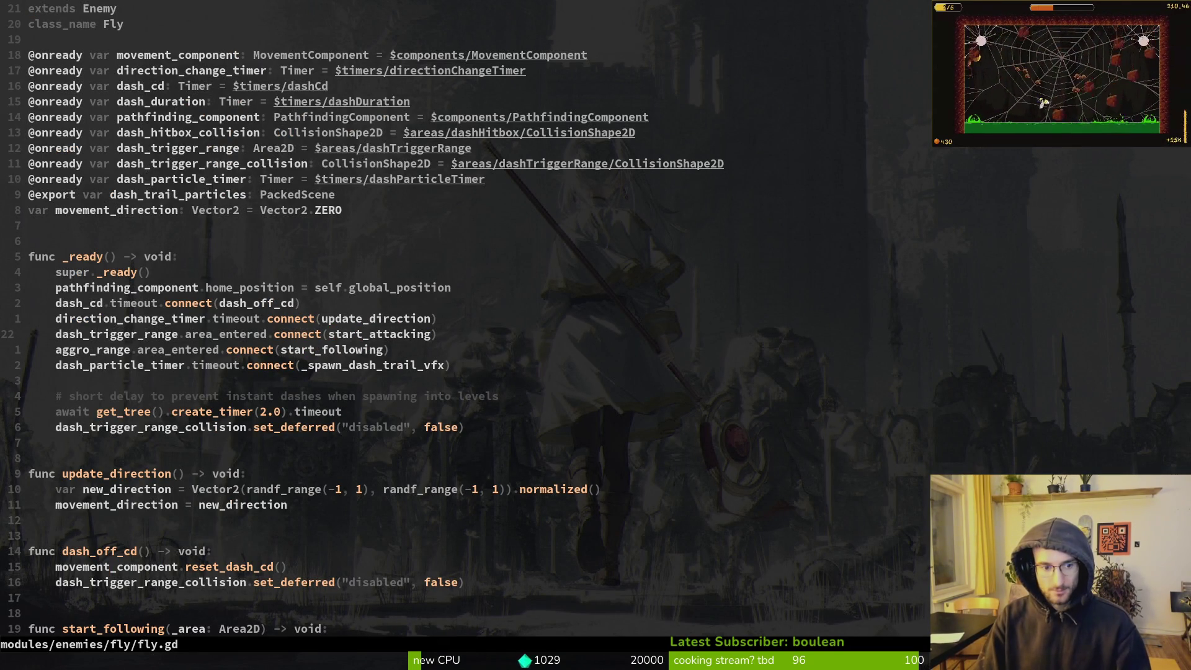
key(ctrl+d)
key(ctrl+u)
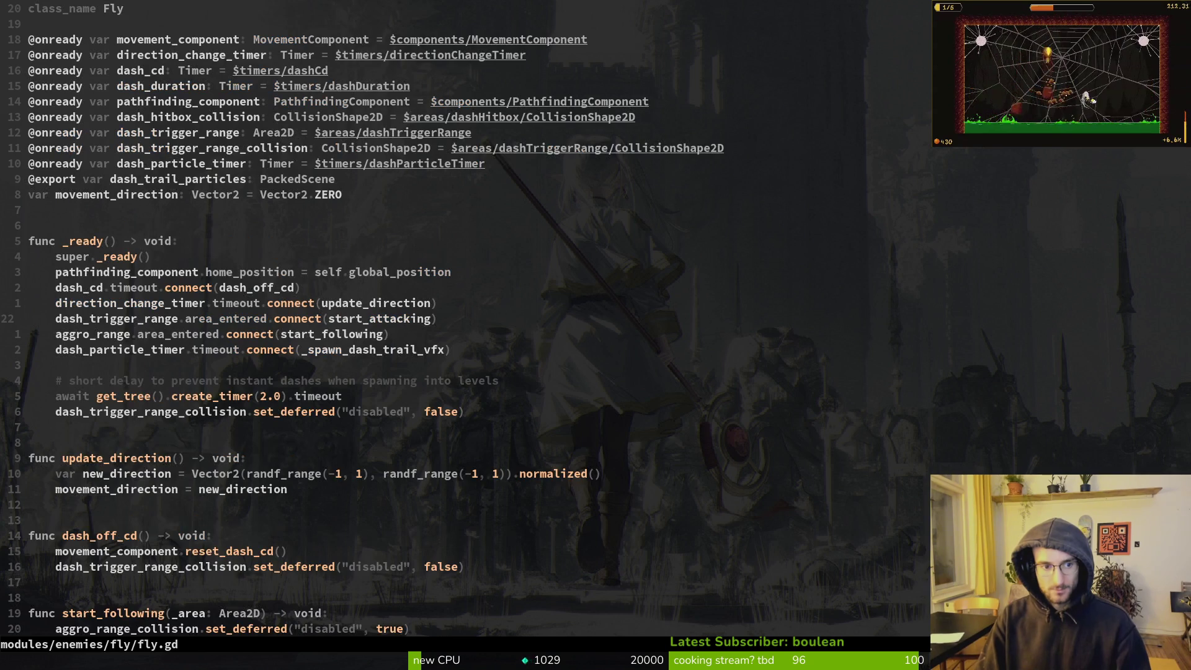
In Godot, select dashTriggerRange's CollisionShape2D and view its properties in the Inspector
key(alt+Tab)
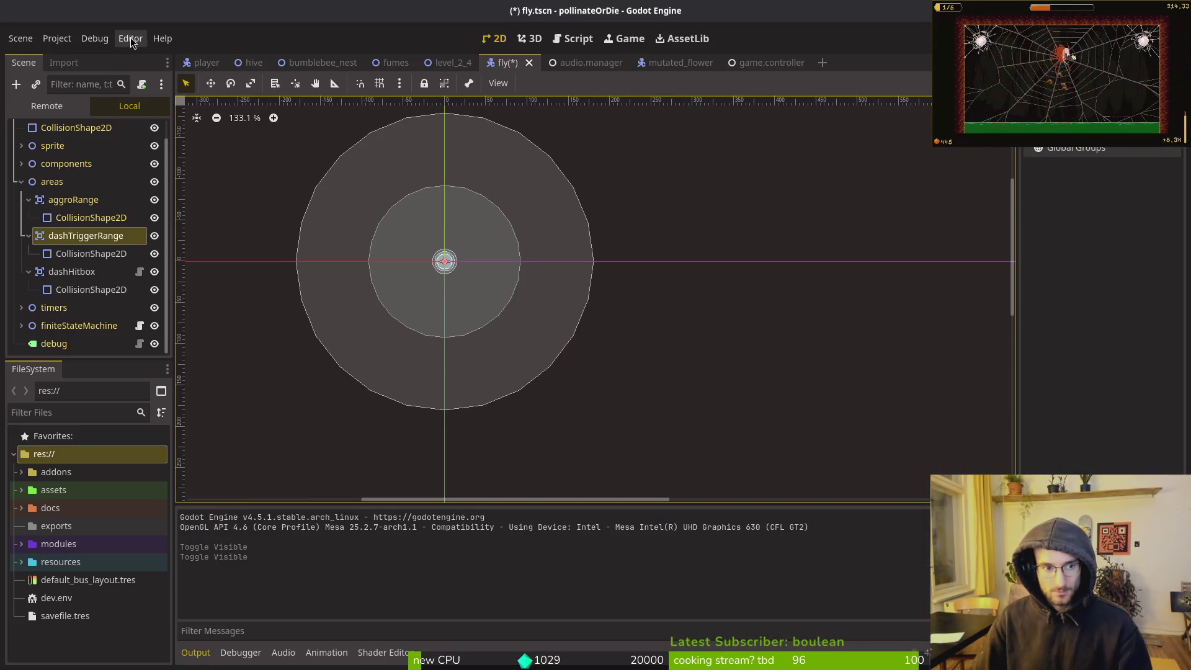
click(91, 253)
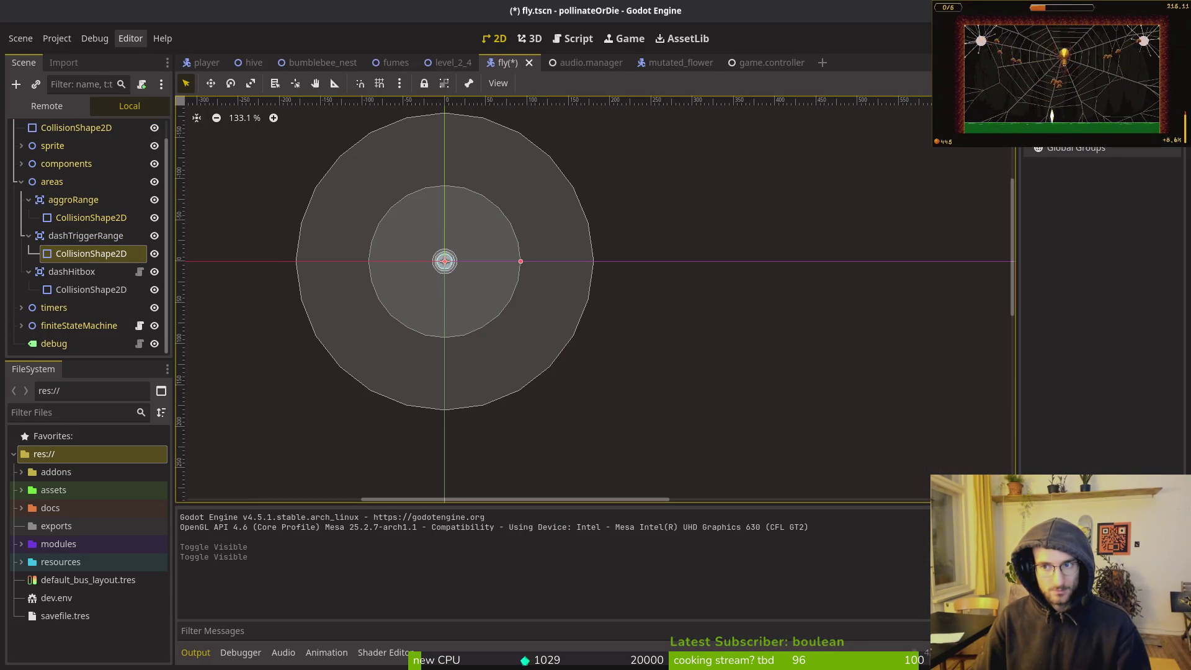
click(1061, 83)
click(1045, 63)
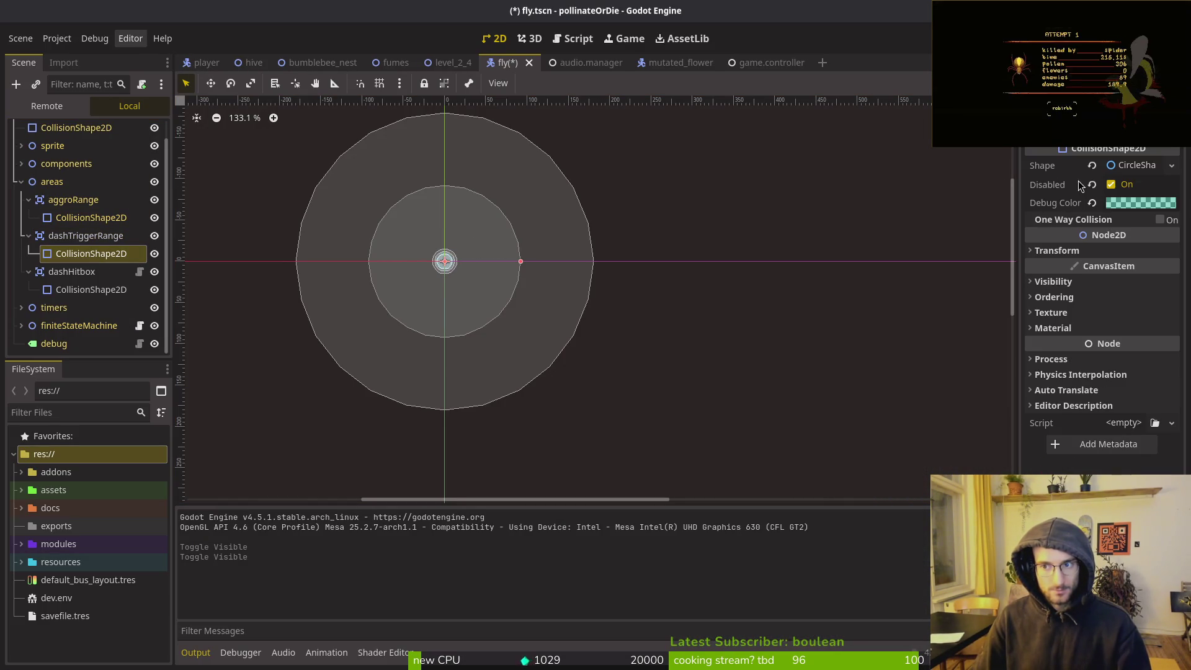
Select and review the create_timer line in fly.gd, then return to Godot
key(alt+Tab)
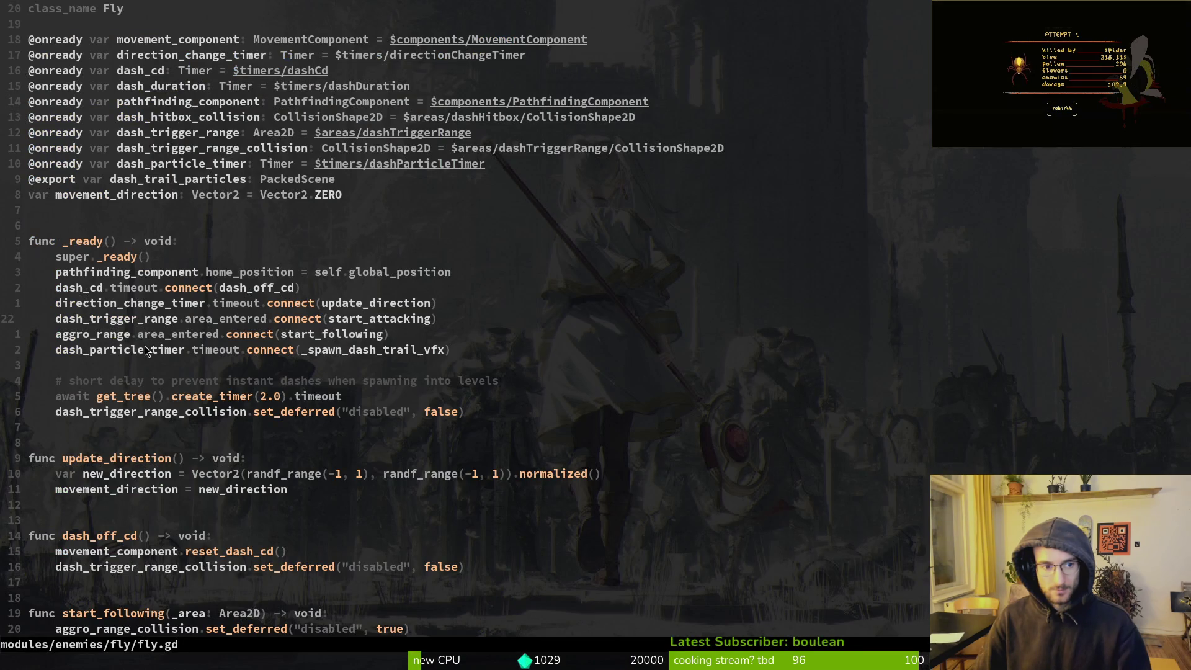
click(176, 422)
click(174, 397)
double_click(176, 403)
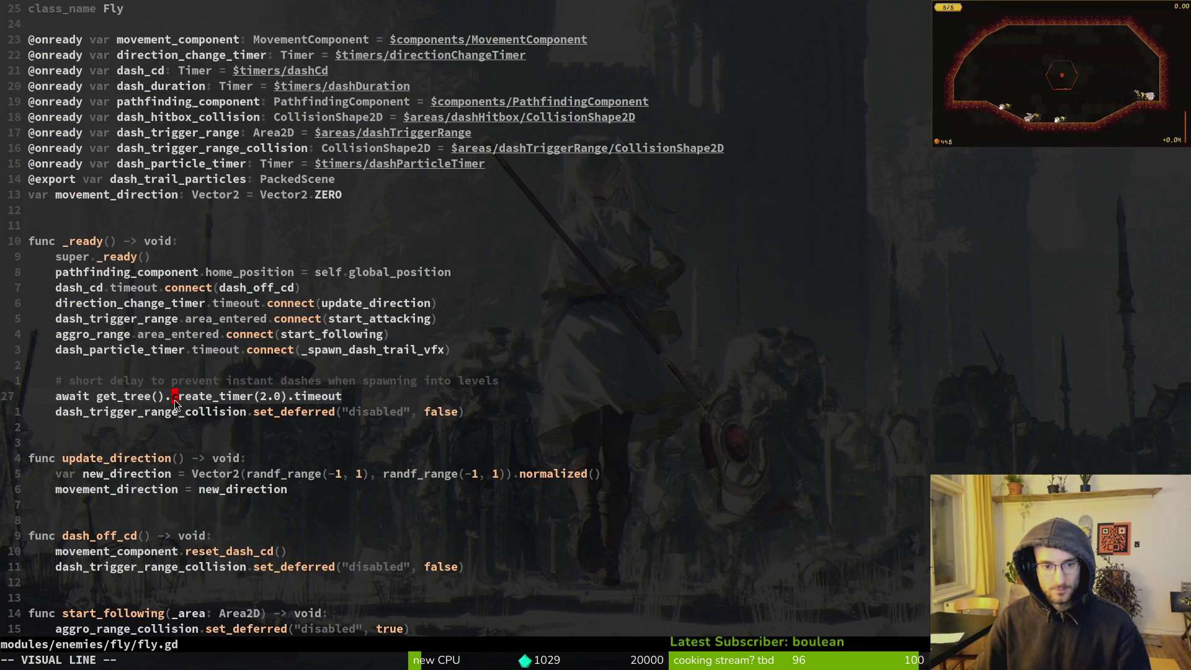
click(192, 403)
triple_click(191, 403)
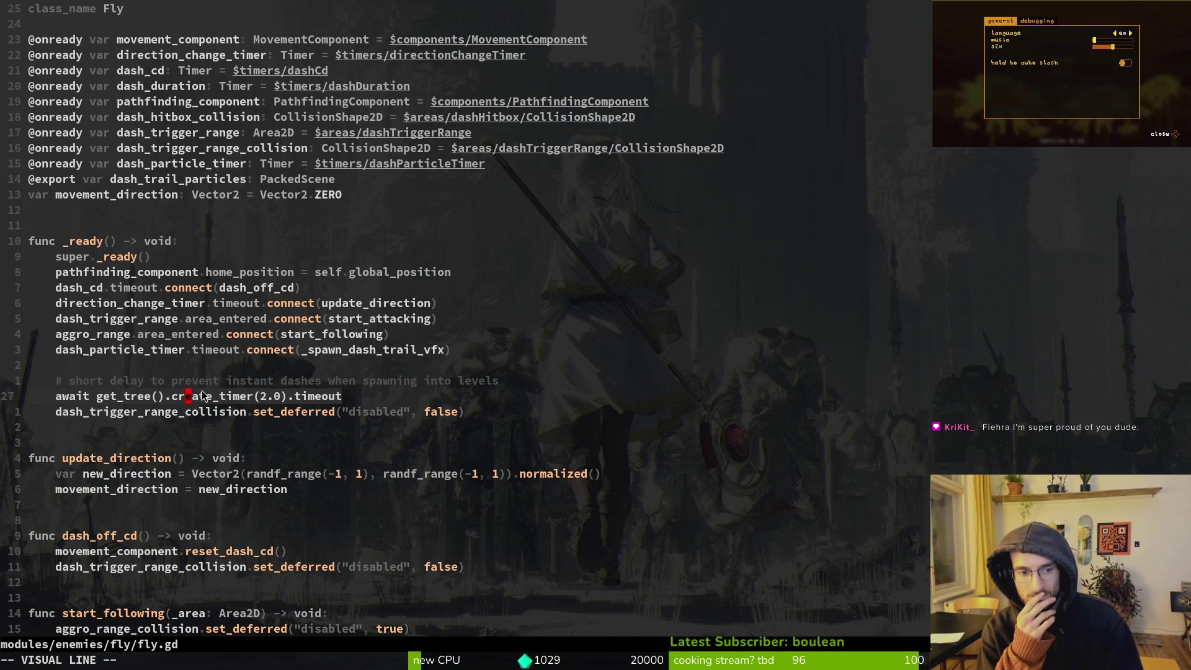
key(Escape)
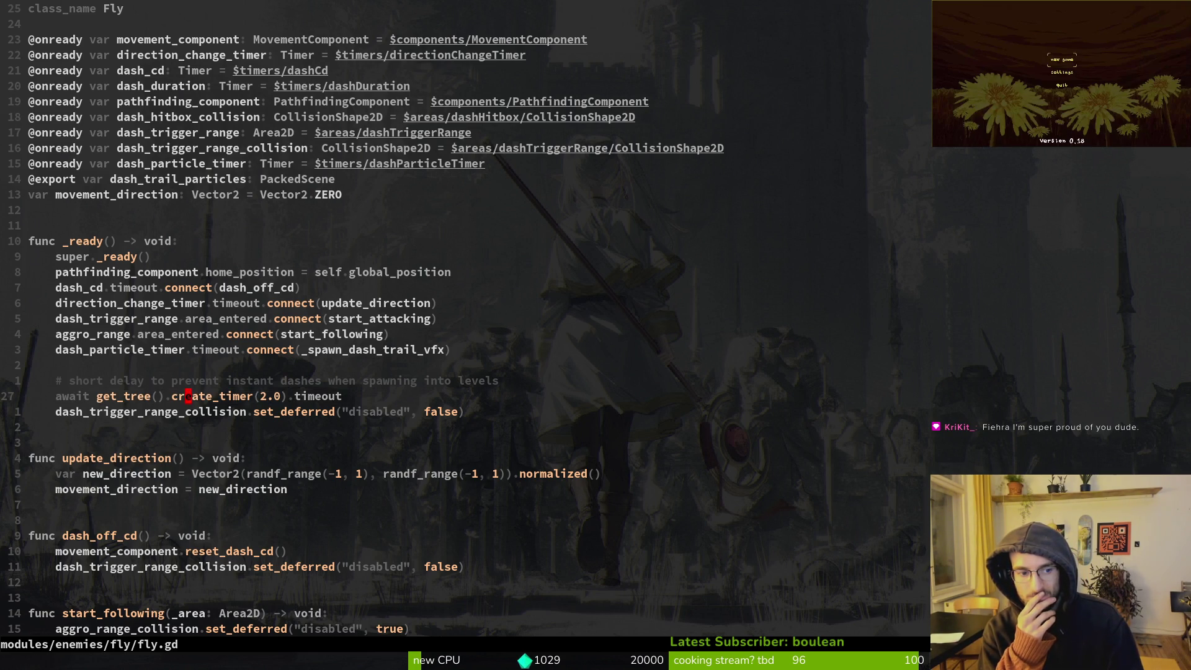
key(shift+v)
key(alt+Tab)
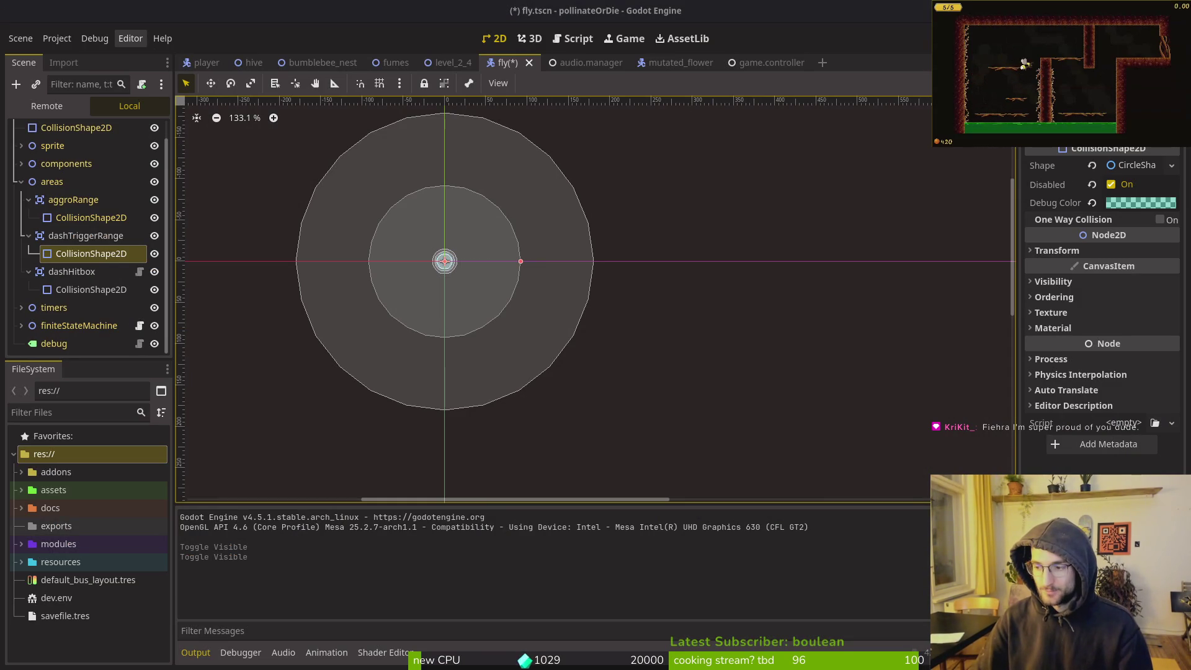
Bring the pollinateOrDie (DEBUG) window forward and mute it with the speaker button
key(alt+Tab)
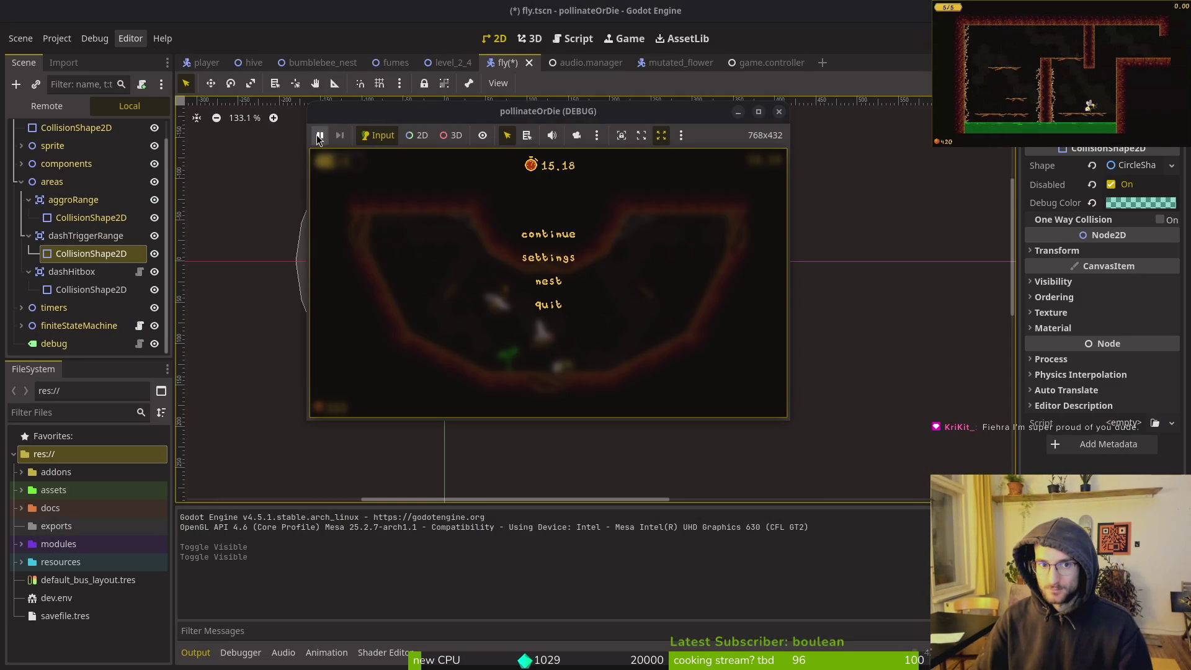
click(552, 134)
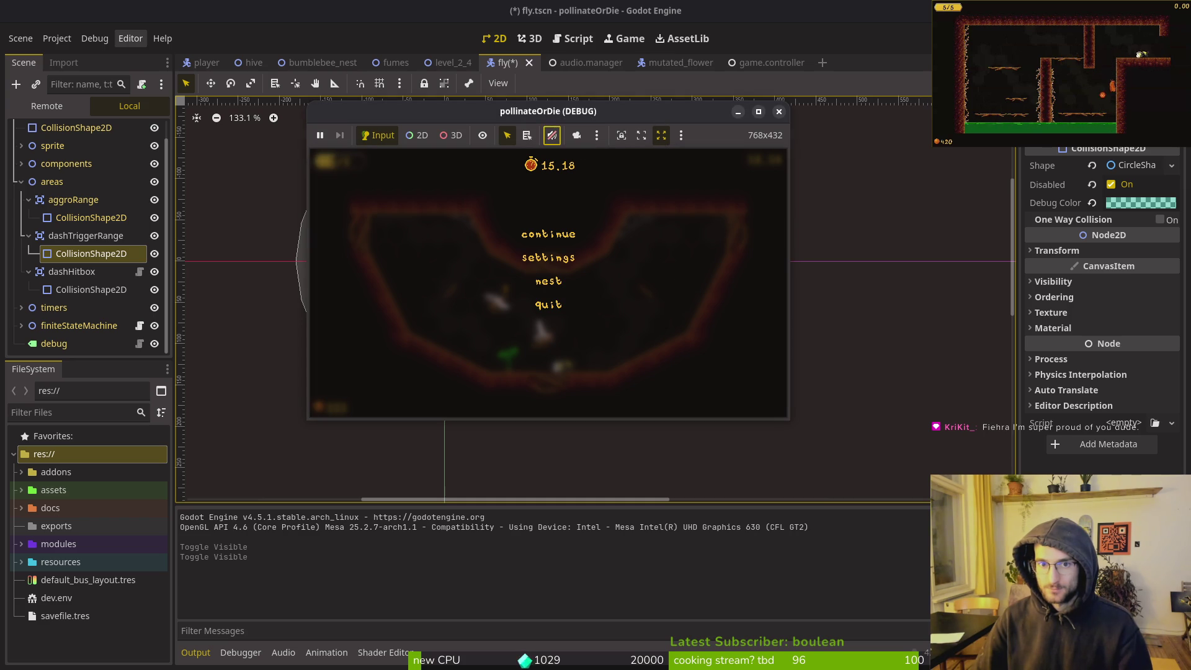
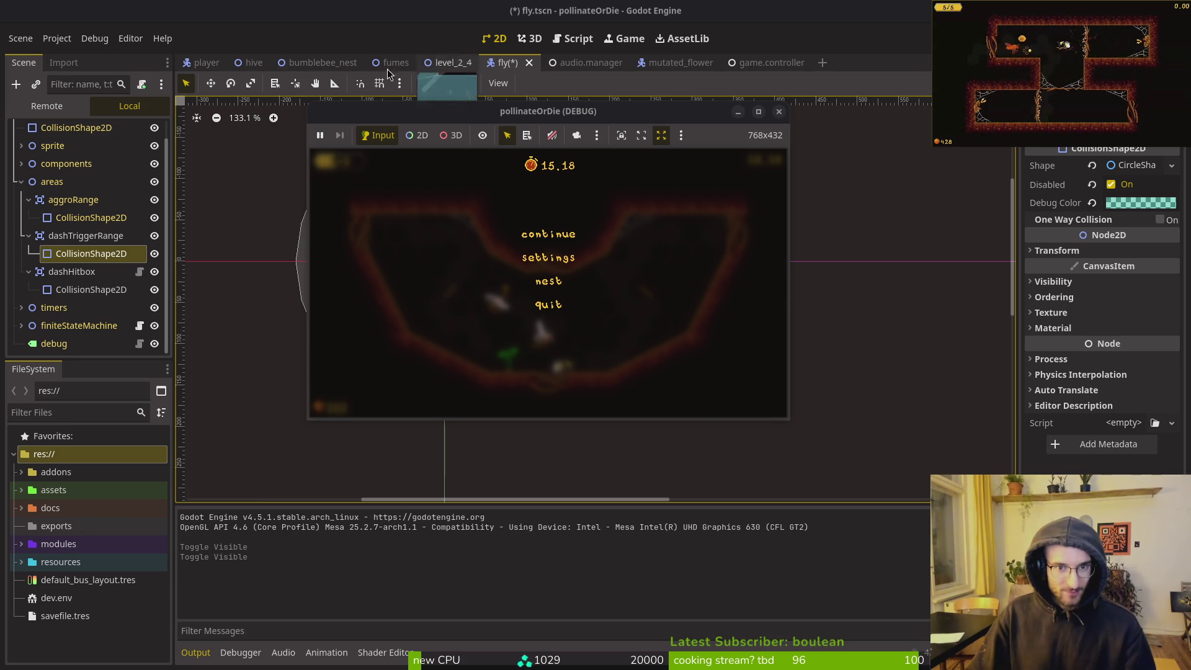
Stop the playtest and load the fly's empty 'spawning' animation in its AnimationPlayer
click(21, 145)
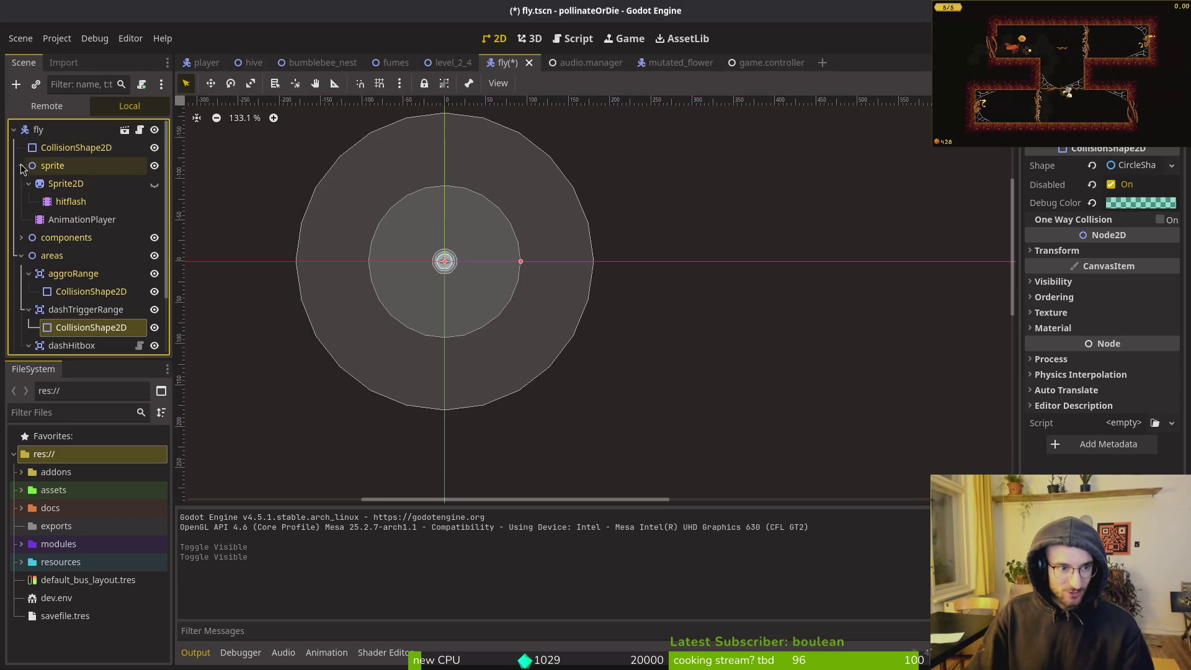
click(81, 219)
click(467, 508)
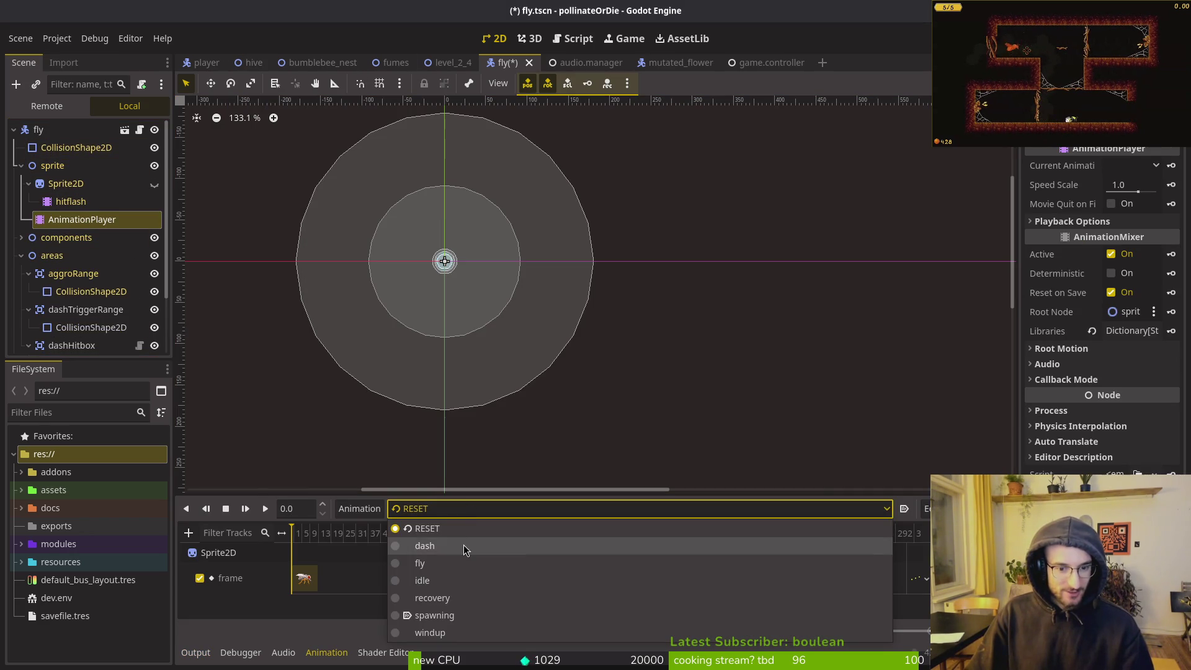
click(456, 625)
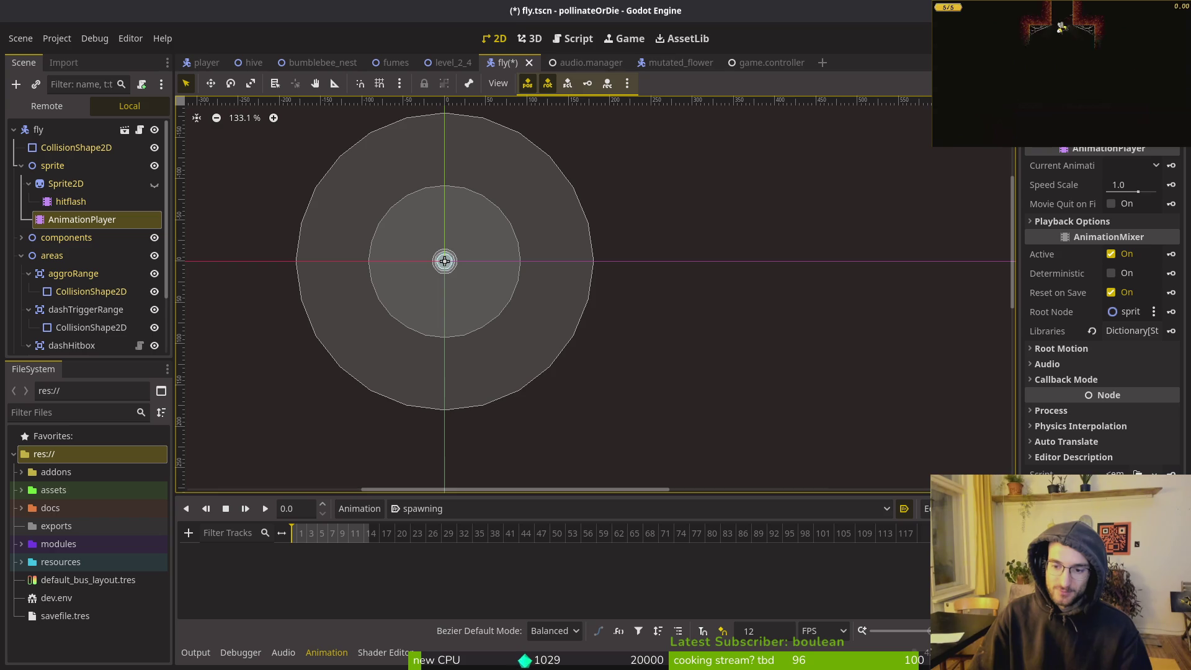
key(alt+Tab)
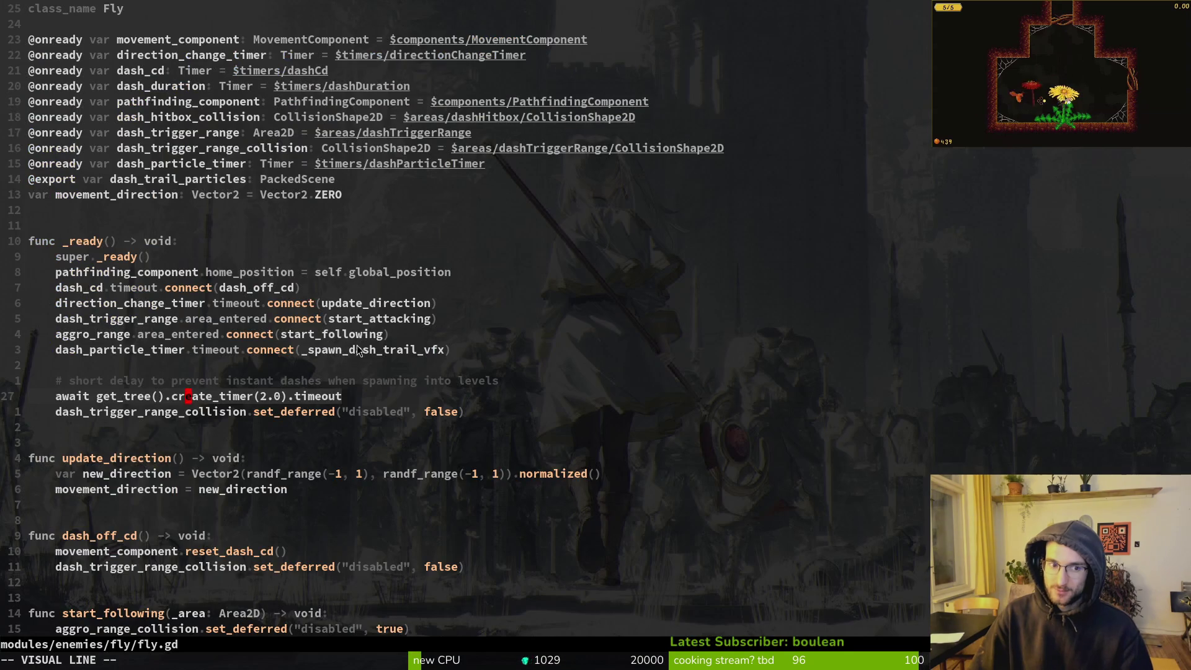
Grep dash_trigger_range_collision and open its match in dashing.state.gd after previewing fly.gd
drag(159, 397, 355, 434)
click(205, 412)
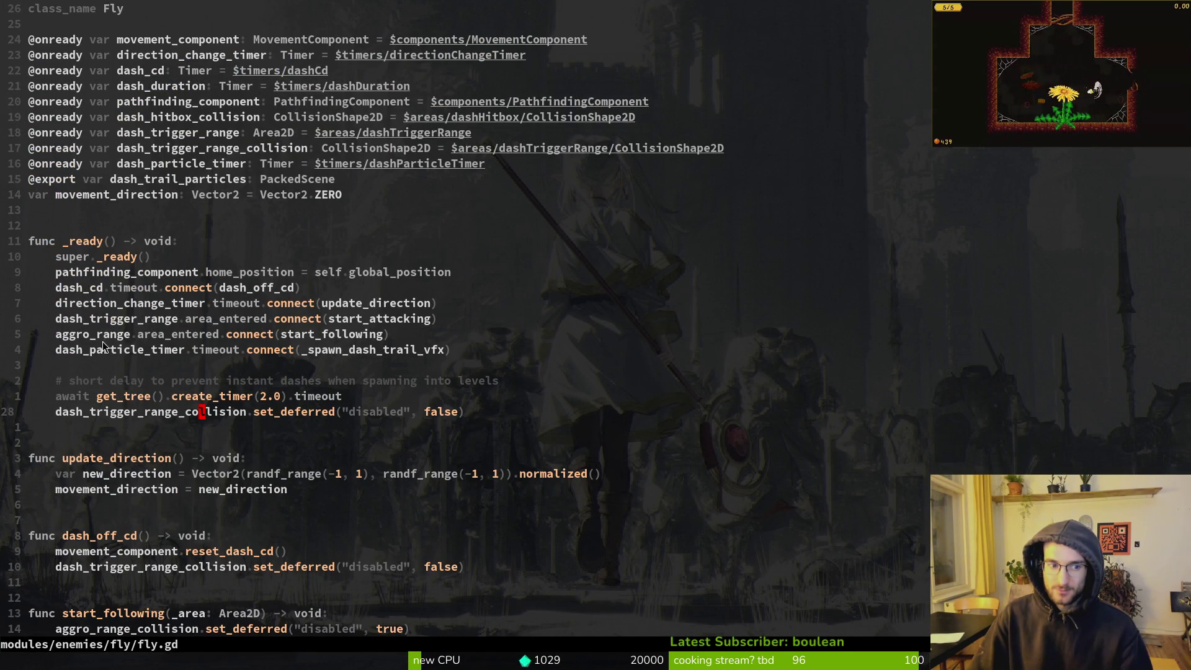
key(space)
key(s)
key(w)
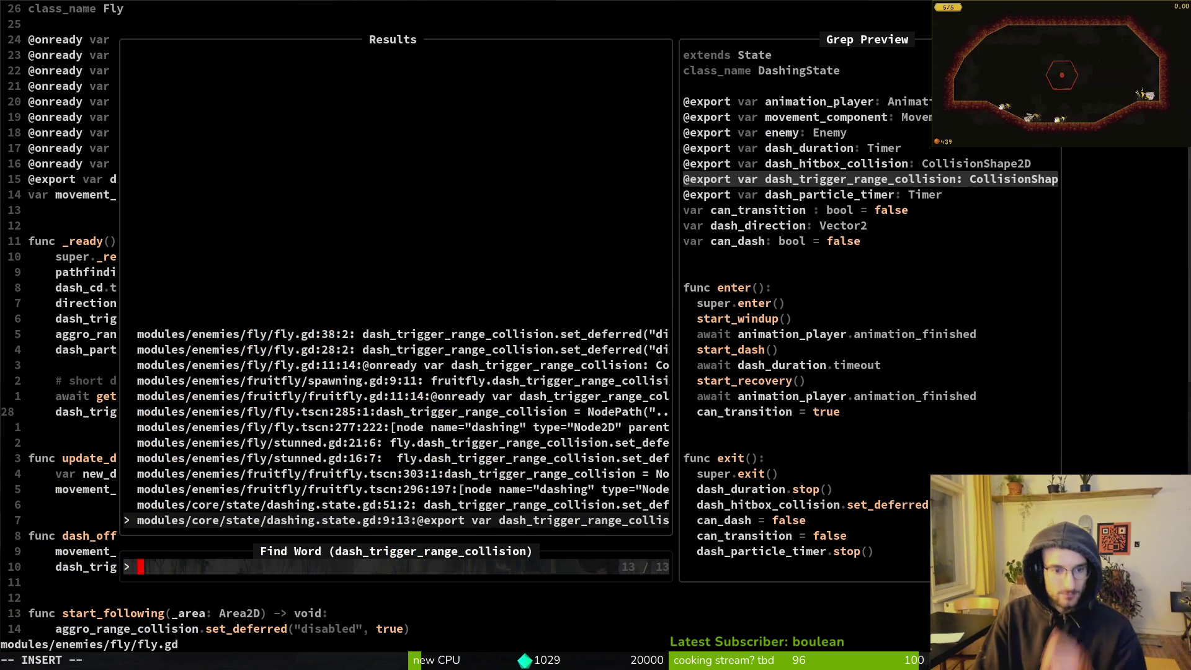
key(Escape)
key(g)
key(g)
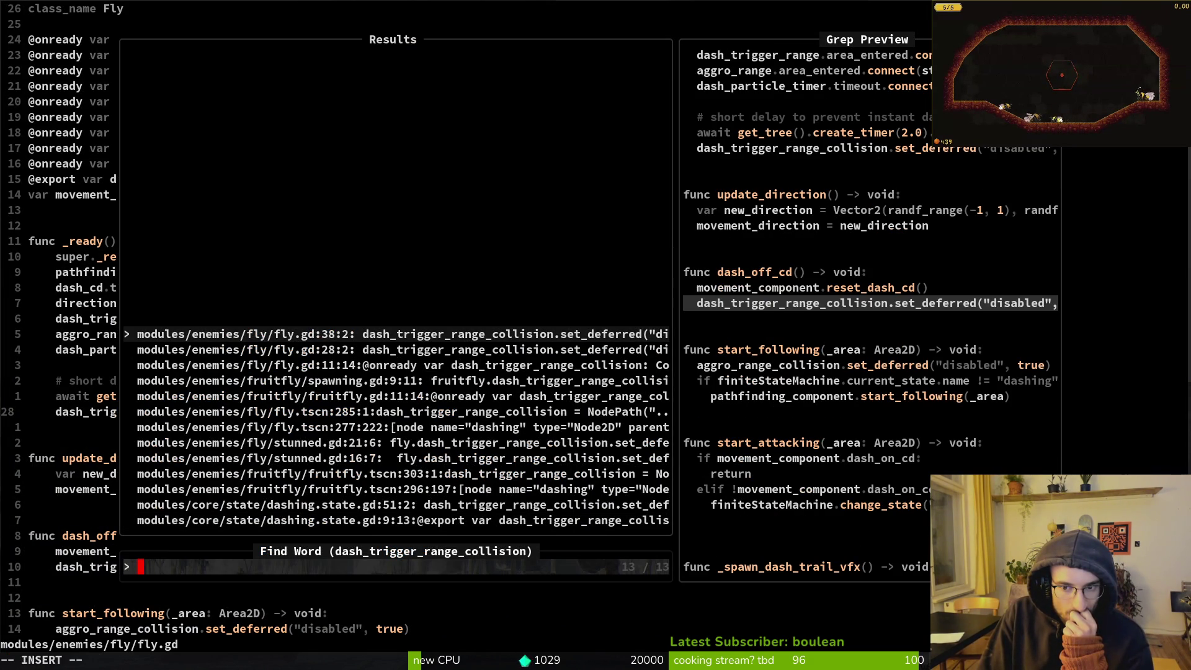
key(j)
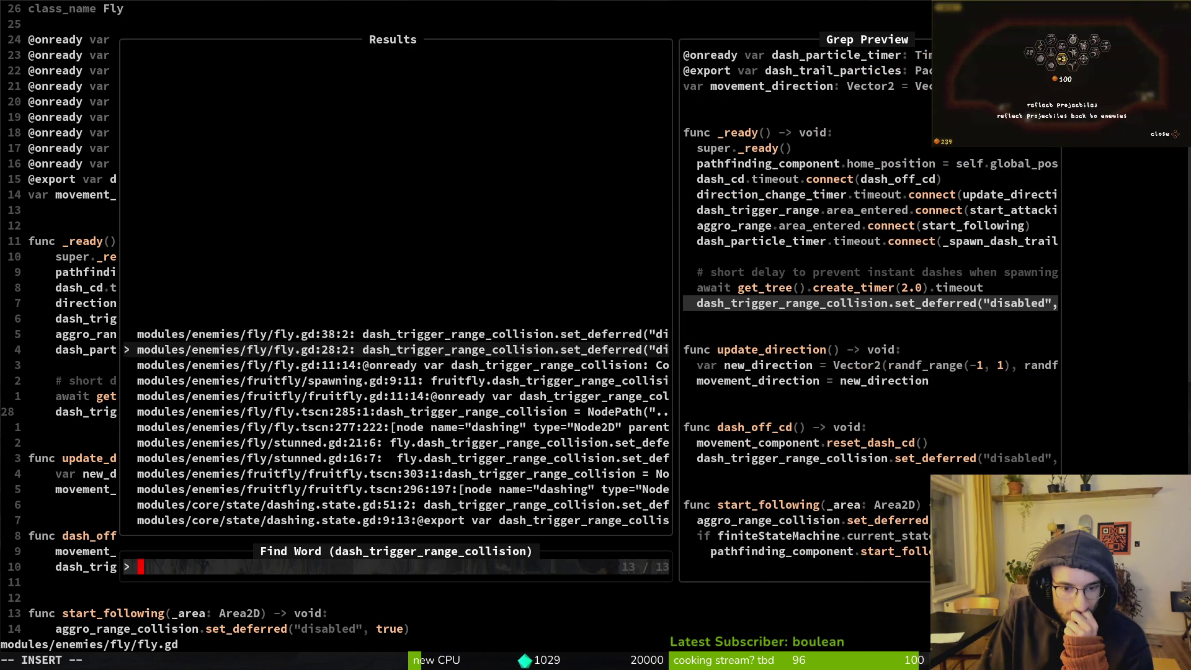
key(G)
key(k)
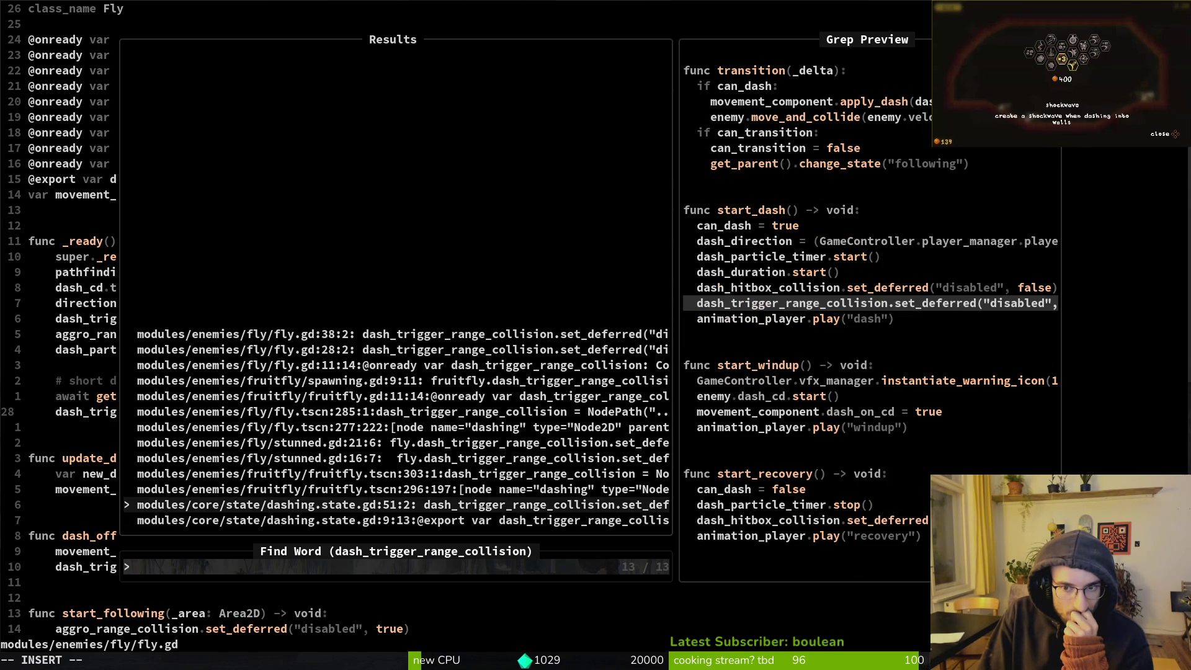
key(Return)
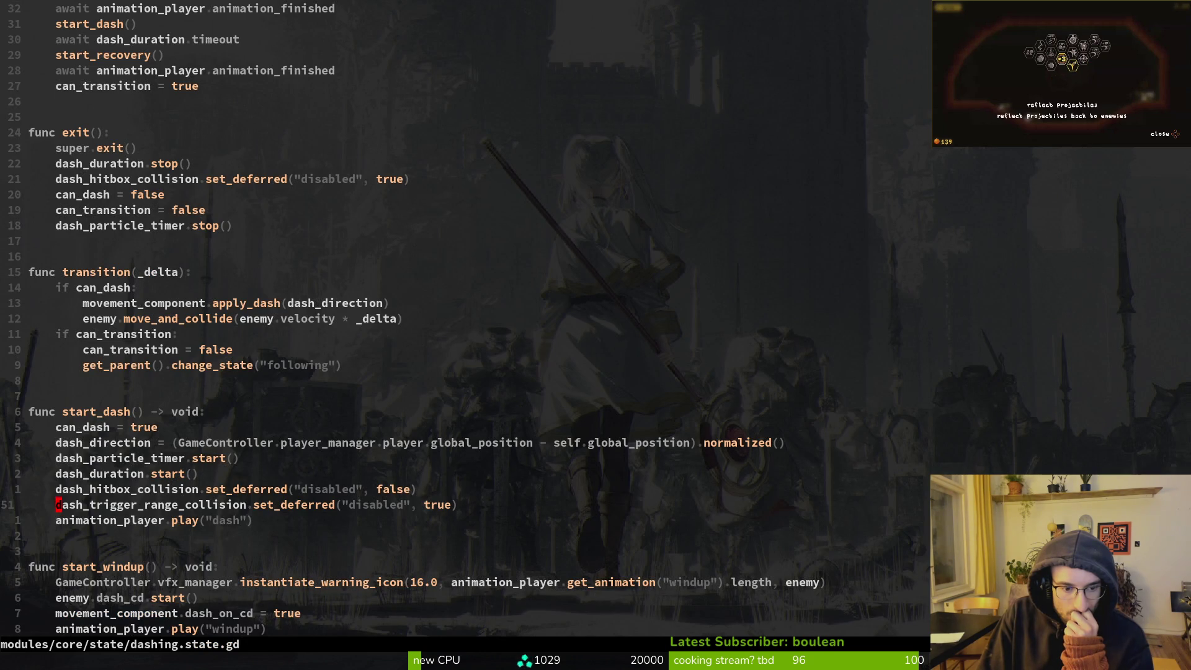
key(alt+Tab)
Search dash_trigger_range_collision again and go to fly.gd's line 38 near dash_off_cd
key(space)
key(f)
key(w)
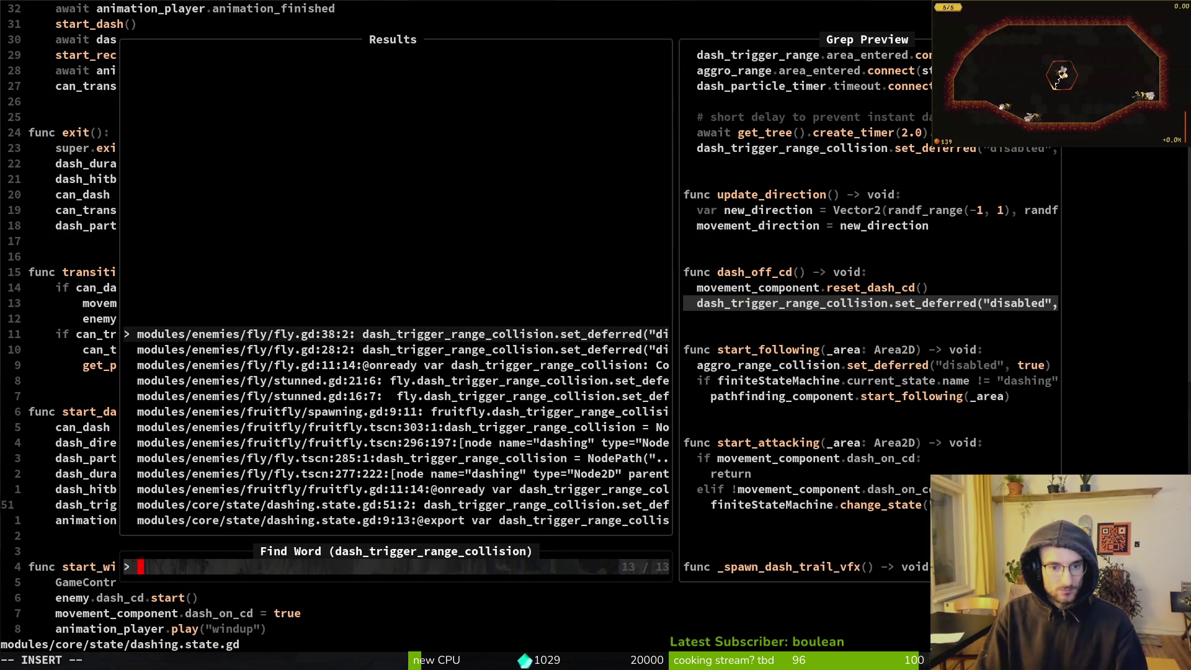
key(Return)
key(shift+v)
key(Escape)
key(k)
key(k)
key(b)
key(b)
key(b)
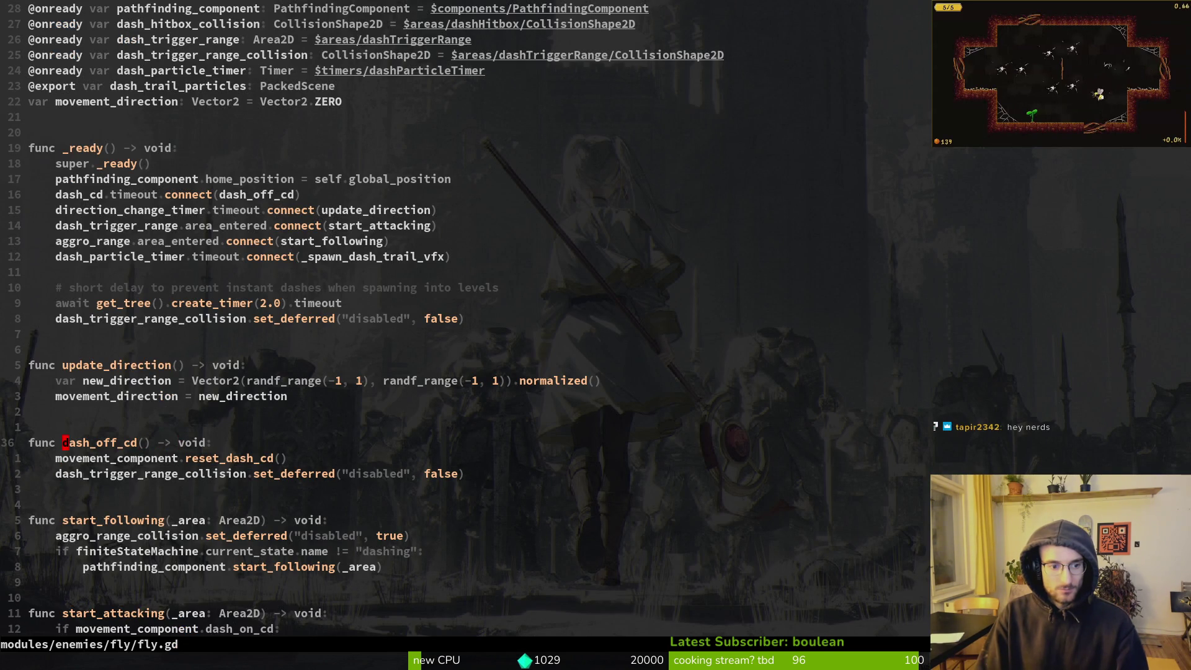
Search dash_off_cd usages and jump to where it is connected, then return to Godot
key(space)
key(f)
key(w)
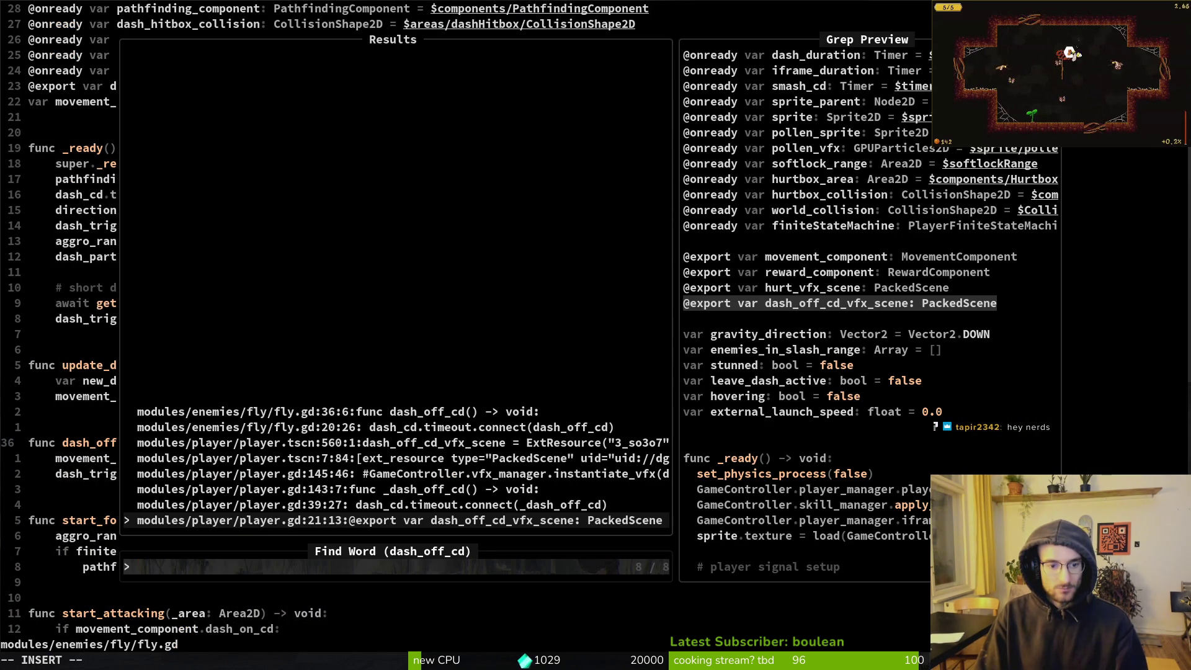
key(Up)
key(Up)
key(Up)
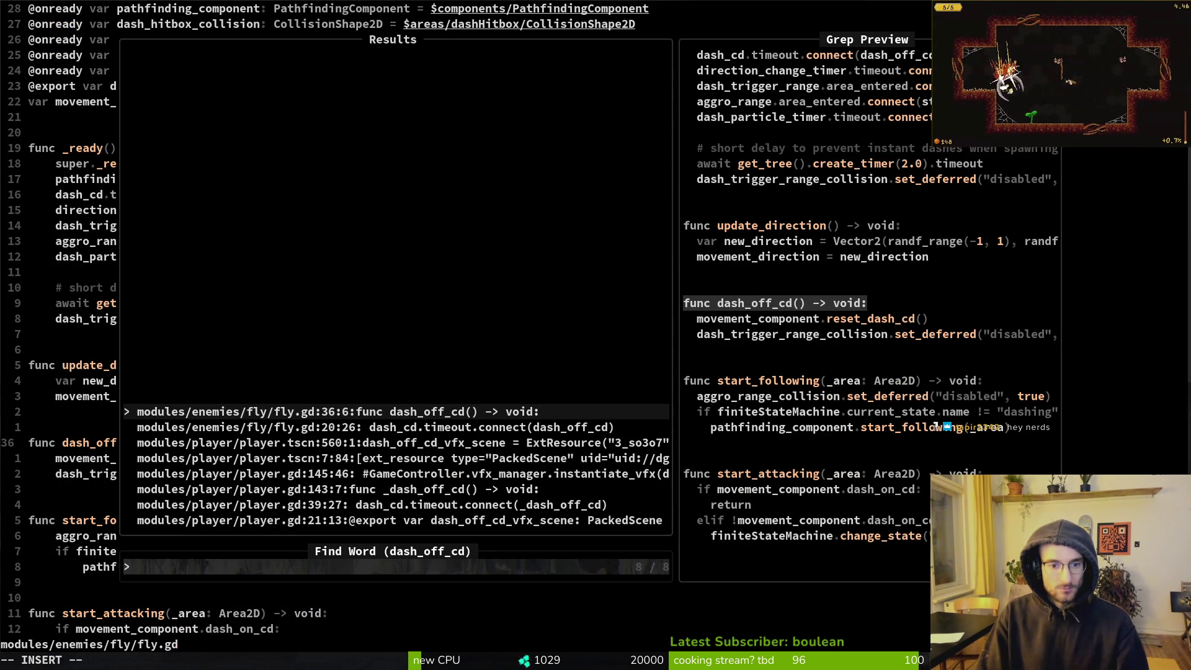
key(Down)
key(Return)
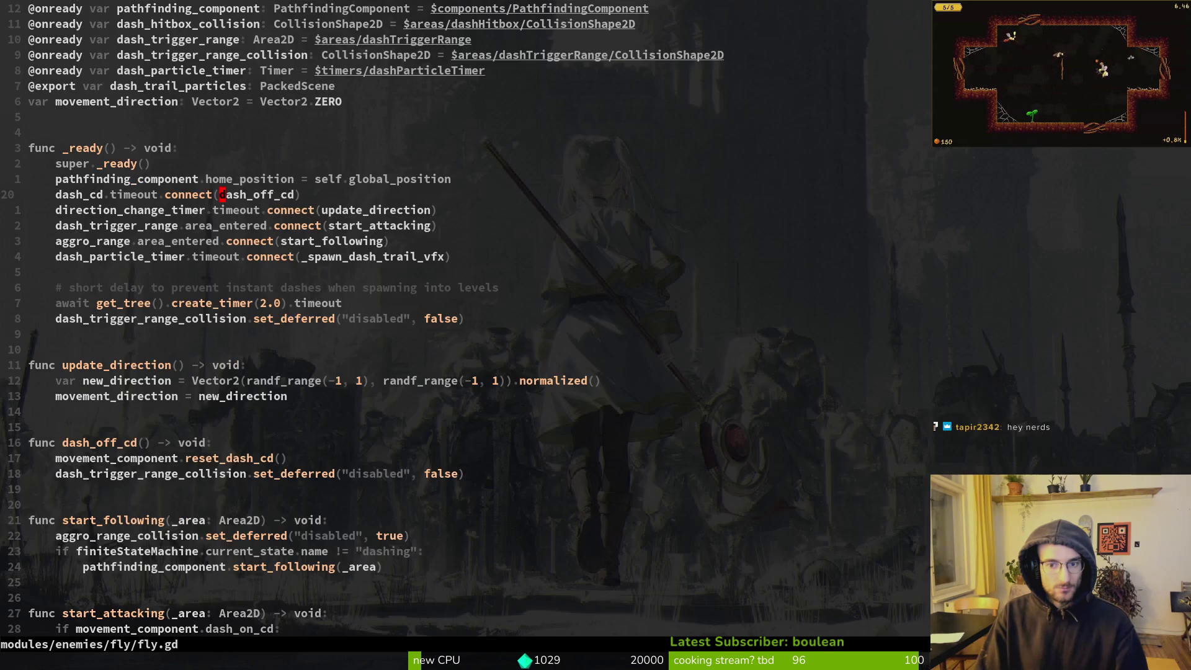
key(alt+Tab)
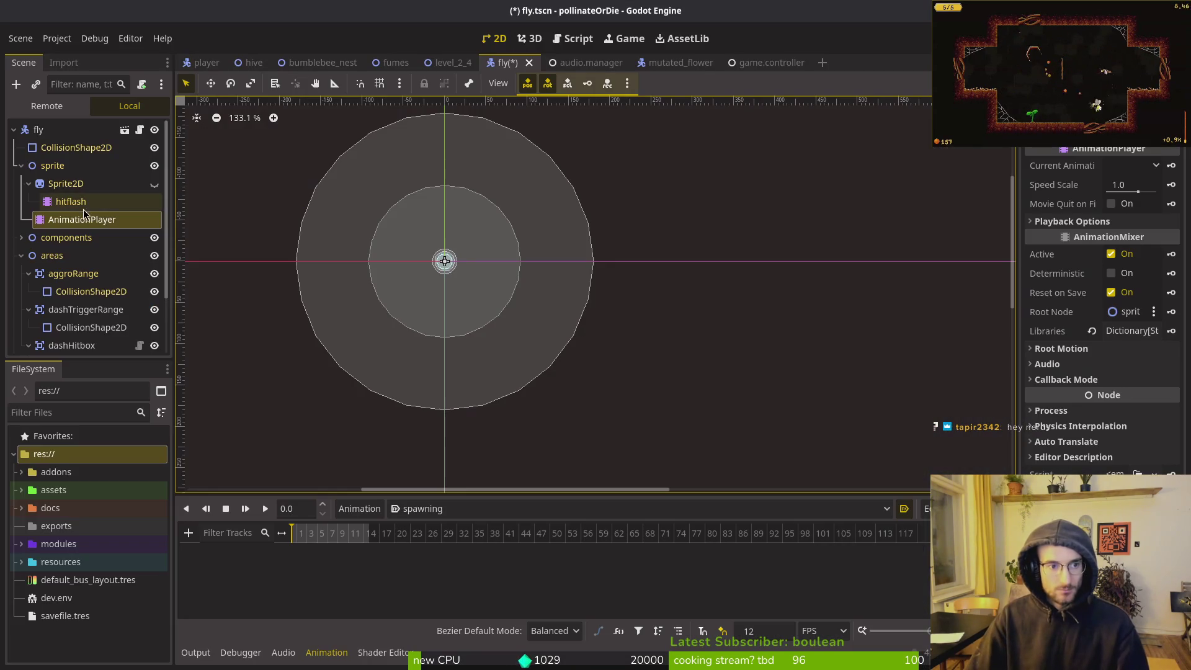
Inspect the dashCd timer: one-shot with a 5.0 s wait time
scroll(87, 261, down, 3)
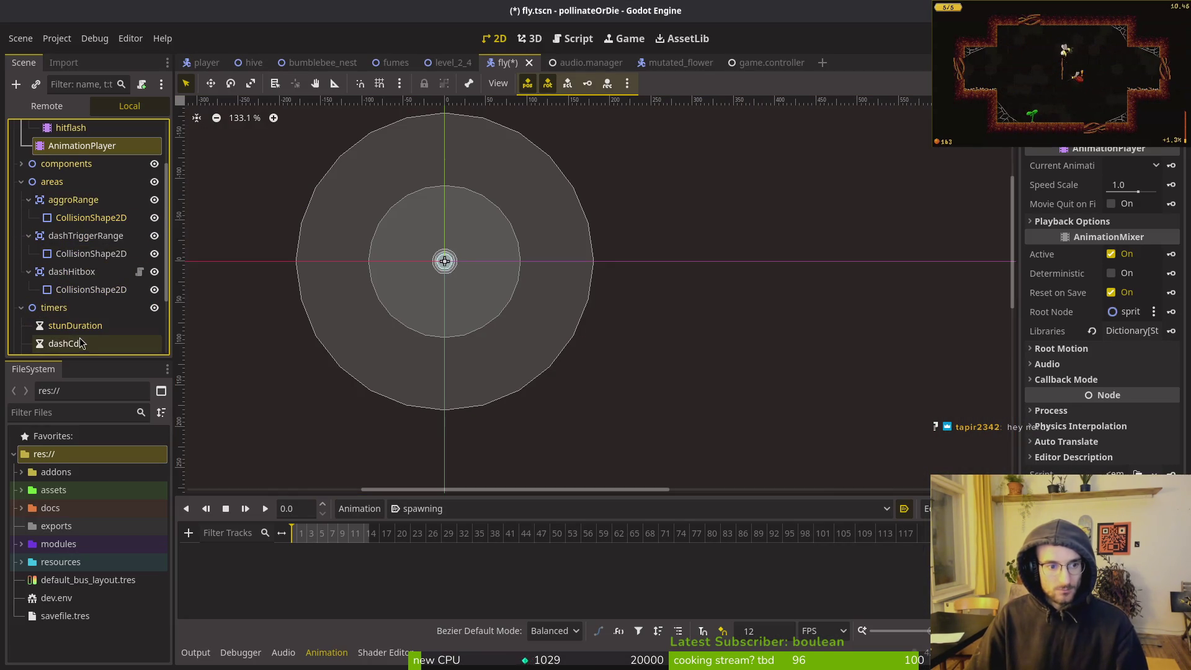
click(80, 343)
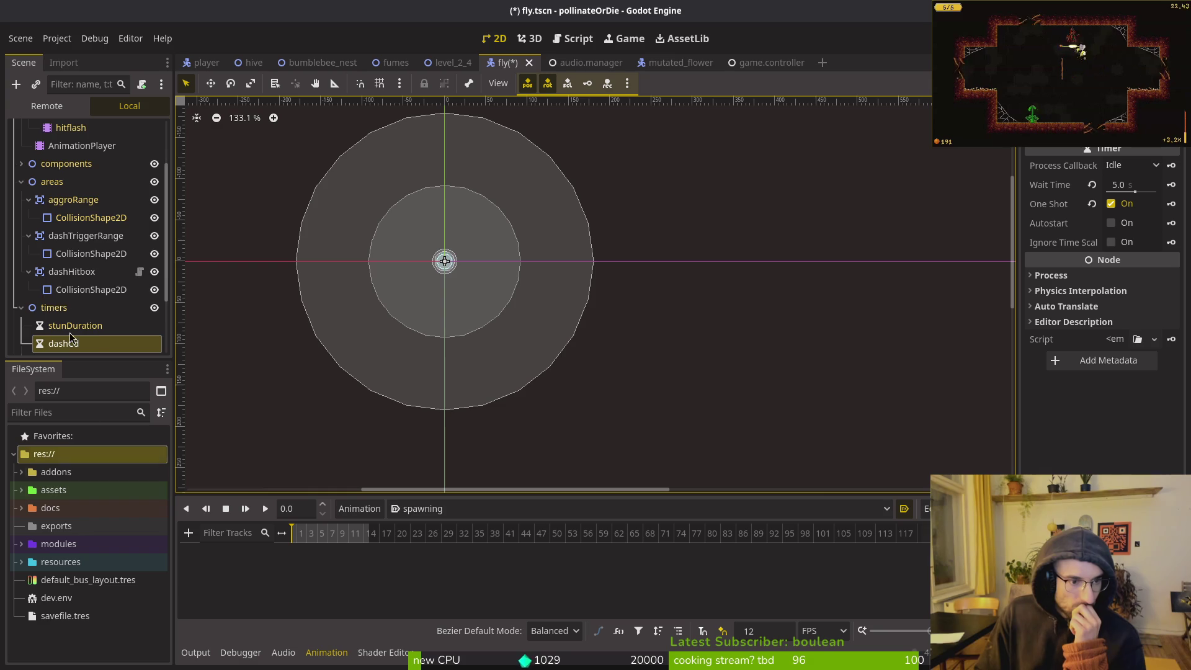
scroll(65, 311, down, 3)
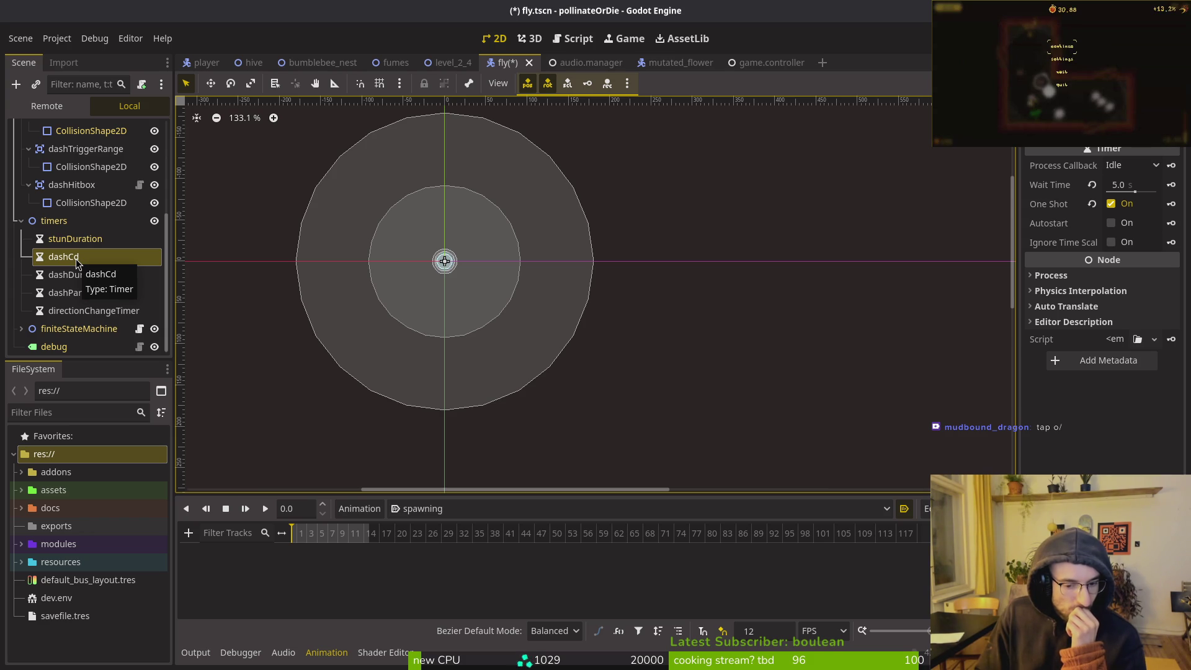
Collapse the scene tree groups, reselect the AnimationPlayer and save the fly scene
click(22, 221)
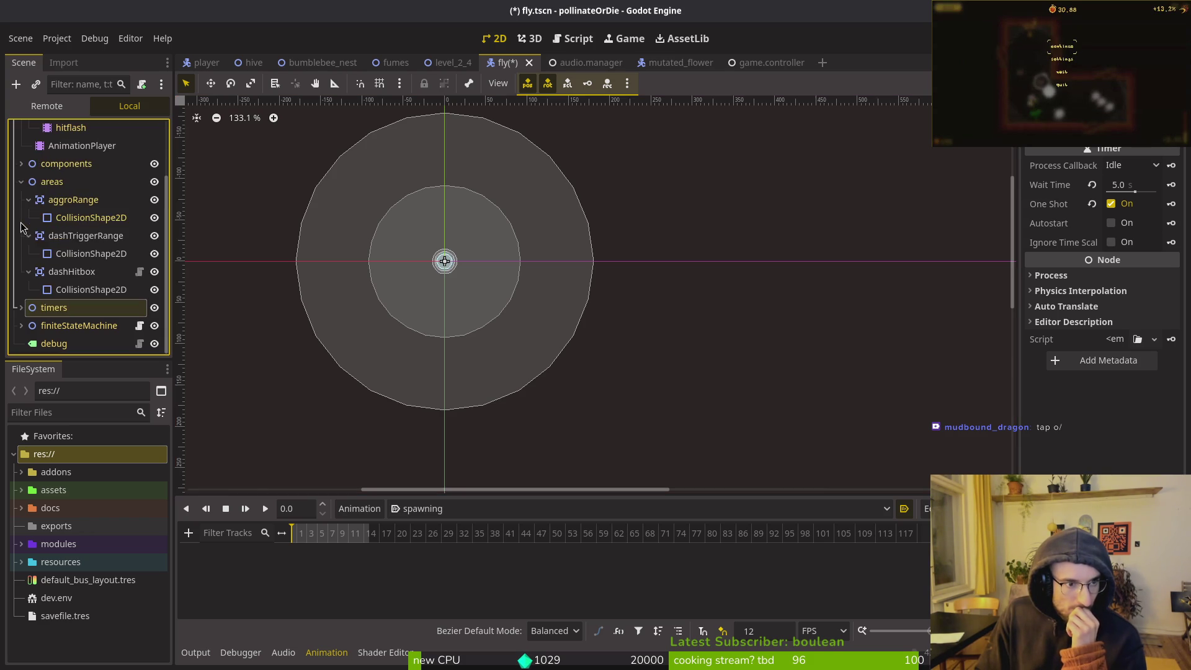
click(28, 235)
click(29, 269)
click(21, 237)
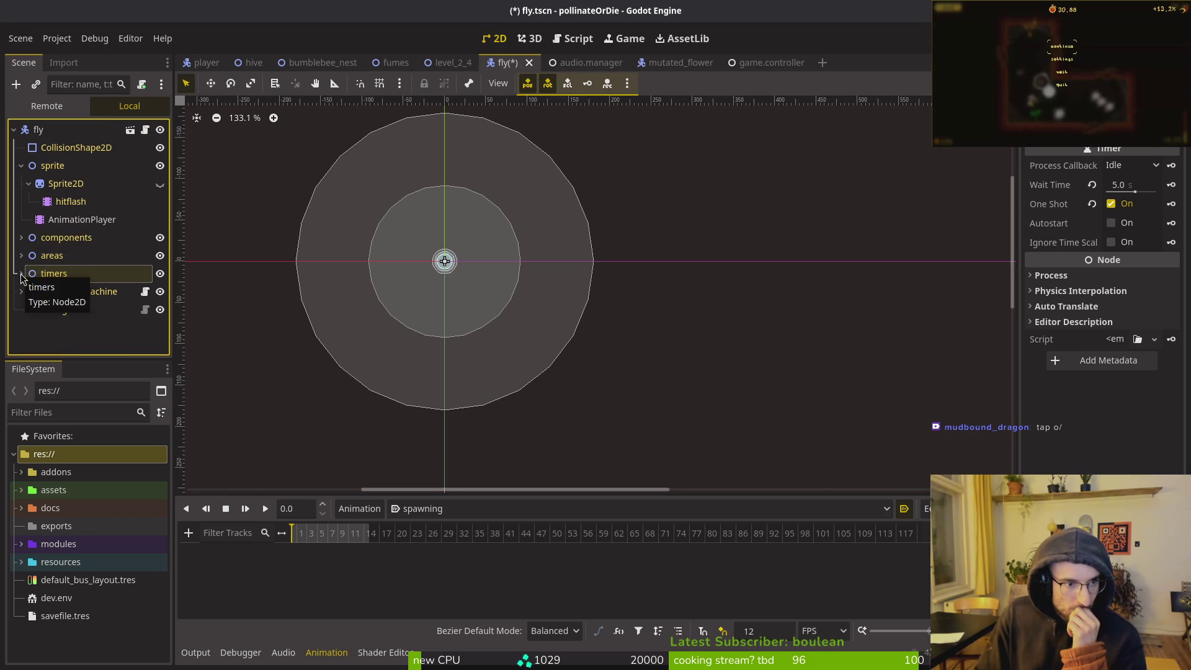
click(28, 184)
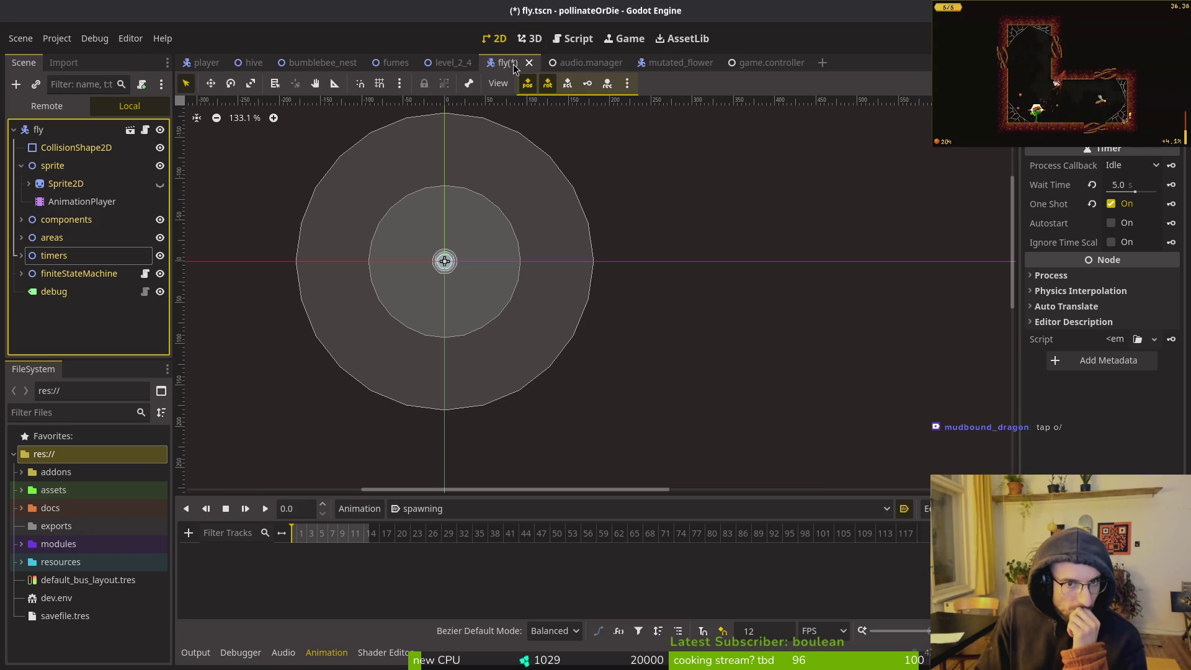
click(21, 256)
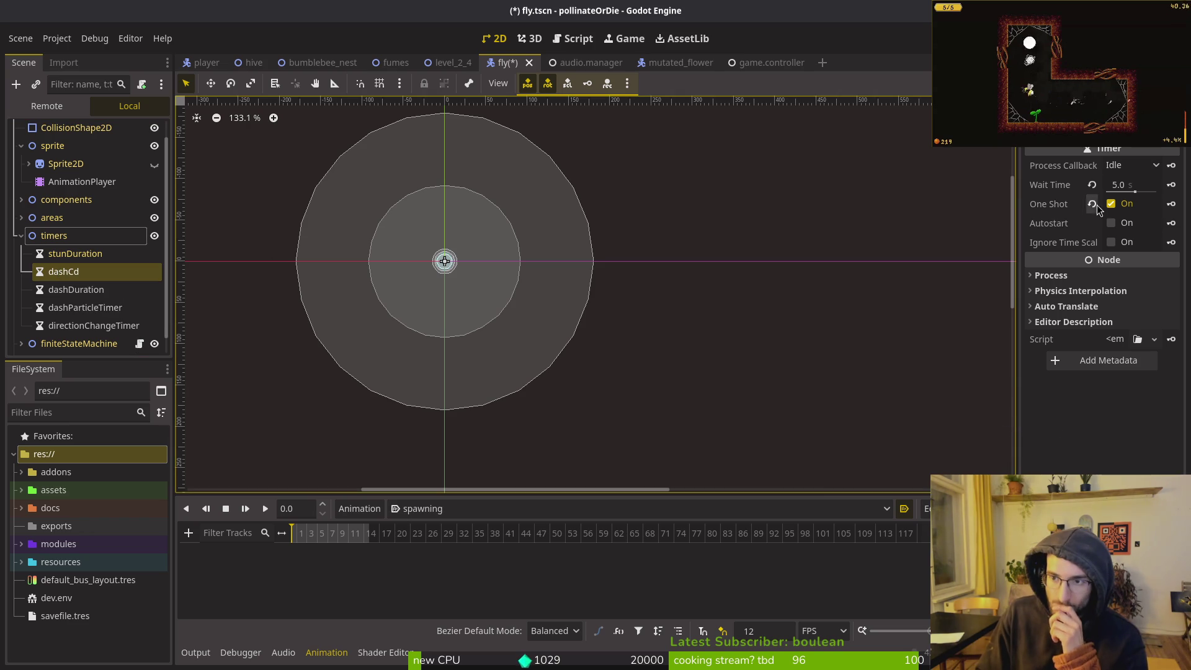
mouse_move(1058, 207)
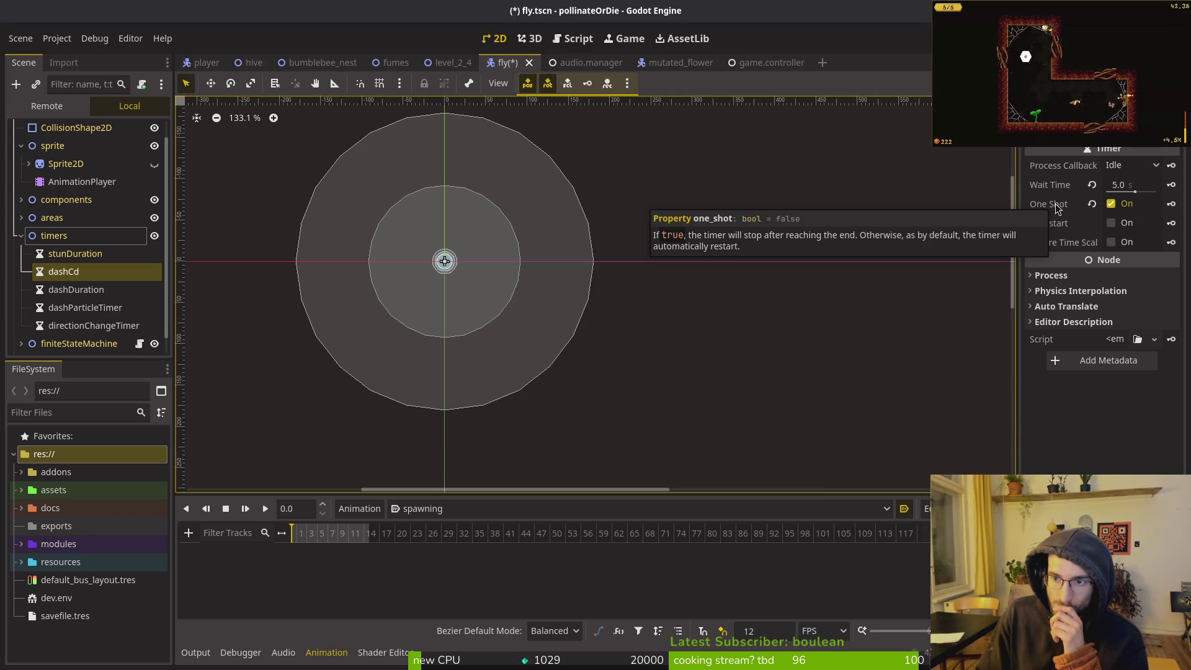
click(20, 237)
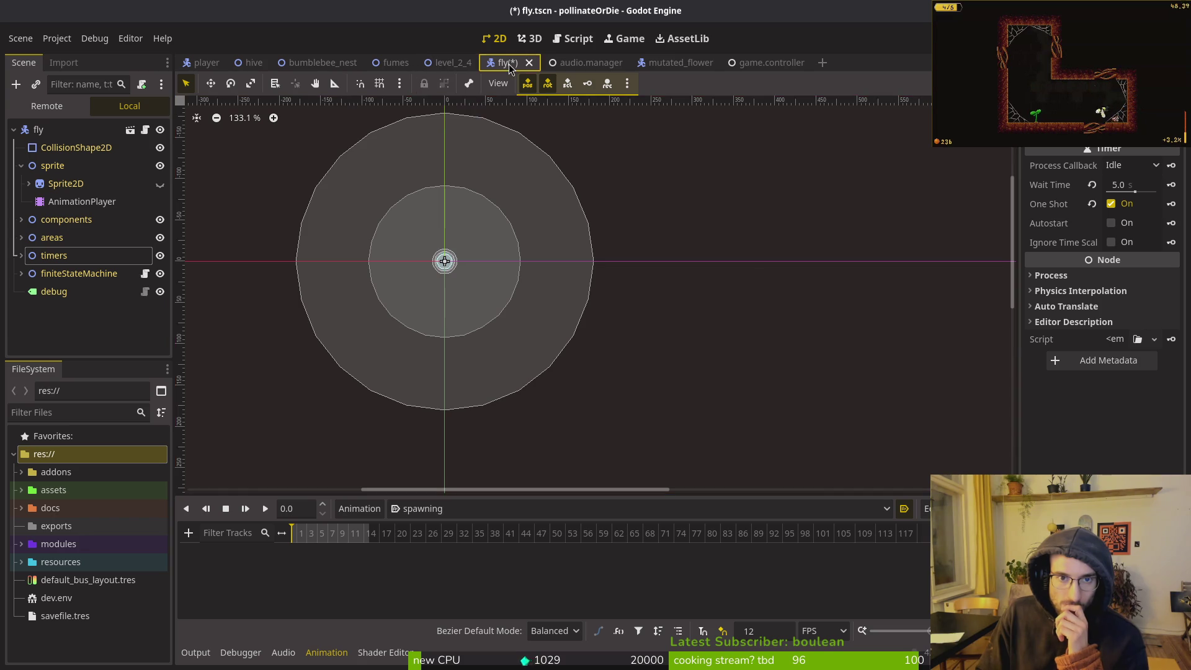
click(73, 202)
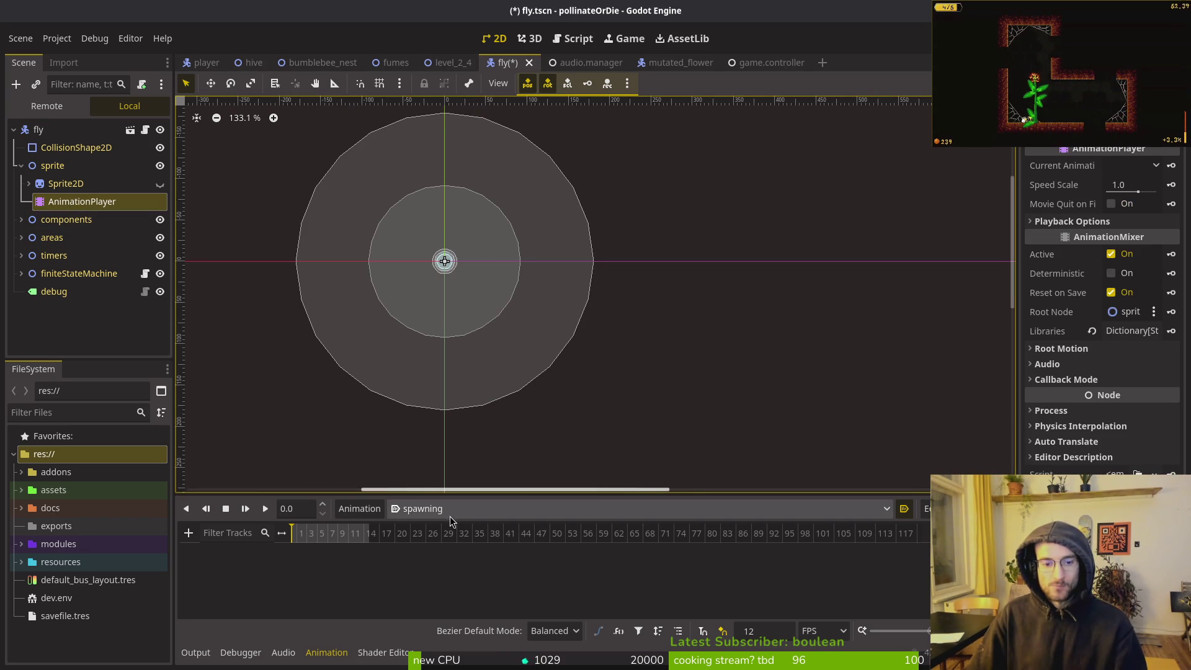
key(ctrl+s)
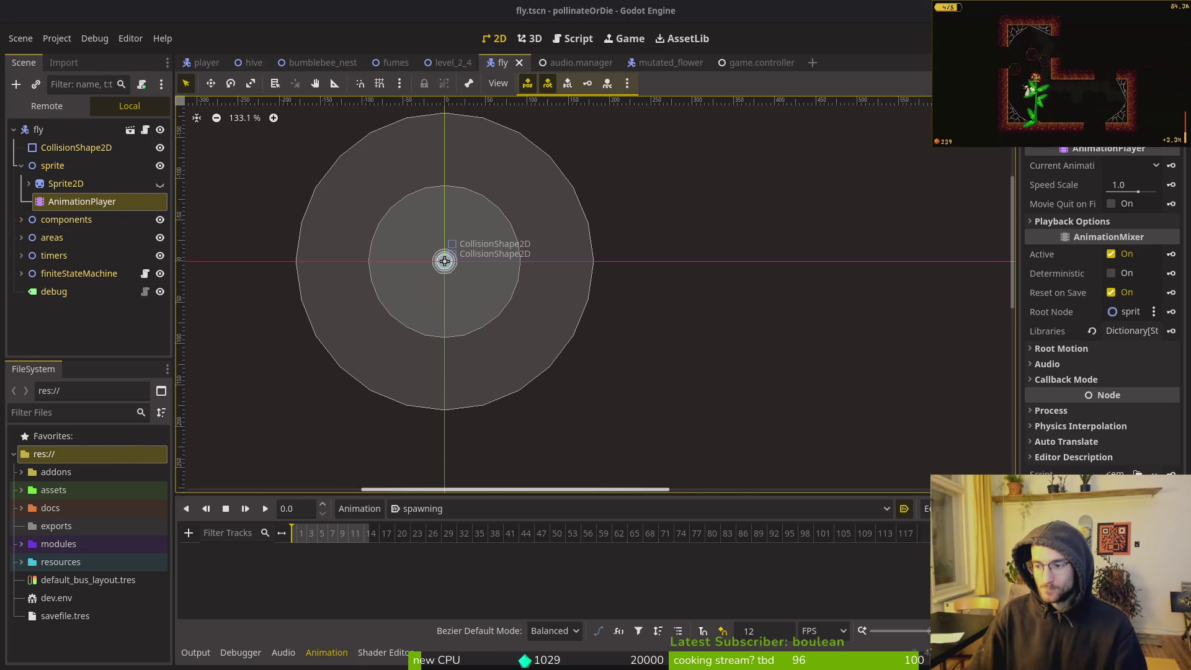
key(alt+Tab)
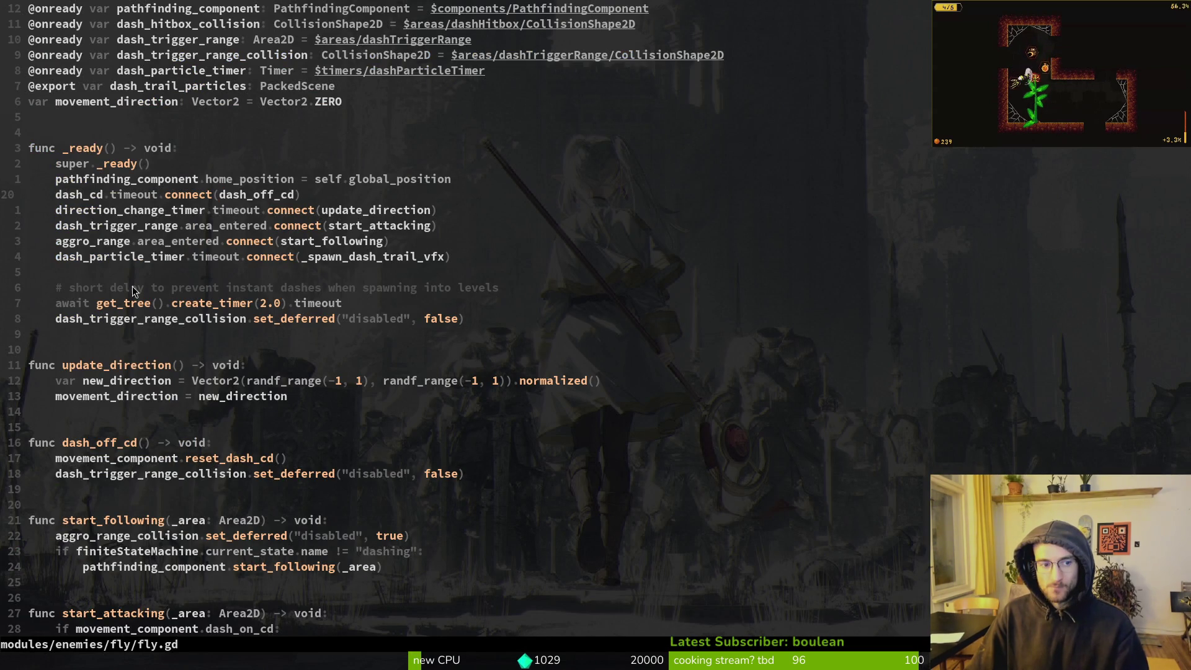
Compare fly.gd with fruitfly.gd in a vertical split, then close the split with :wq
click(177, 322)
key(space)
key(f)
key(f)
text(fruifl)
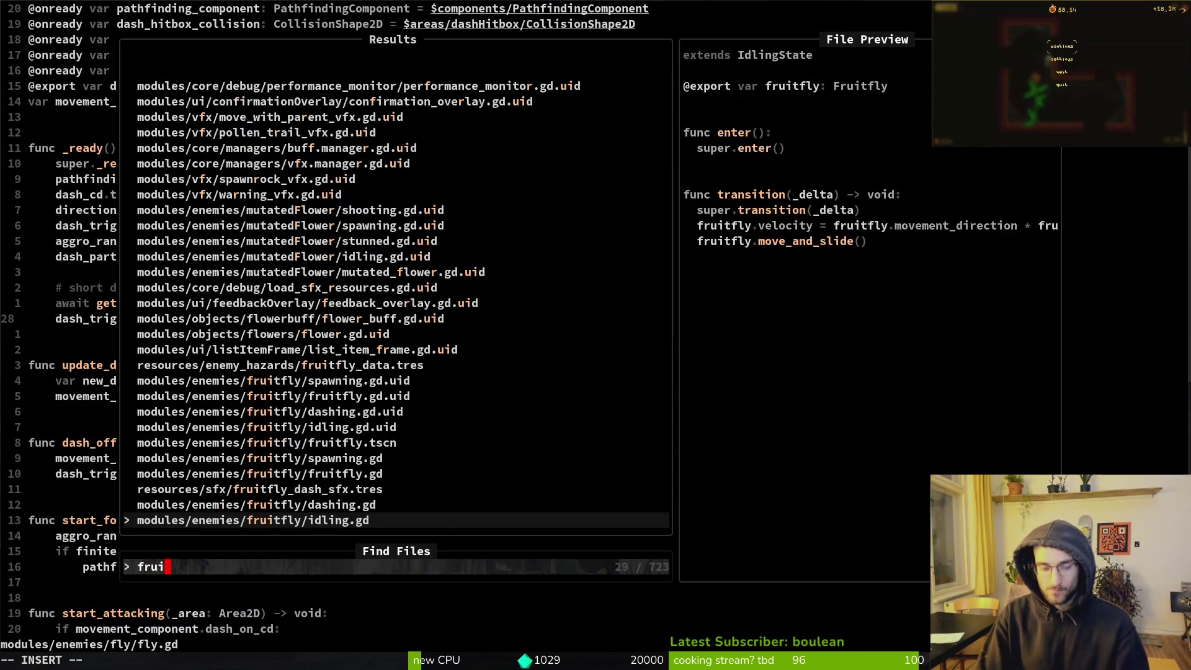
key(Up)
key(Up)
key(Up)
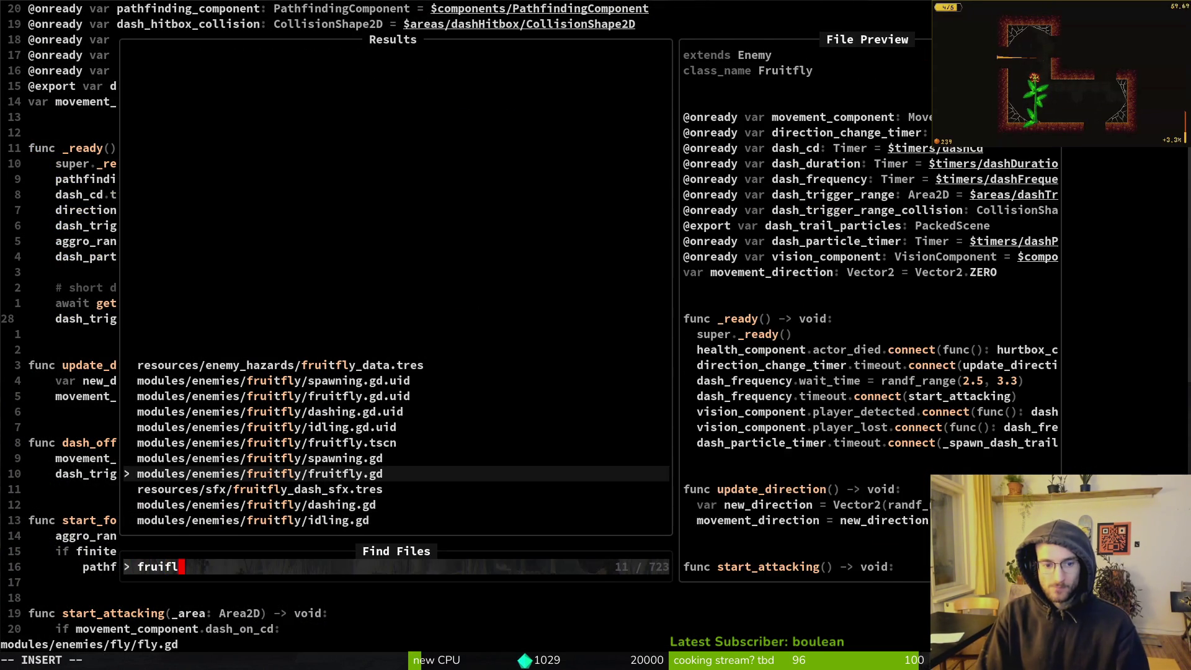
key(ctrl+v)
key(j)
key(j)
key(j)
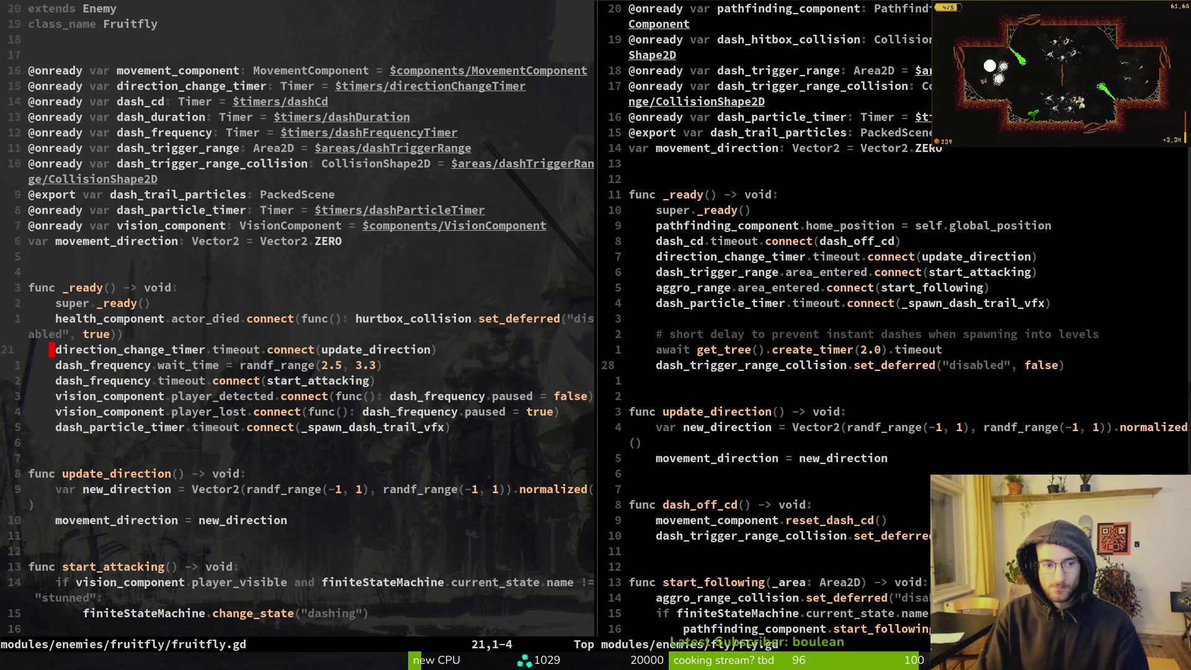
key(j)
key(k)
key(k)
key(k)
key(k)
text(:wq)
key(Return)
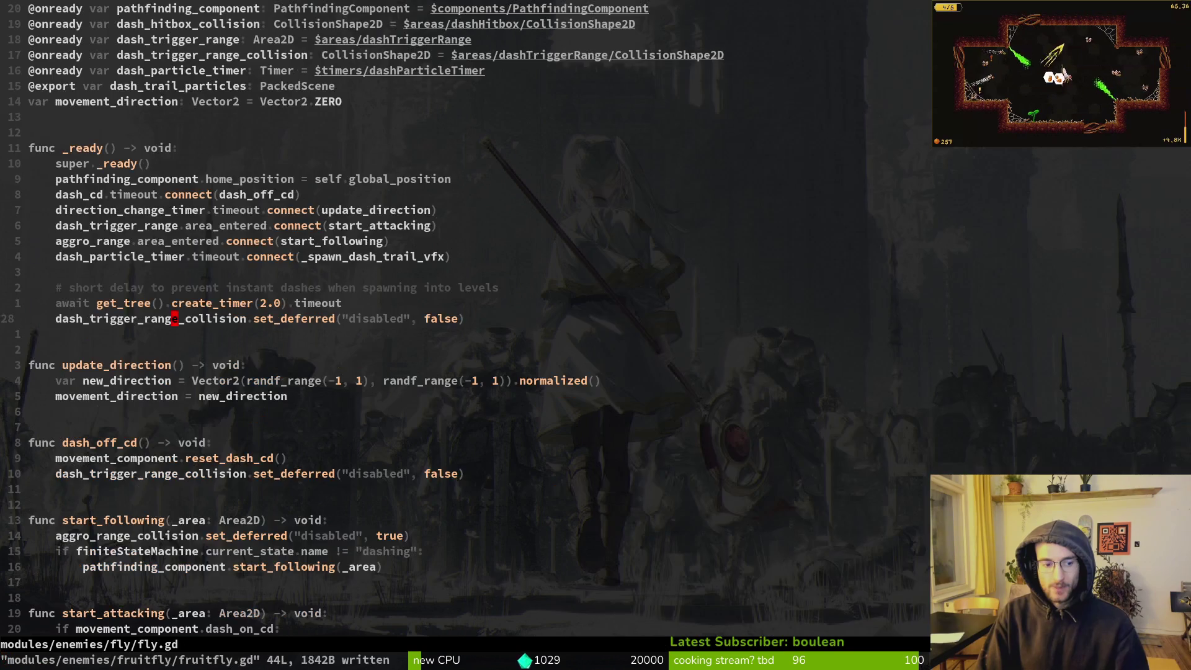
key(space)
Glance at mutated_flower.gd, then delete the set_deferred dash-trigger line in fly.gd
key(f)
key(f)
text(mutflower)
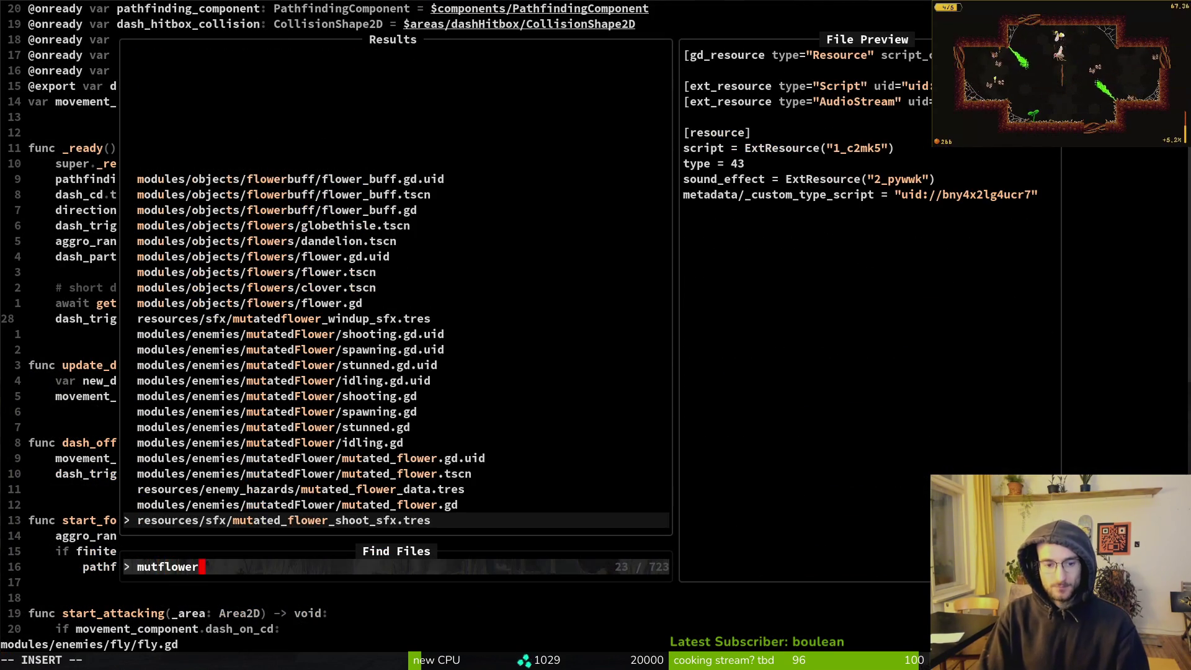
key(Return)
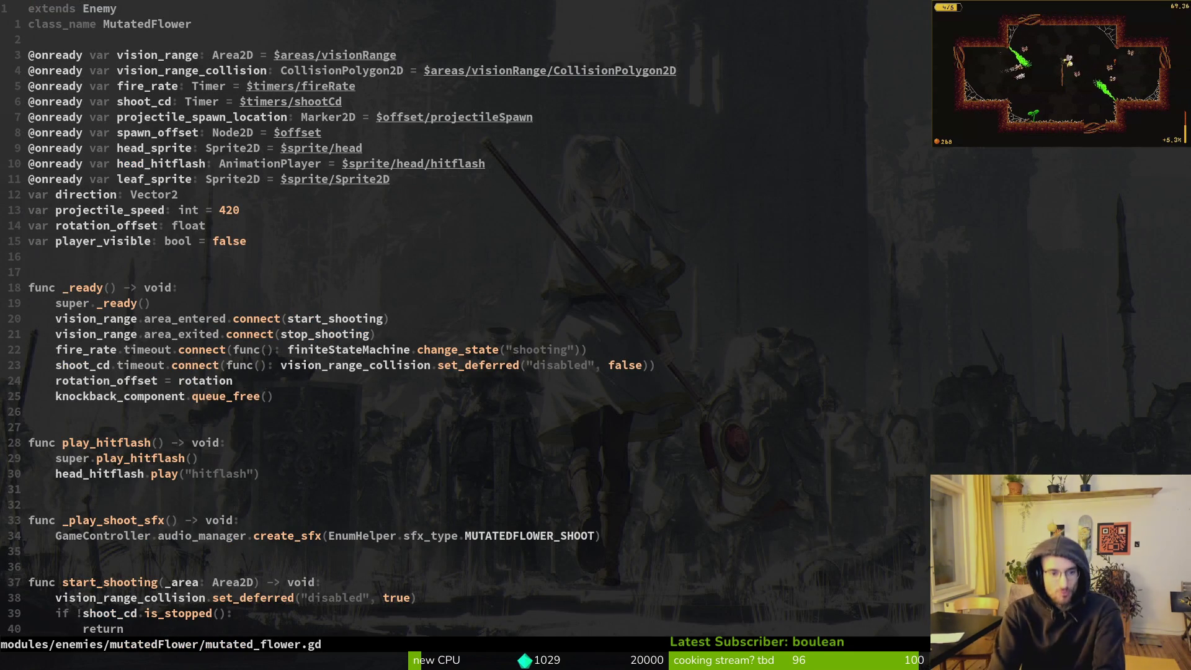
key(ctrl+o)
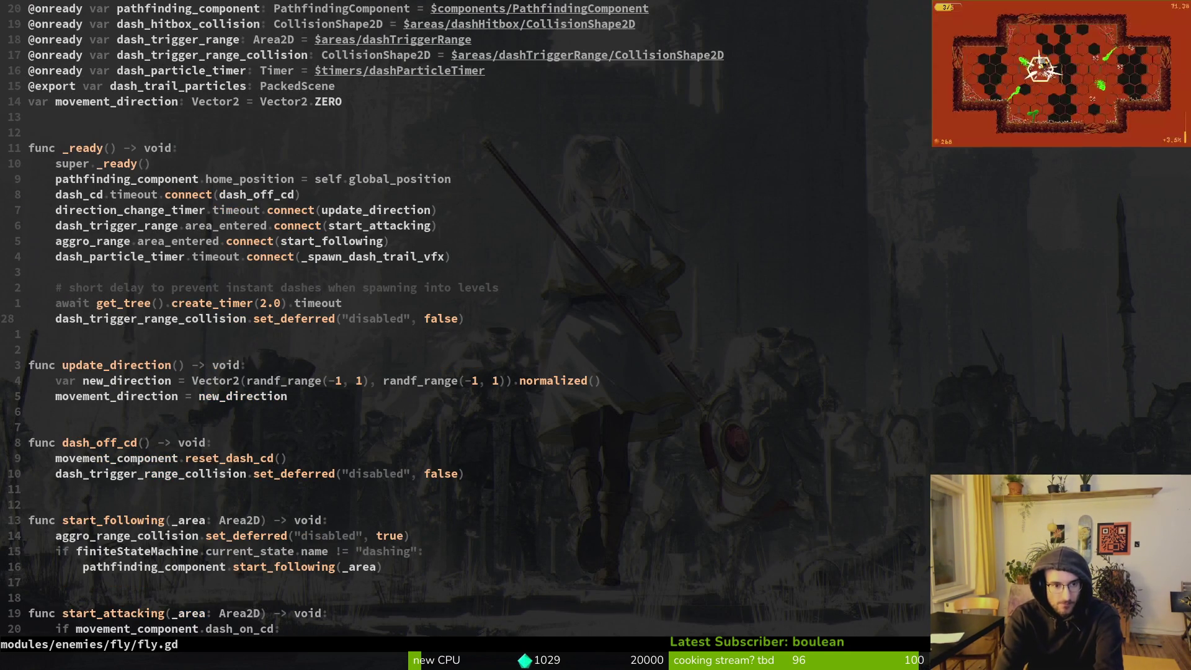
key(d)
key(d)
Open the fruitfly's spawning.gd, then the shared spawning.state.gd script
key(space)
key(f)
key(f)
text(spa)
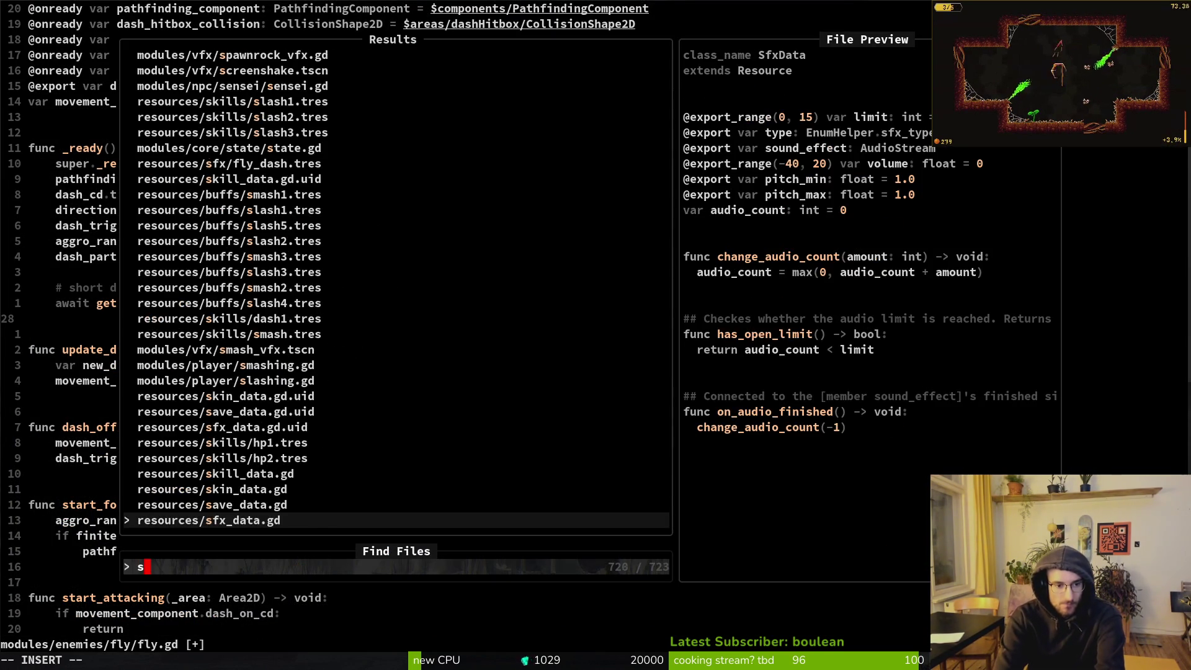
key(BackSpace)
key(BackSpace)
key(BackSpace)
text(flyspaw)
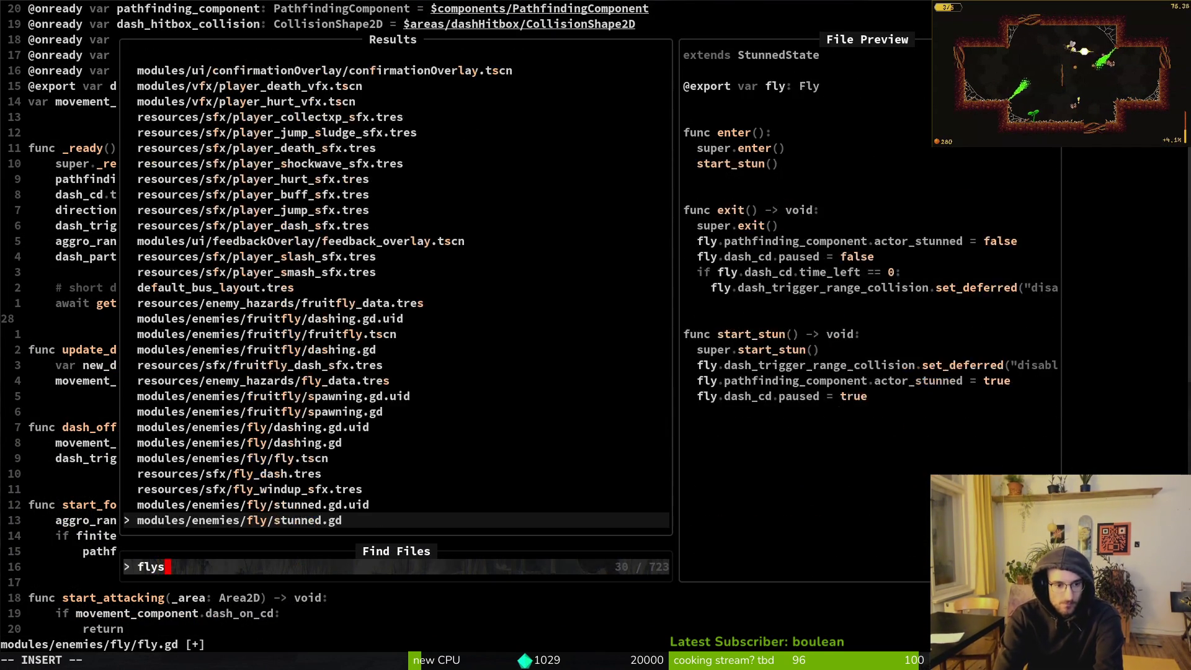
text(n)
key(Return)
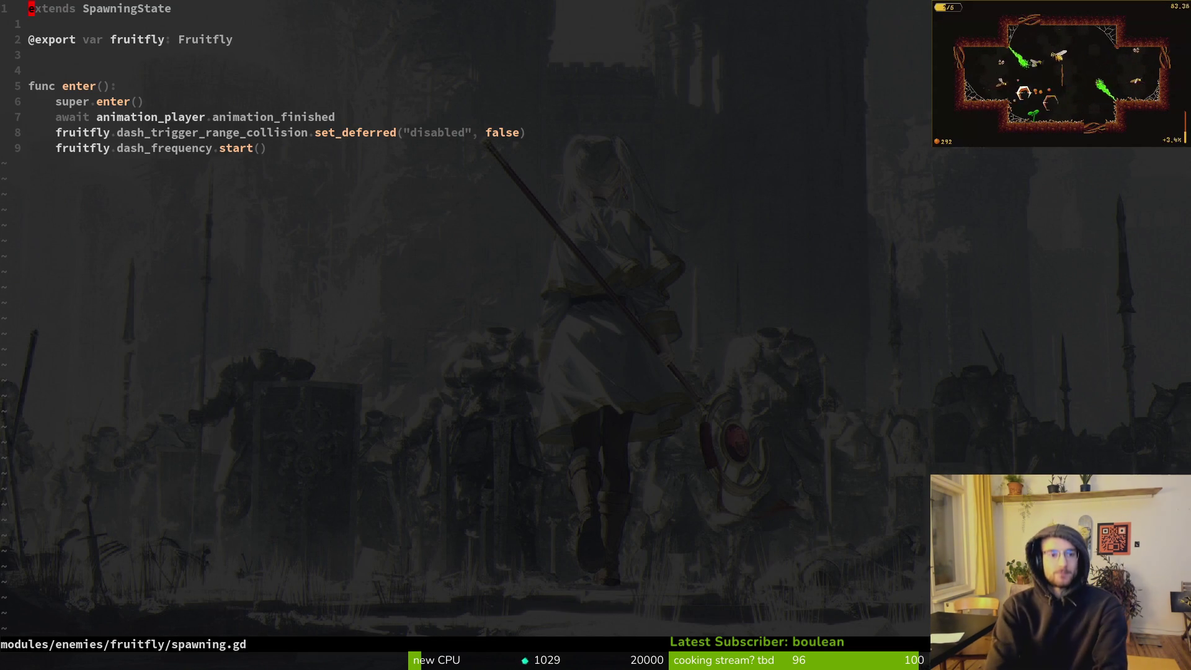
key(ctrl+p)
text(spwsta)
key(Return)
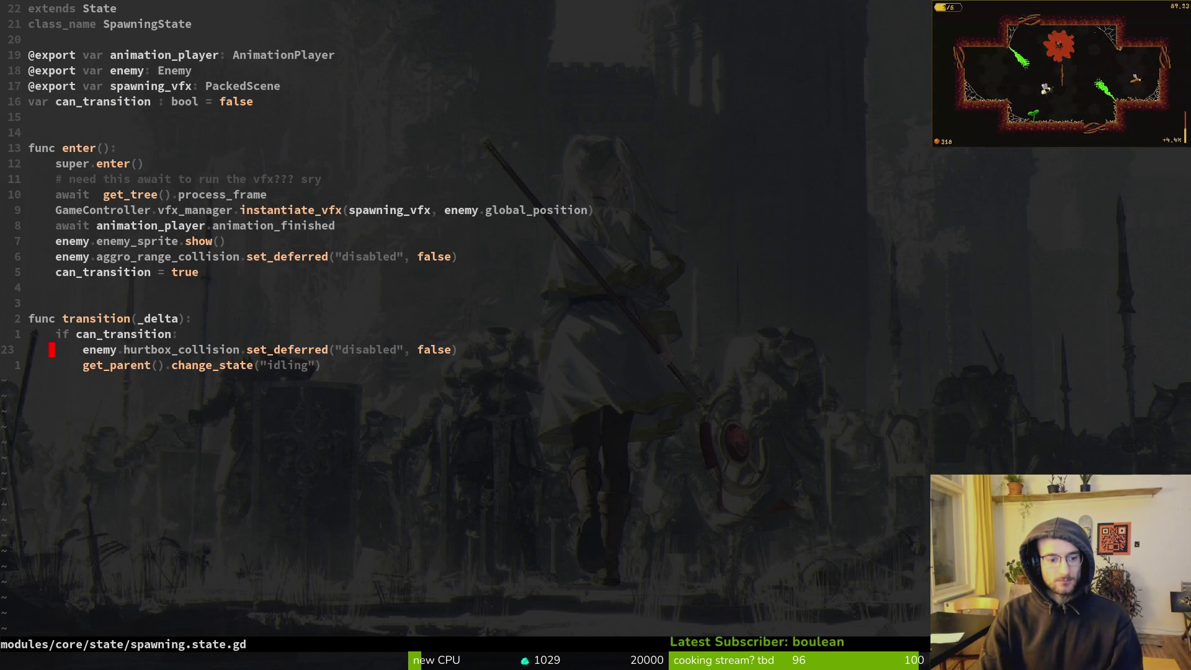
Look over the 'need this await' comment and process_frame await lines in enter()
key(k)
key(k)
key(k)
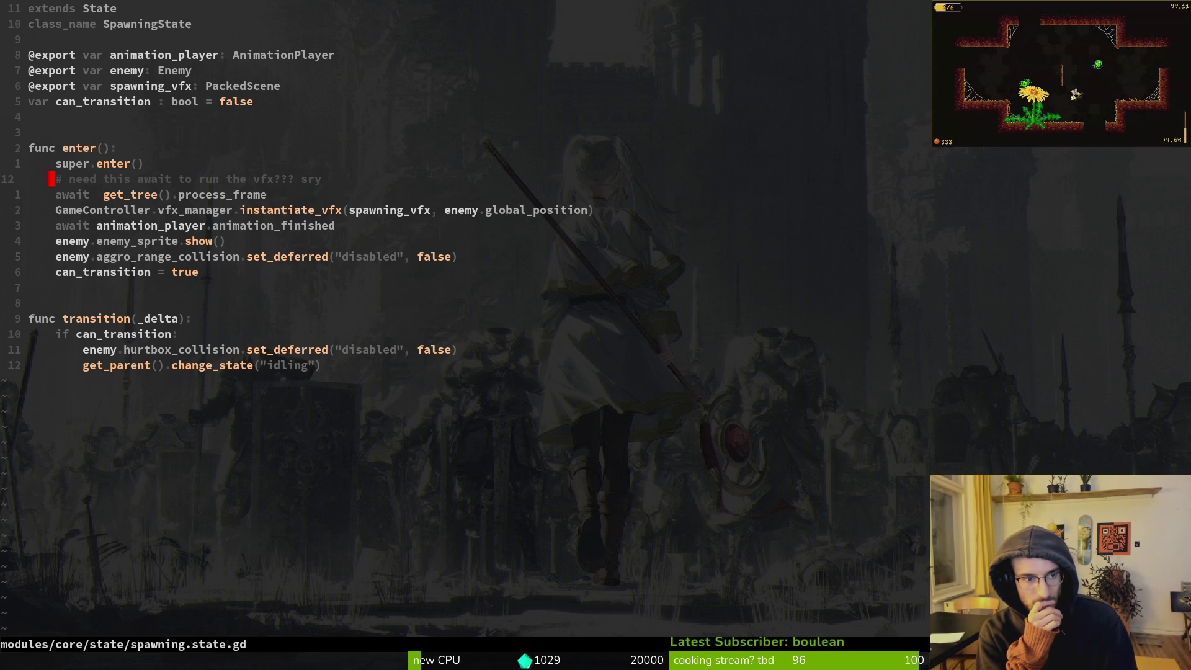
key(shift+v)
key(Escape)
key(shift+v)
key(j)
key(Escape)
key(k)
key(shift+v)
key(j)
key(Escape)
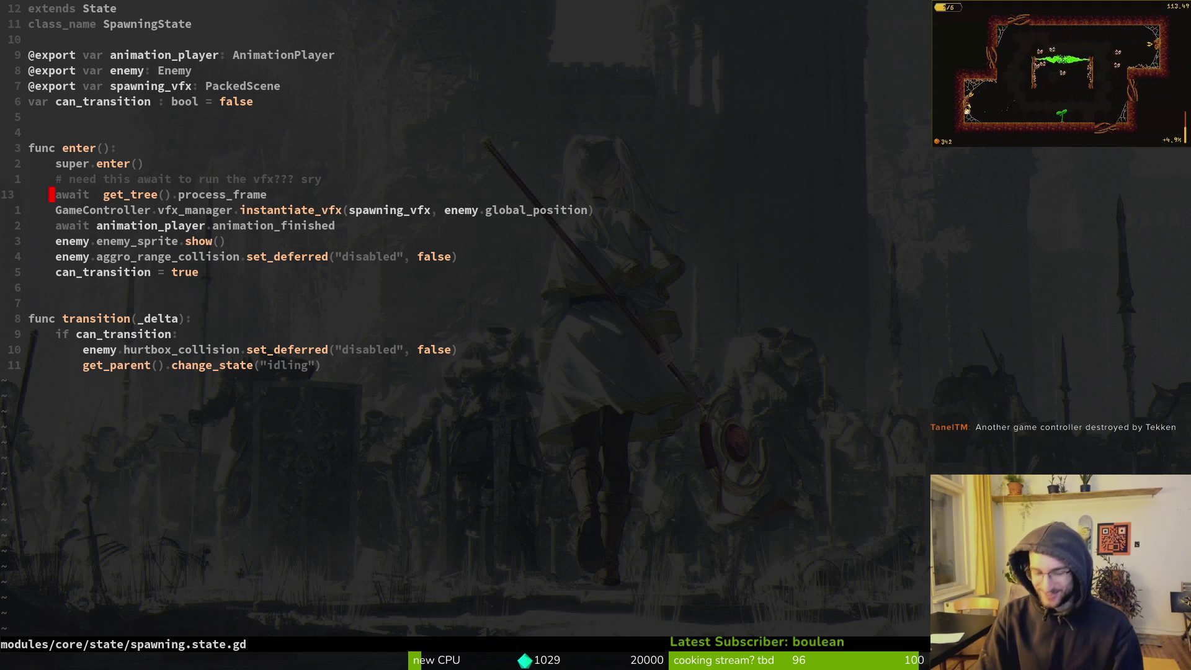
key(shift+v)
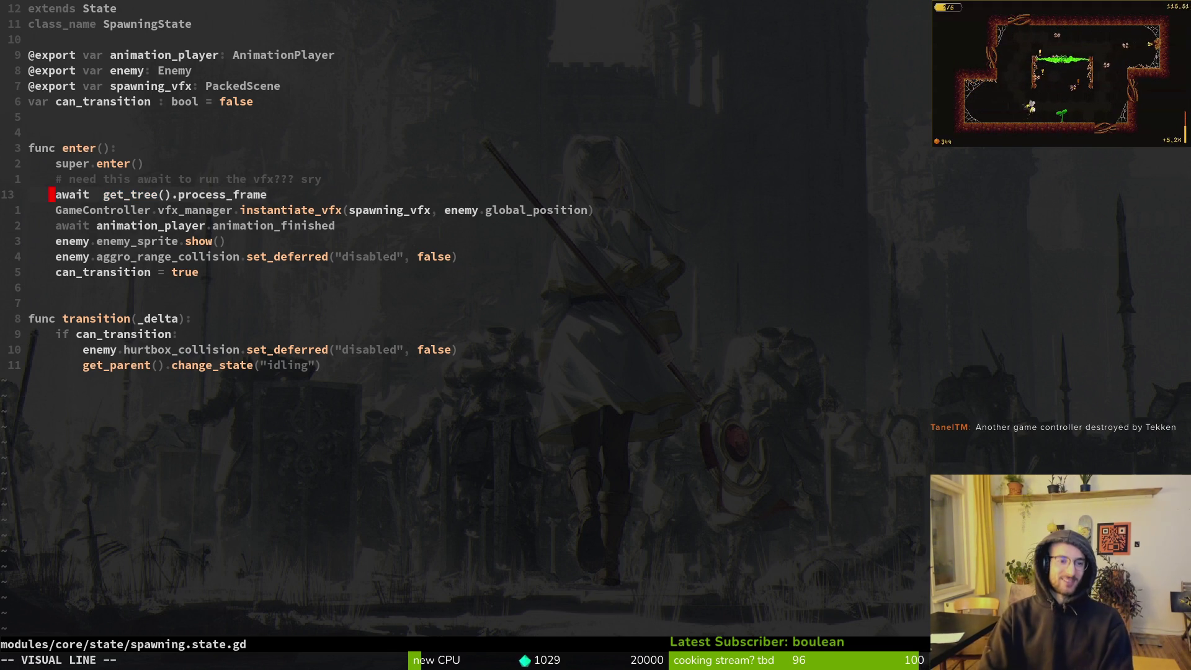
key(k)
key(y)
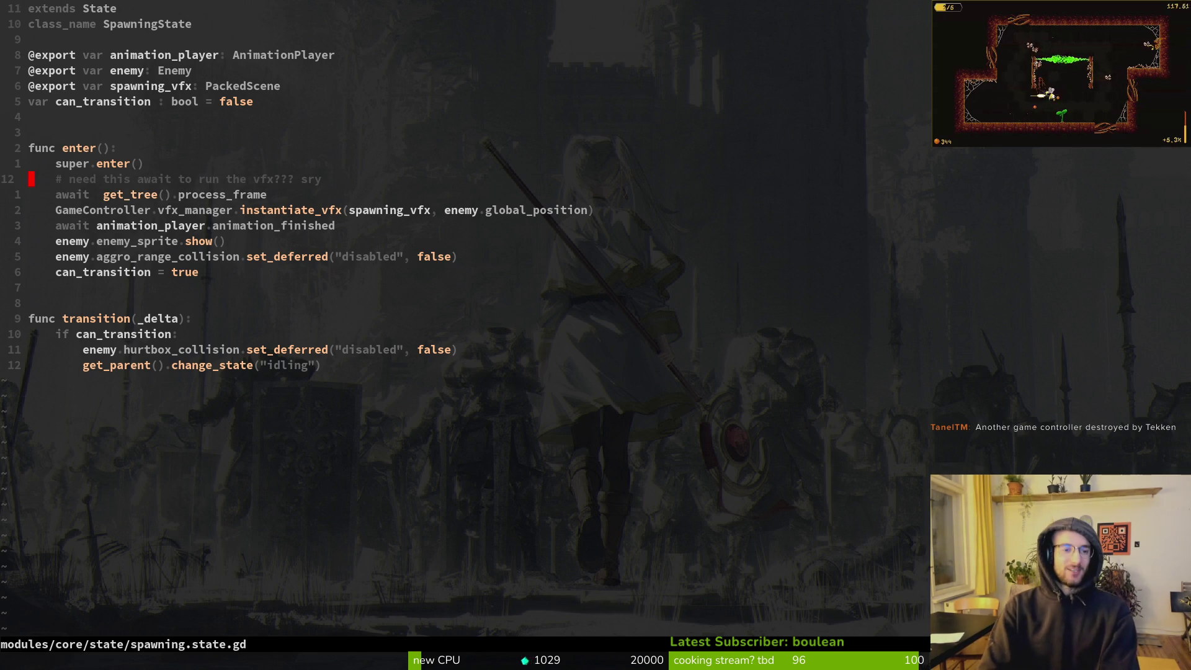
key(shift+v)
key(j)
key(j)
key(j)
key(k)
key(k)
key(k)
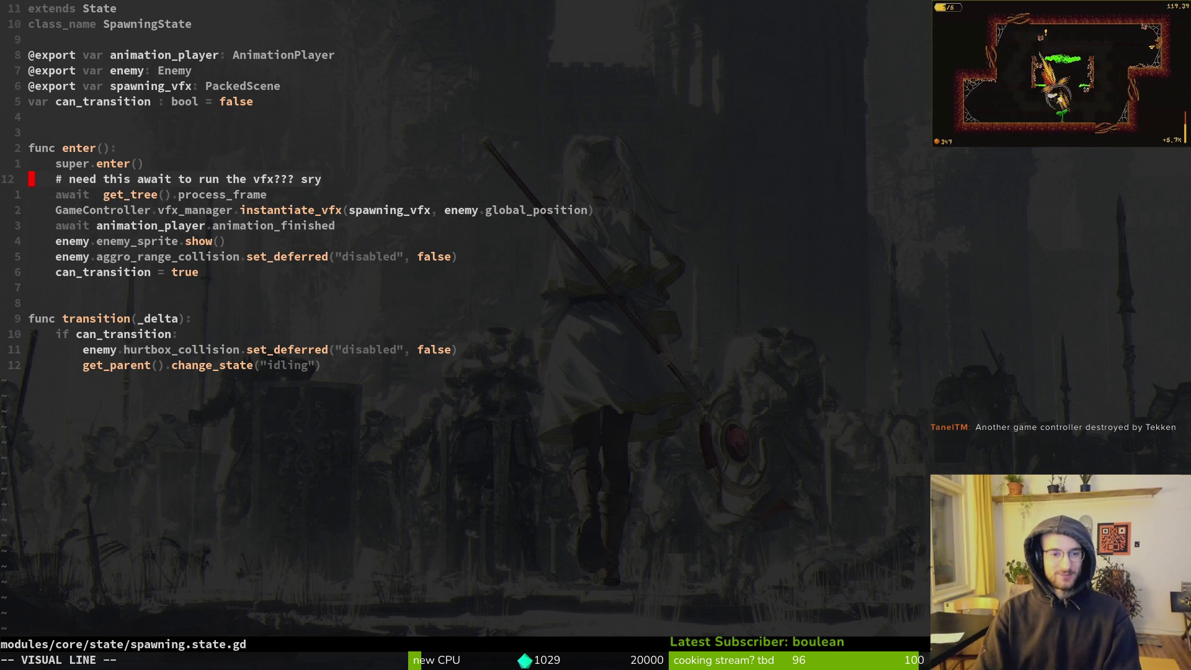
key(Escape)
key(j)
key(shift+v)
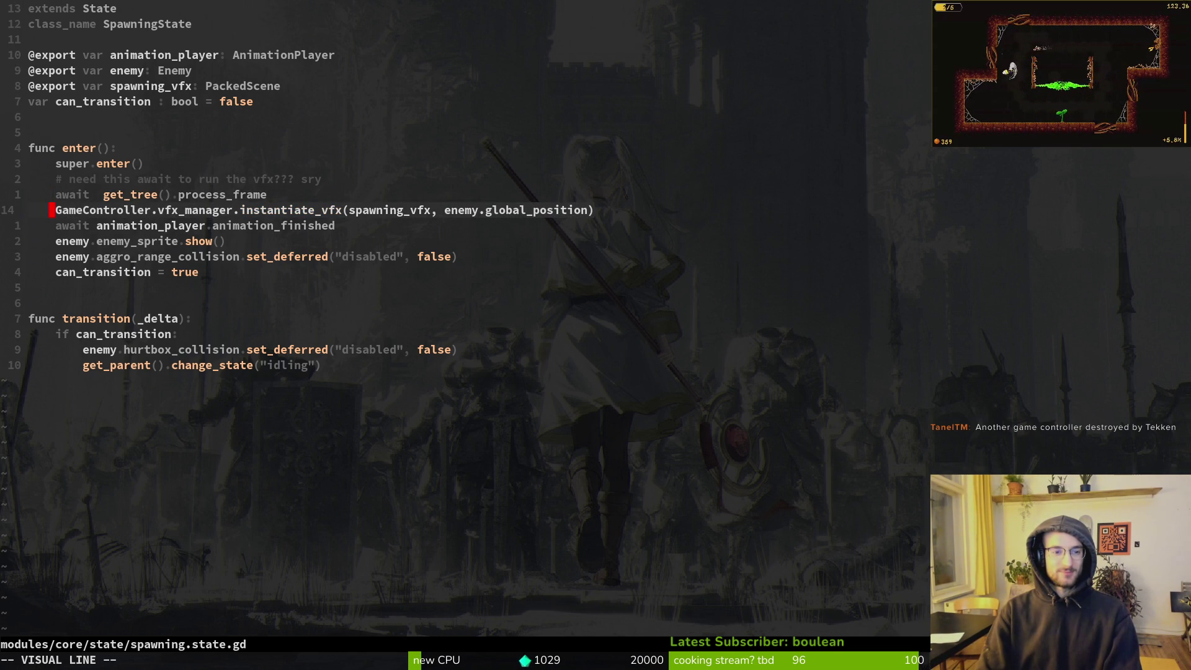
key(Escape)
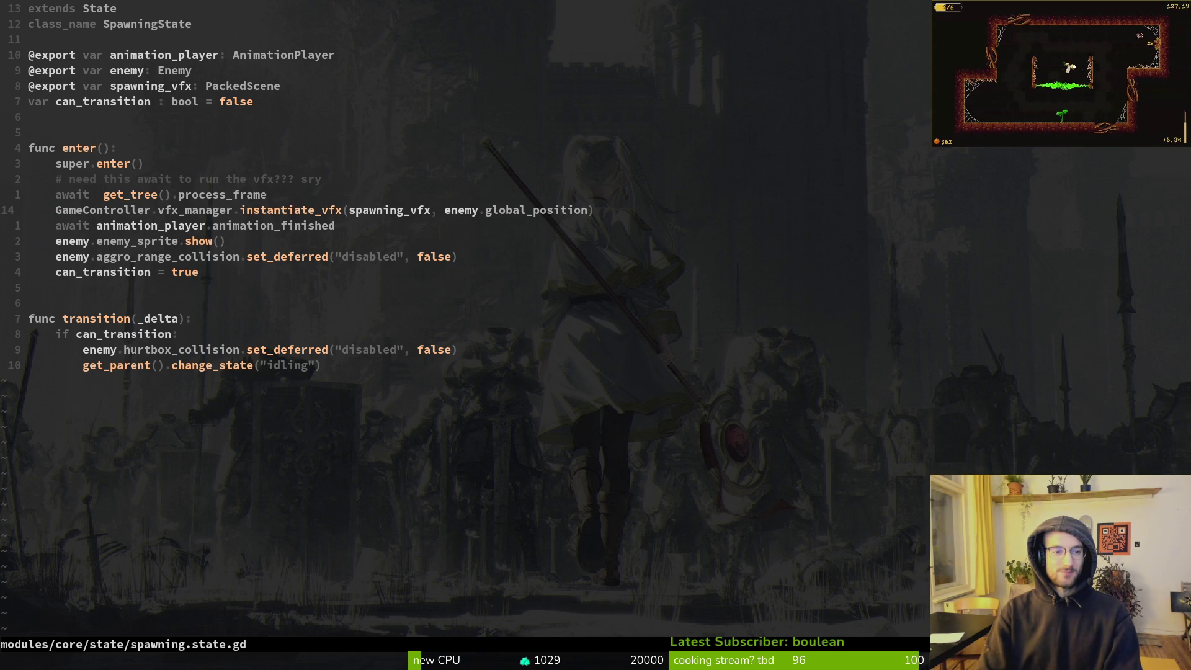
Delete the comment and process_frame await lines and save spawning.state.gd
key(k)
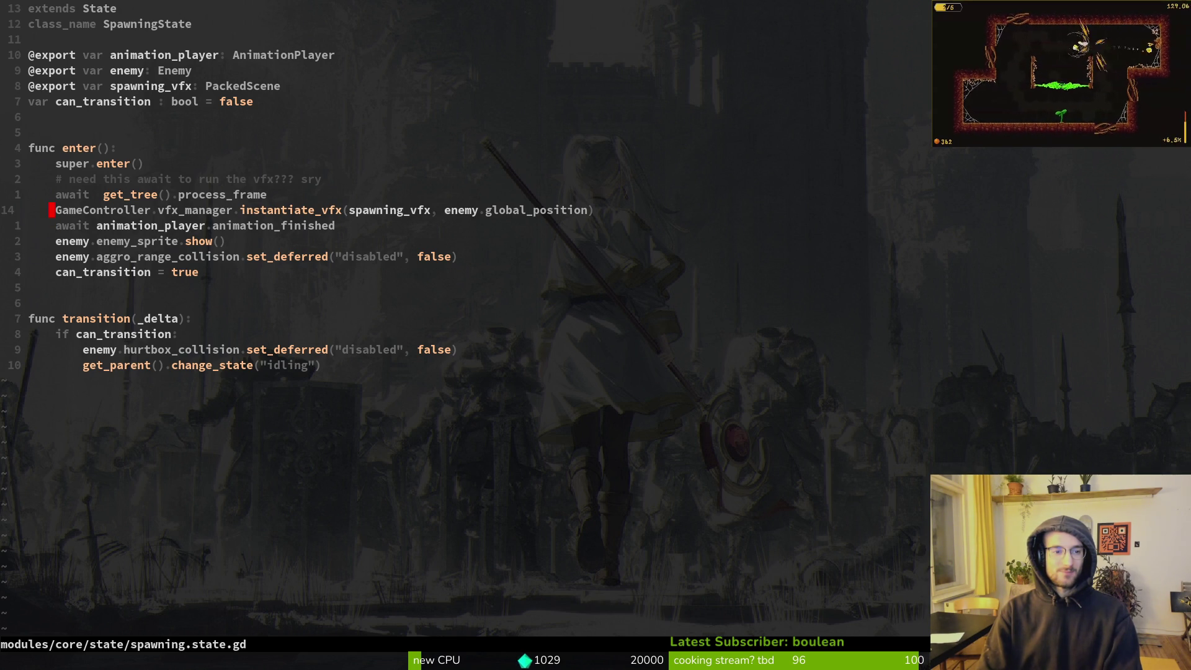
key(k)
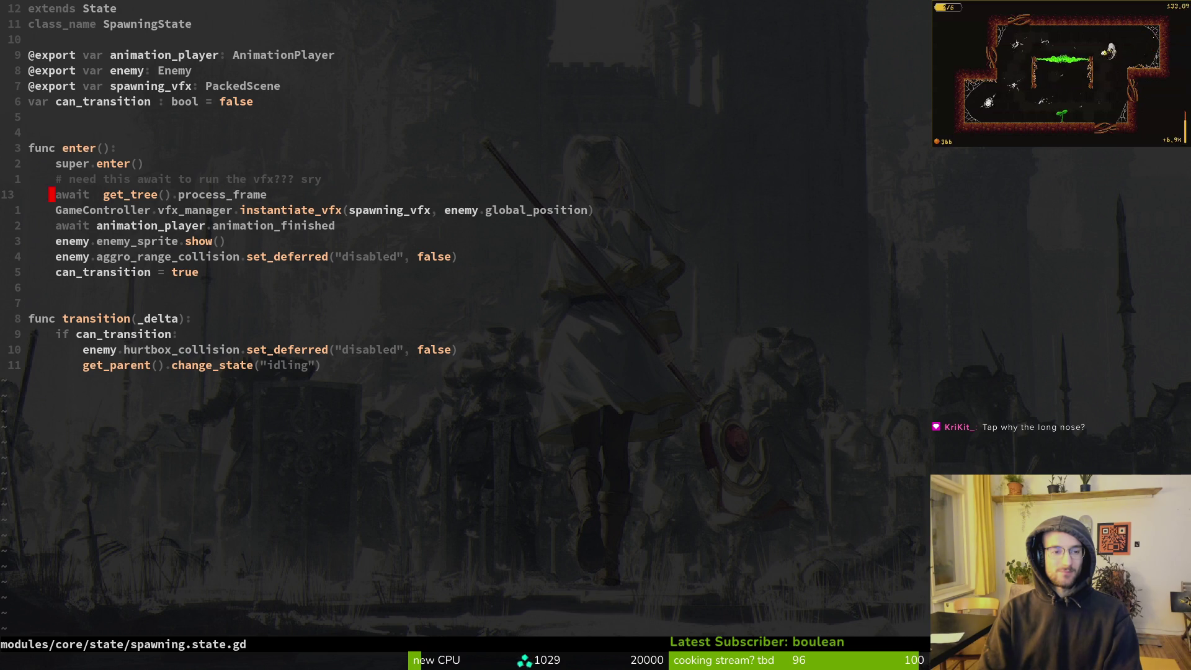
key(k)
key(shift+v)
text(jd:w)
key(Return)
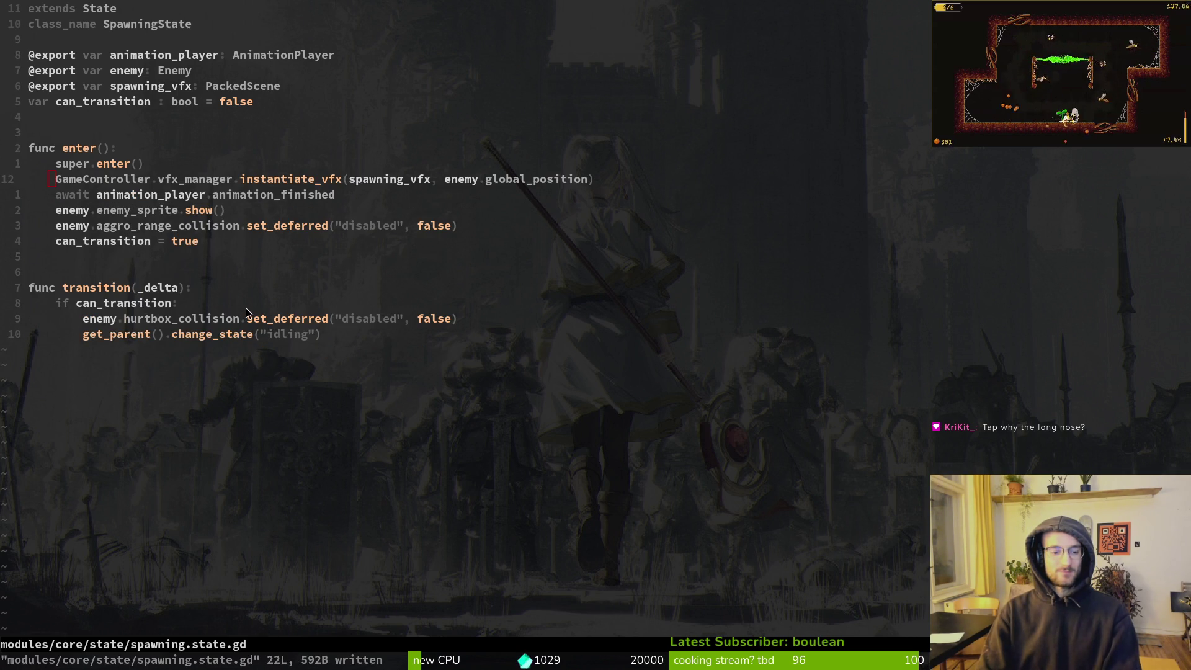
key(alt+Tab)
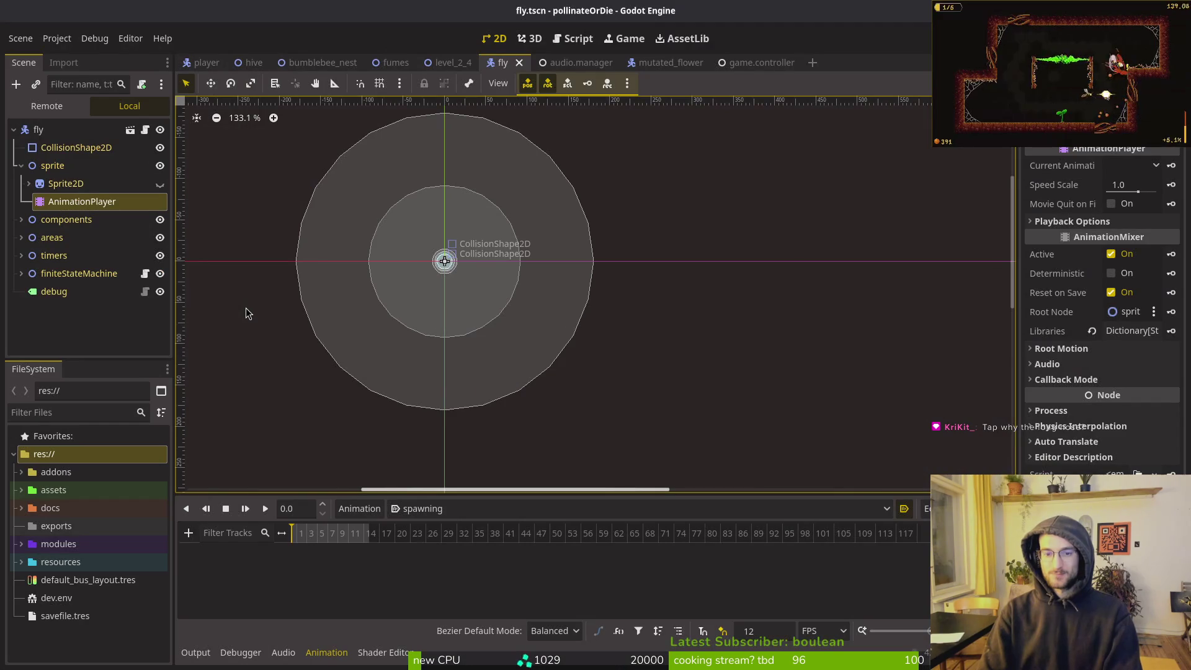
Run the game, continue the save into level_1_8 to watch flies spawn, then stop it
key(F5)
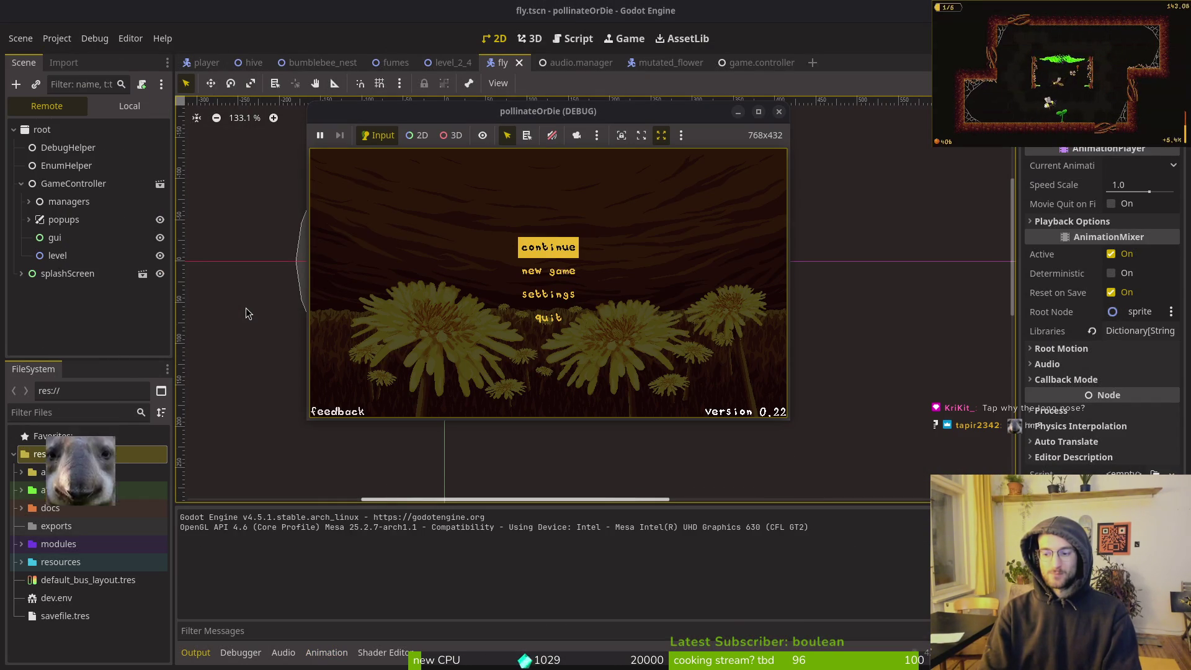
key(Return)
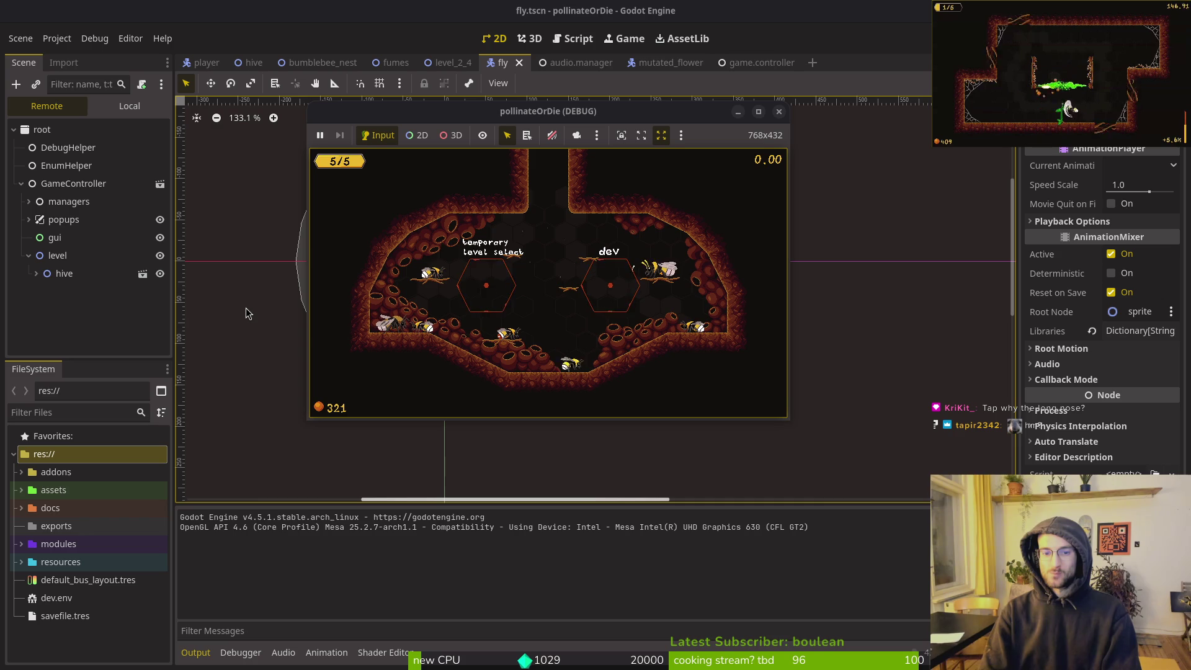
key(Up)
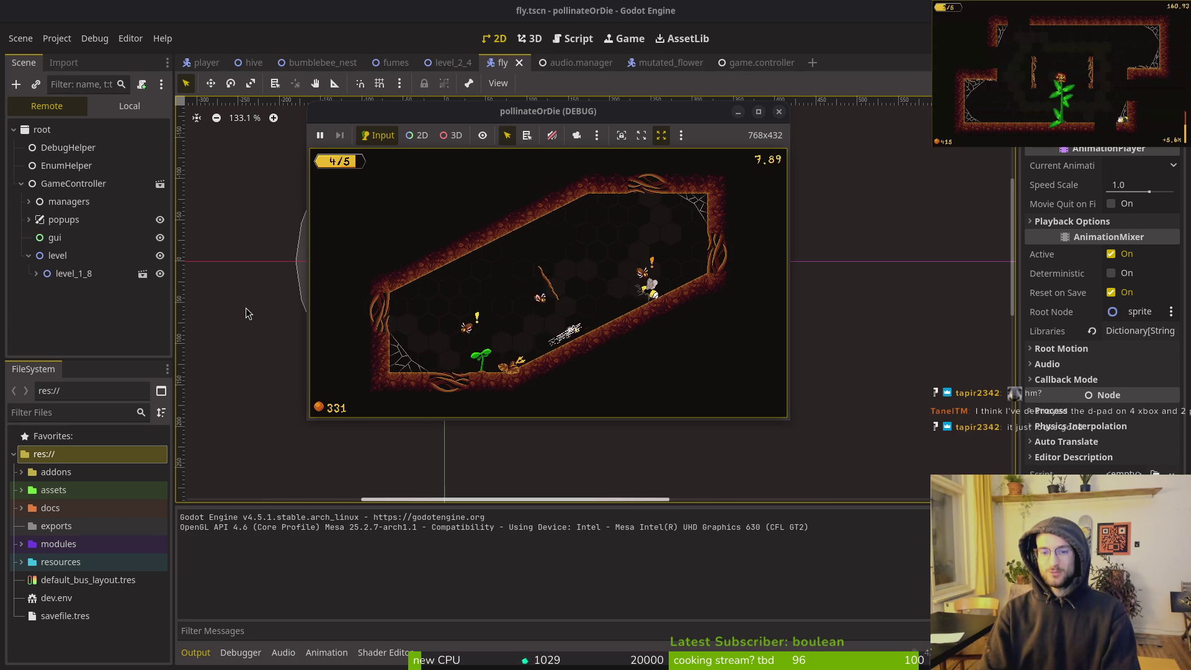
key(F8)
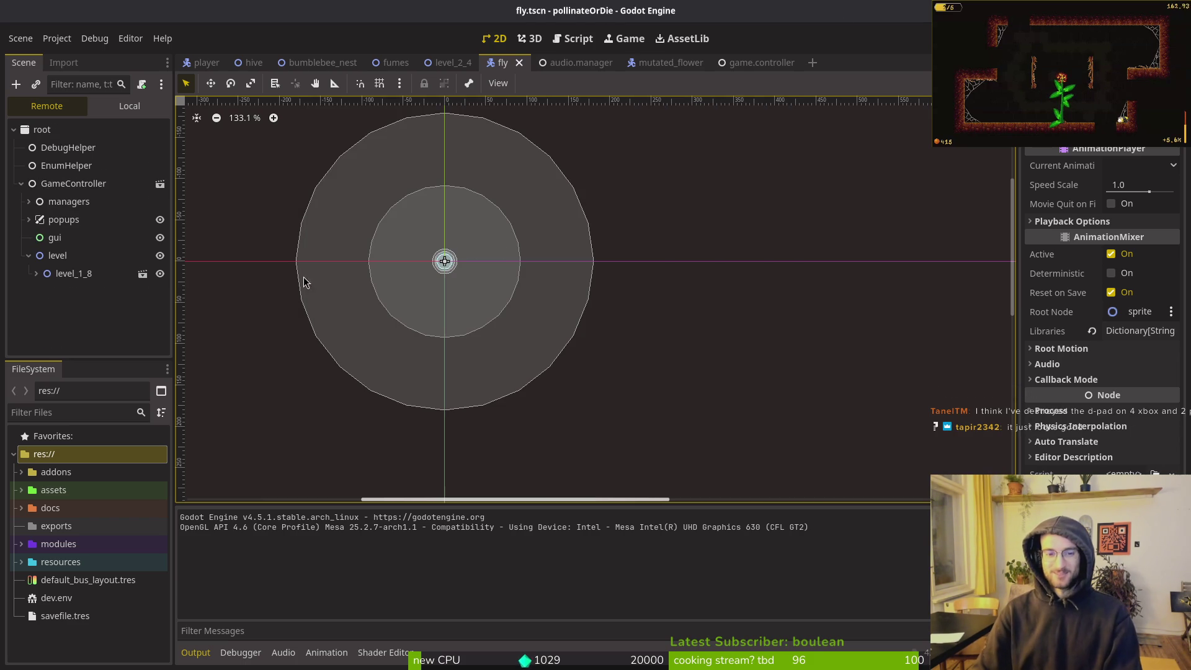
key(alt+Tab)
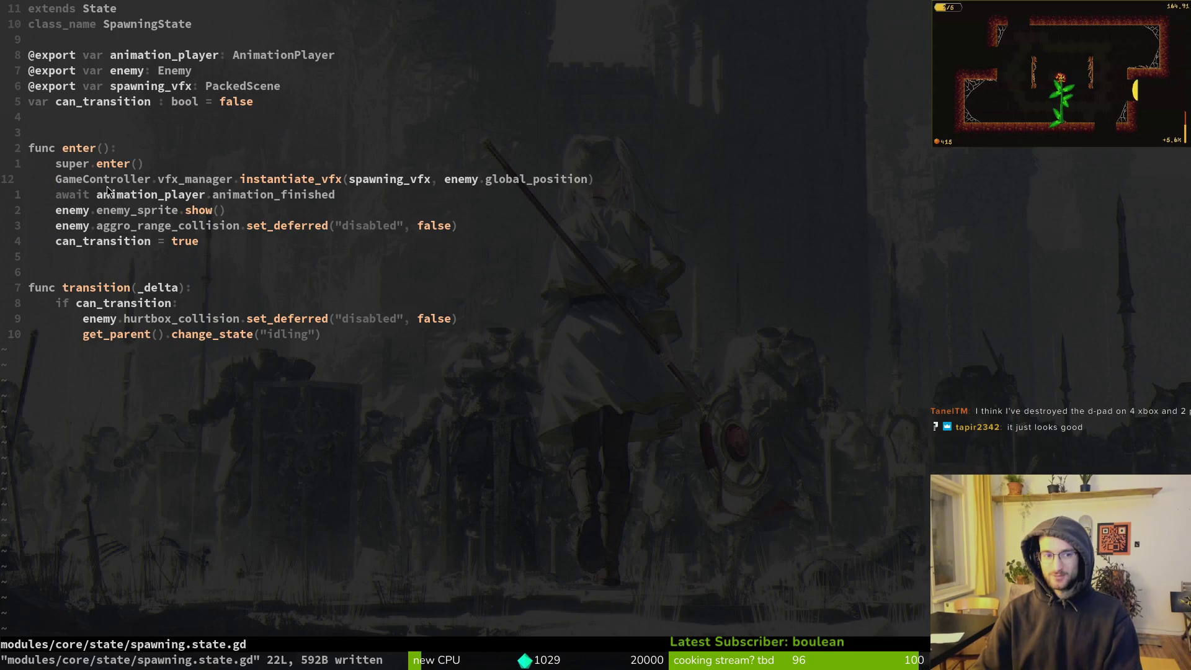
Review the restored await lines, remove them again and save spawning.state.gd
key(u)
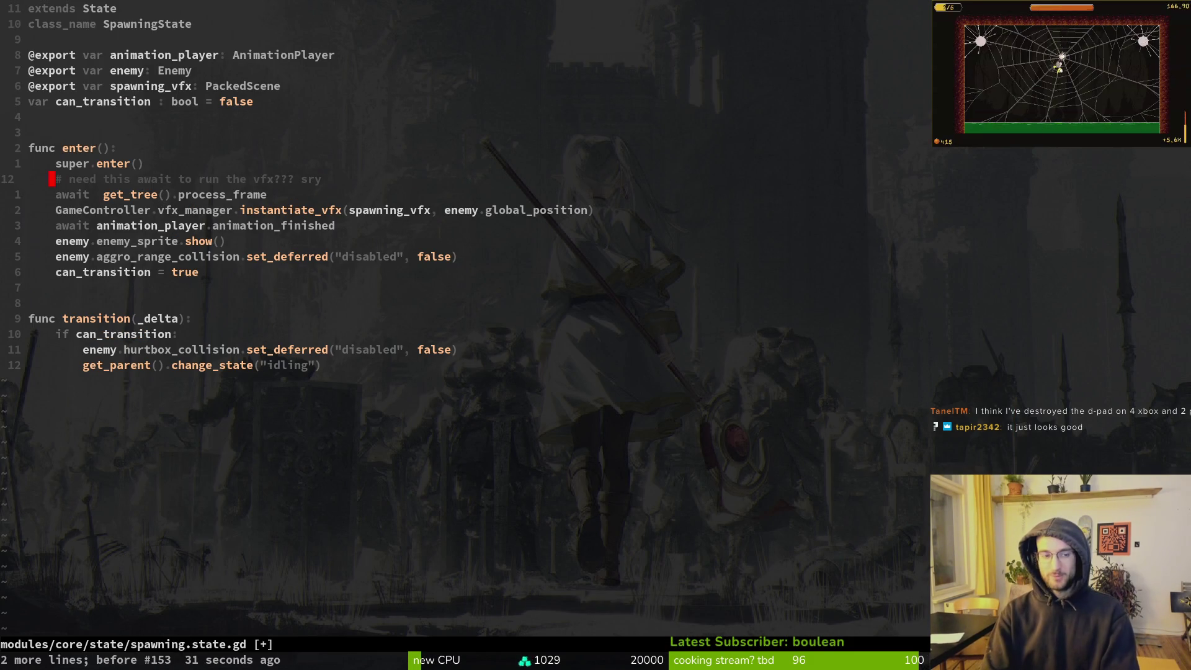
key(j)
key(shift+v)
key(Escape)
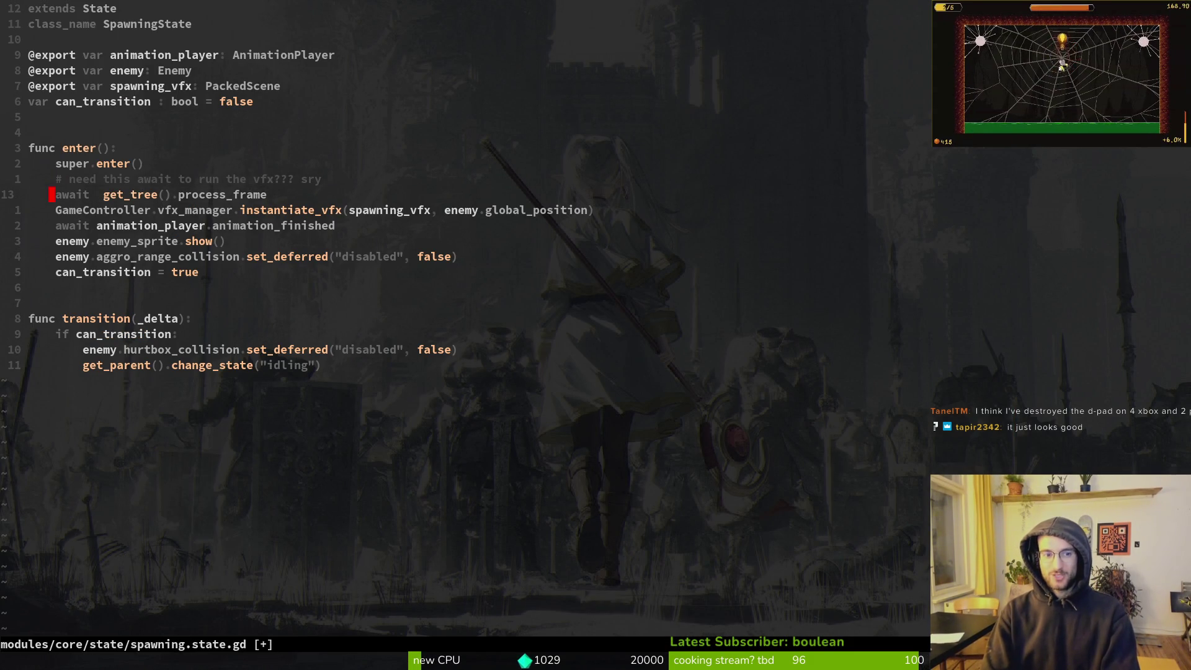
key(ctrl+r)
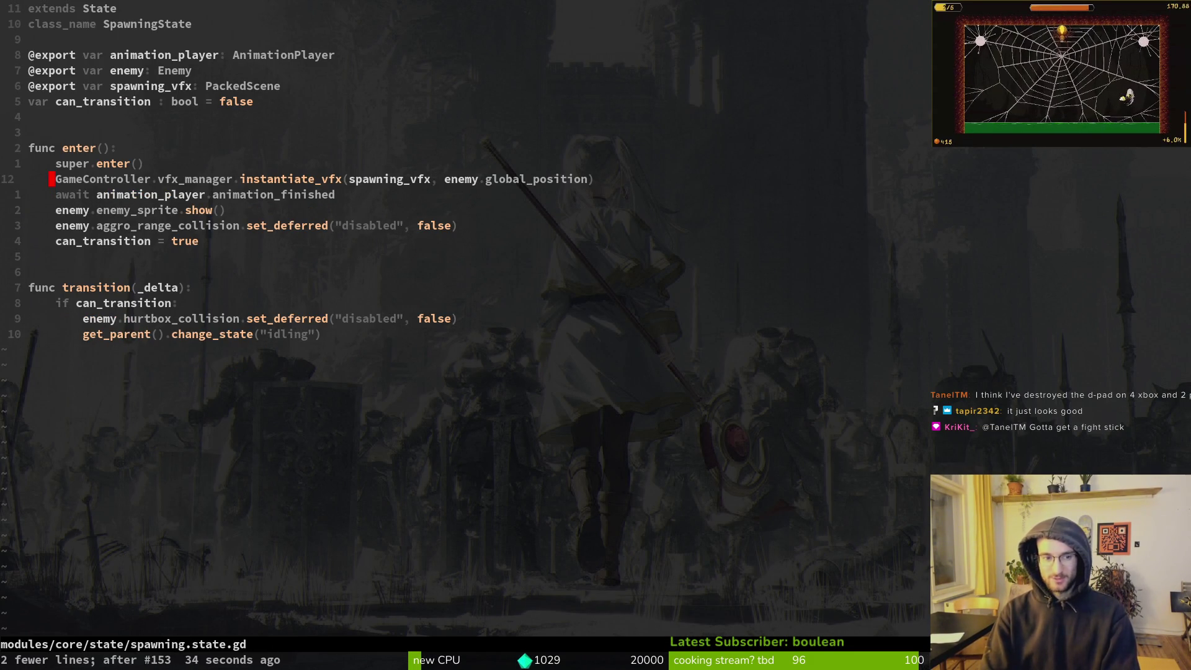
text(:w)
key(Return)
Close spawning.state.gd with :q to get back to fly.gd
text(:q)
key(Return)
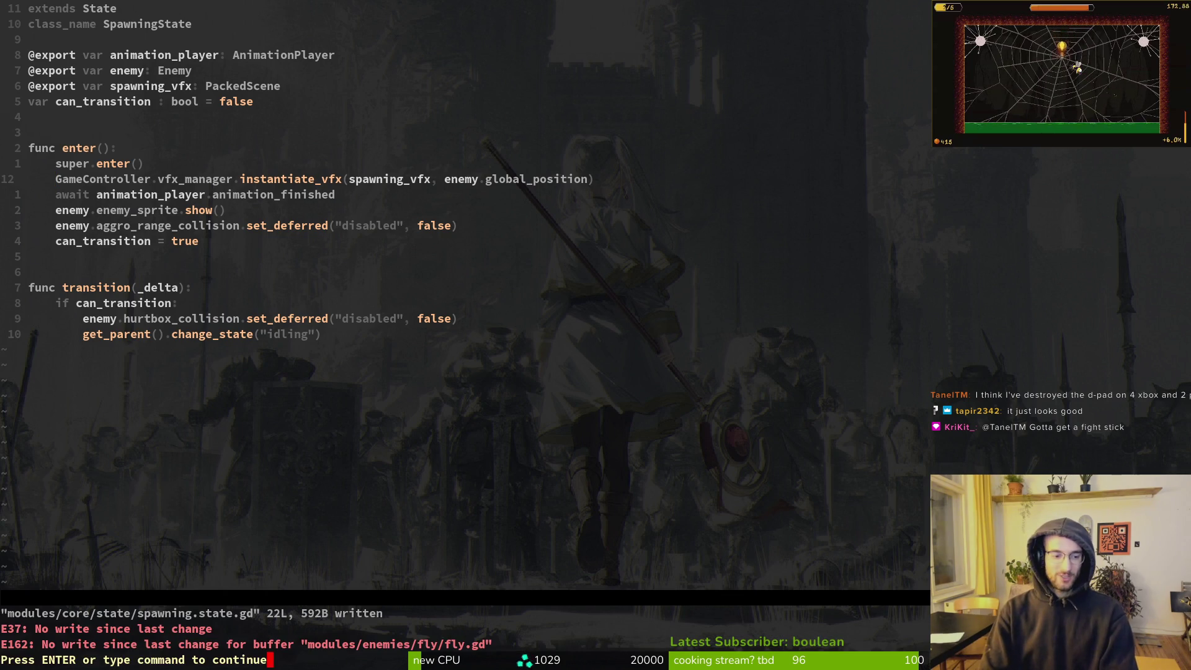
text(:q)
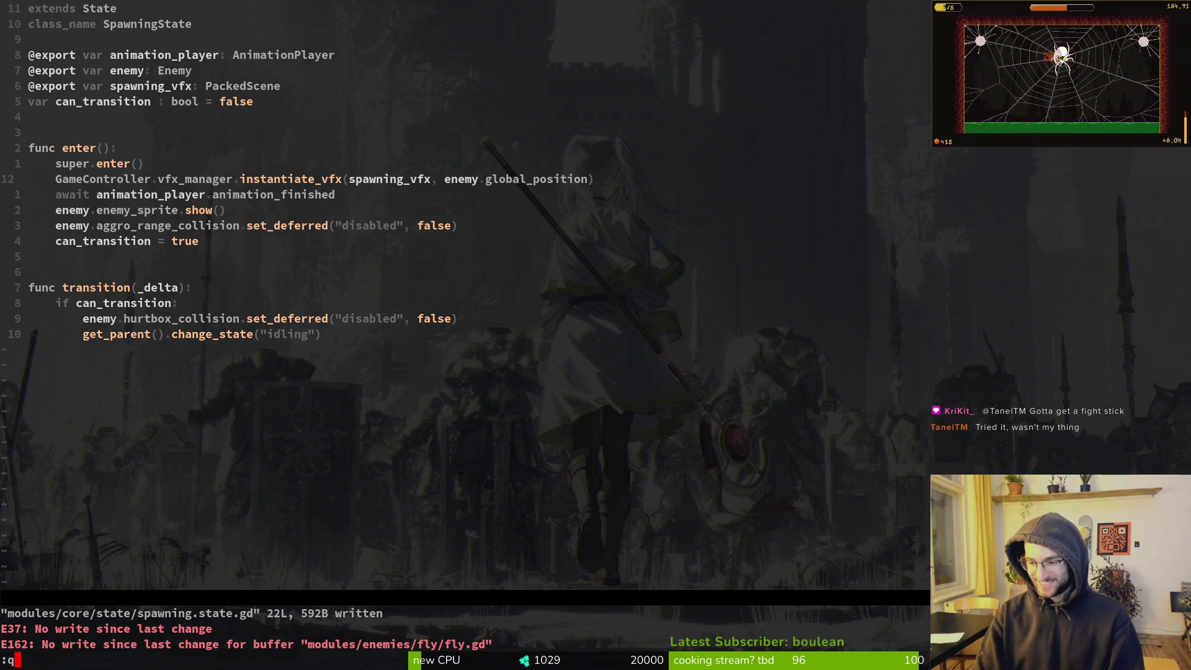
key(Return)
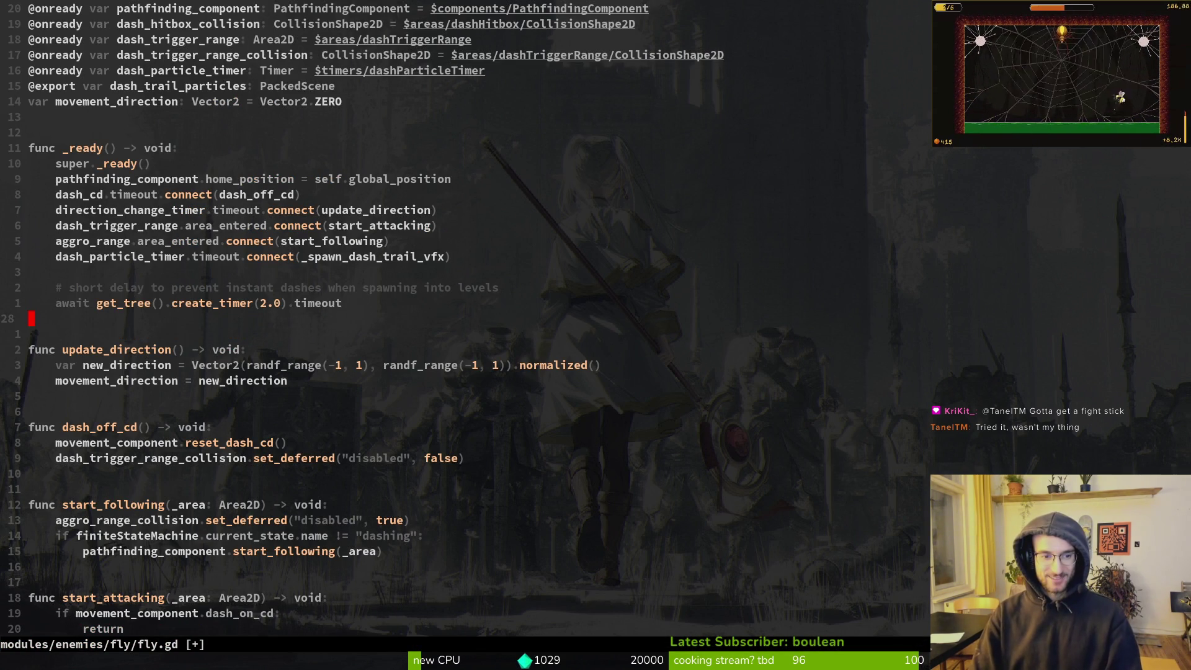
Undo the deletion so fly.gd re-enables dash_trigger_range_collision after the 2.0 s await, and save
key(u)
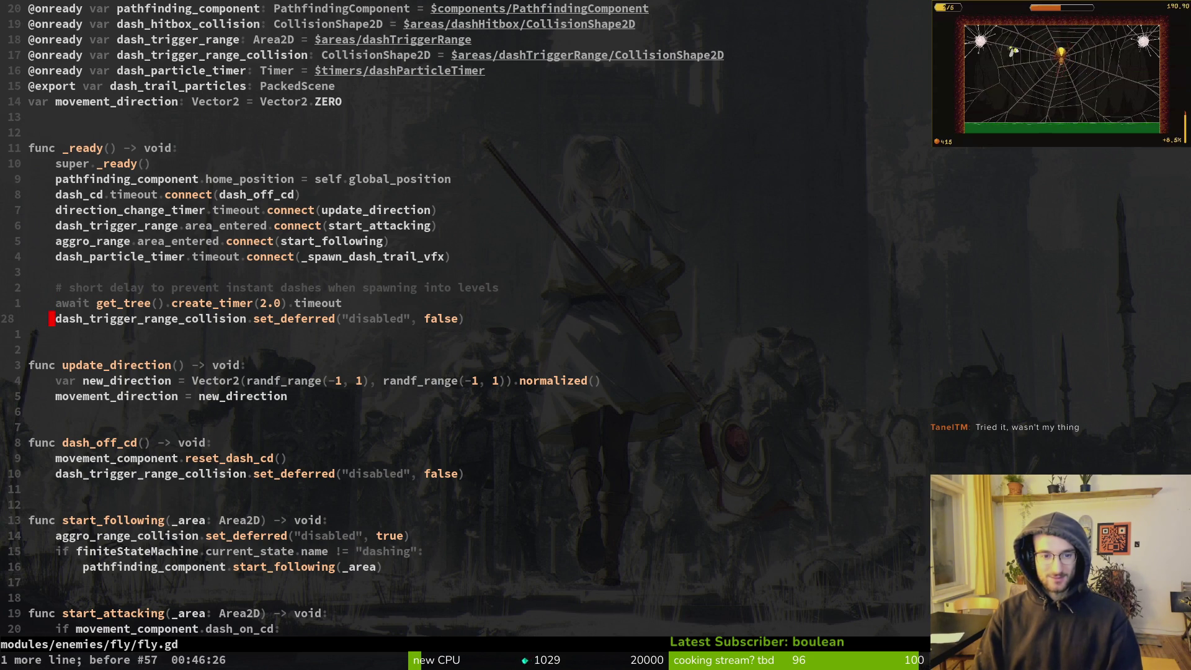
key(ctrl+s)
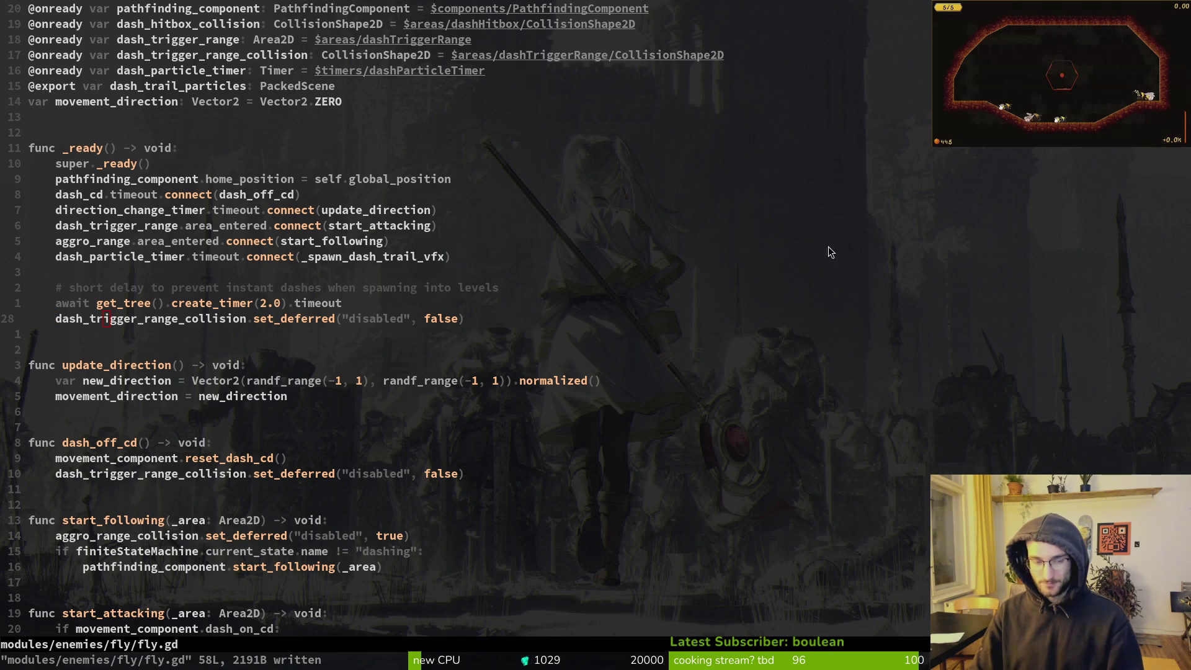
key(alt+Tab)
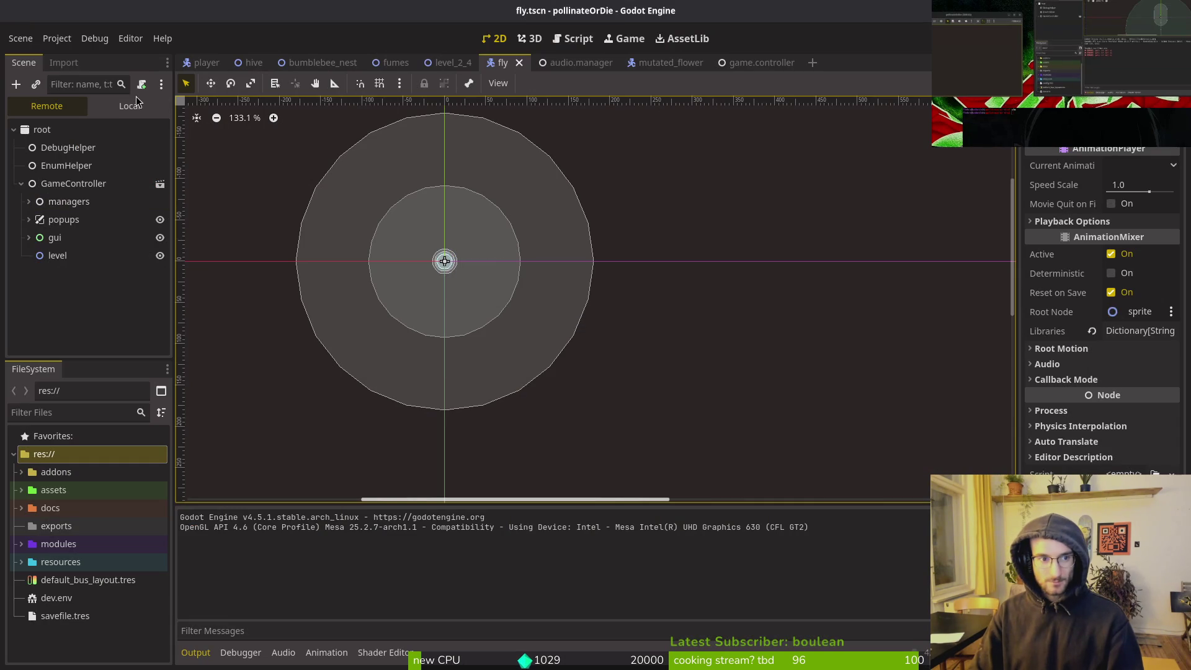
Attach a newly created spawning.gd script to the fly's spawning state node
click(121, 109)
click(20, 274)
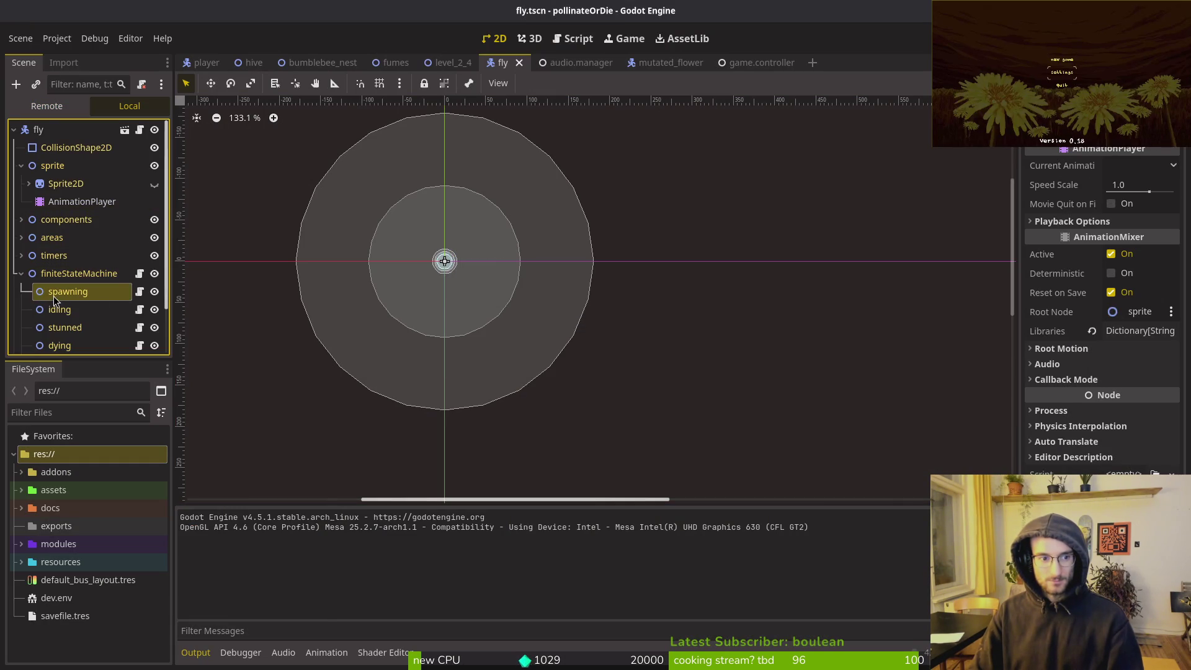
right_click(54, 292)
click(149, 394)
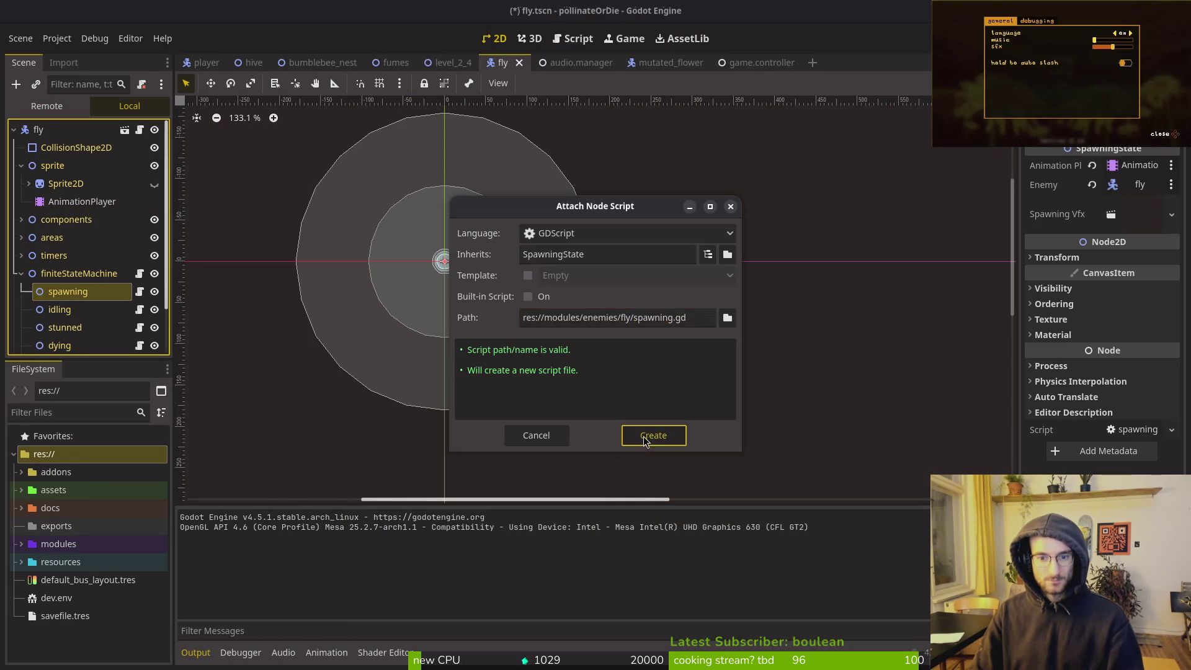
click(654, 434)
Open the fly's new spawning.gd in Neovim, then return to fly.gd
key(alt+Tab)
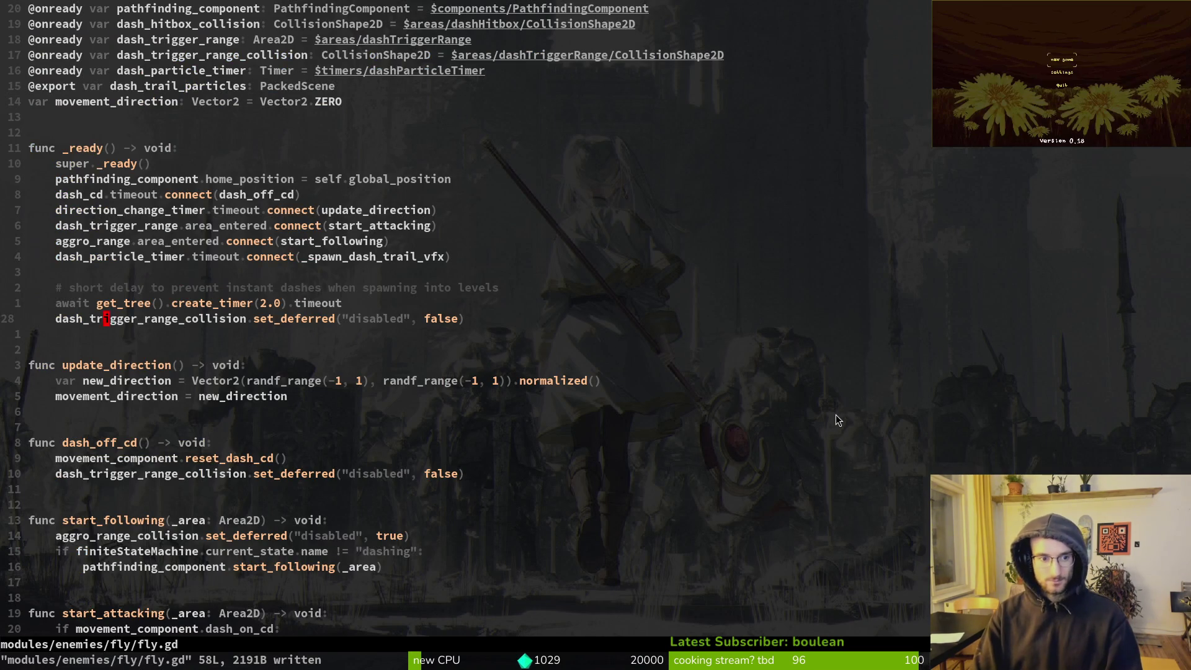
key(ctrl+p)
text(flspa)
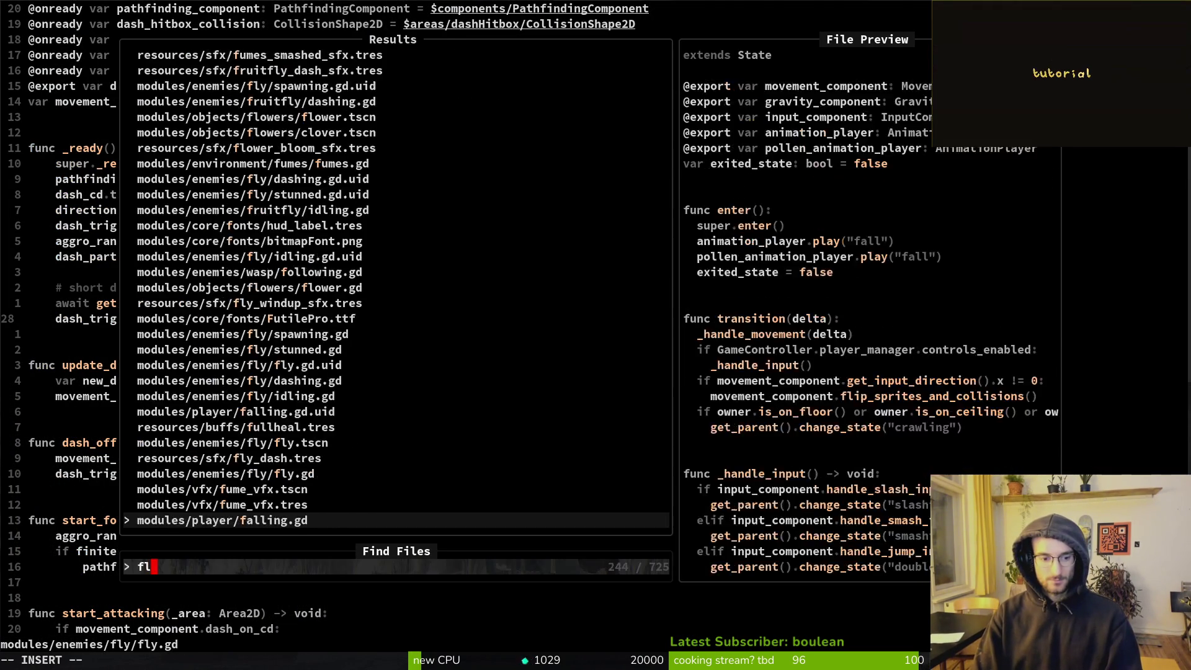
key(Return)
key(ctrl+6)
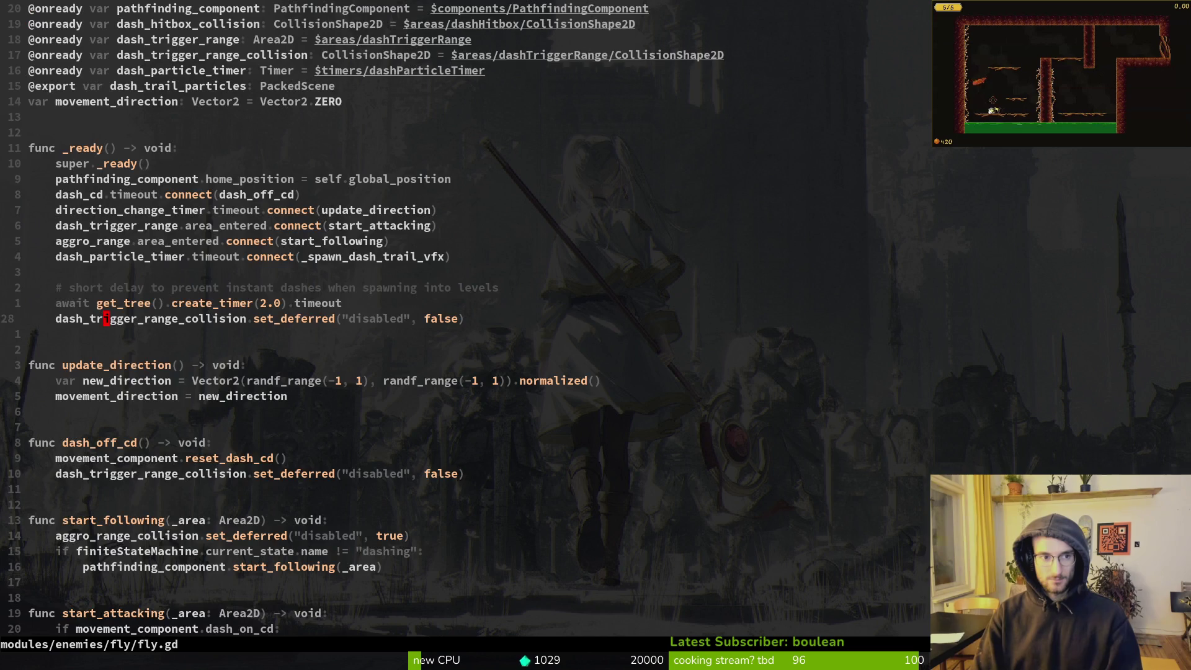
Move the delay await and dash trigger lines from fly.gd into the fly's spawning.gd
key(V)
key(k)
key(d)
key(k)
key(V)
key(j)
key(j)
key(Escape)
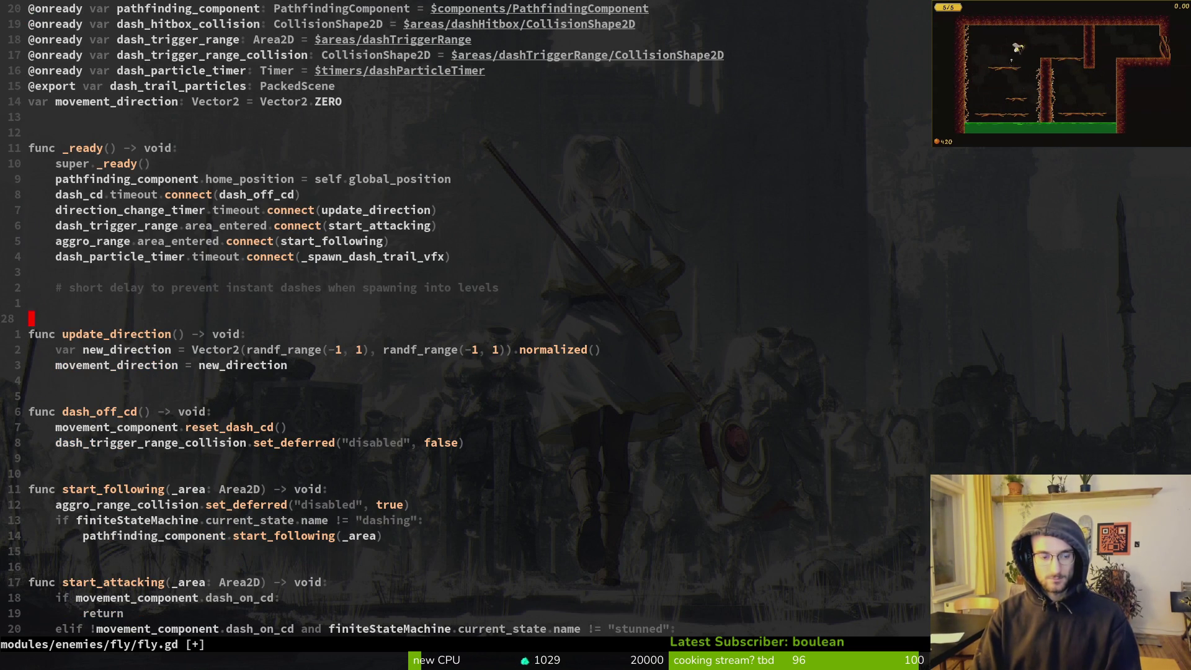
key(ctrl+6)
key(p)
Copy the export and enter() function from fruitfly/spawning.gd into the fly's spawning.gd
key(space)
key(f)
key(f)
text(fruitfly/spaw)
key(Return)
key(V)
key(j)
key(j)
key(j)
key(y)
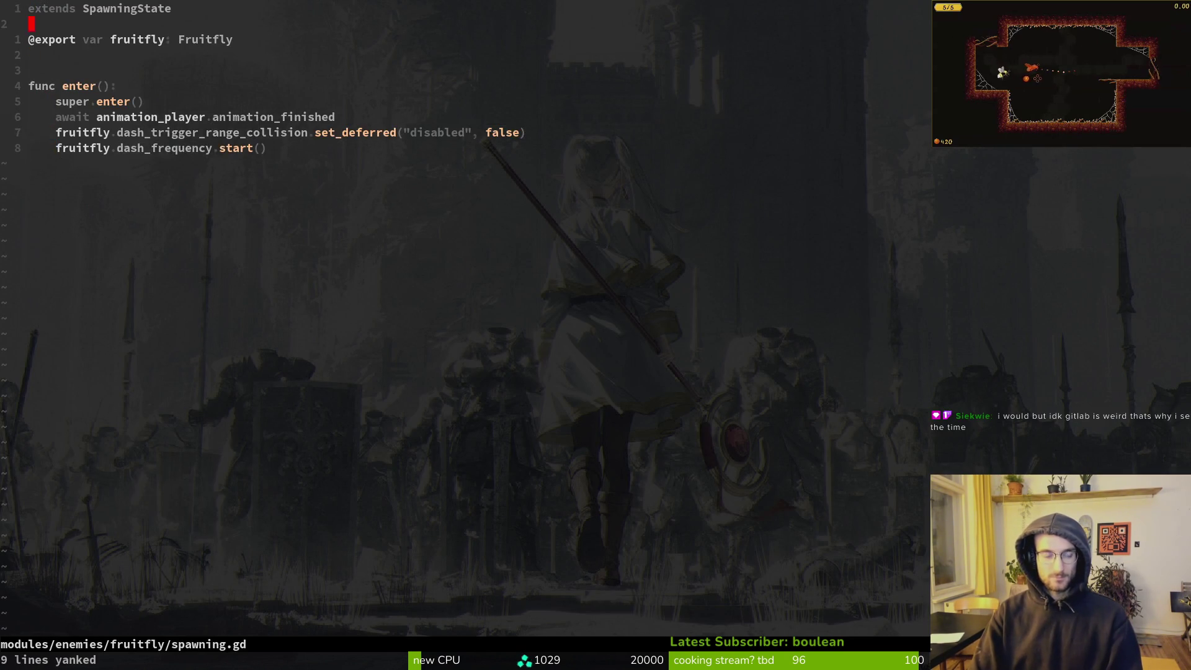
key(ctrl+6)
key(P)
text(jcwfly)
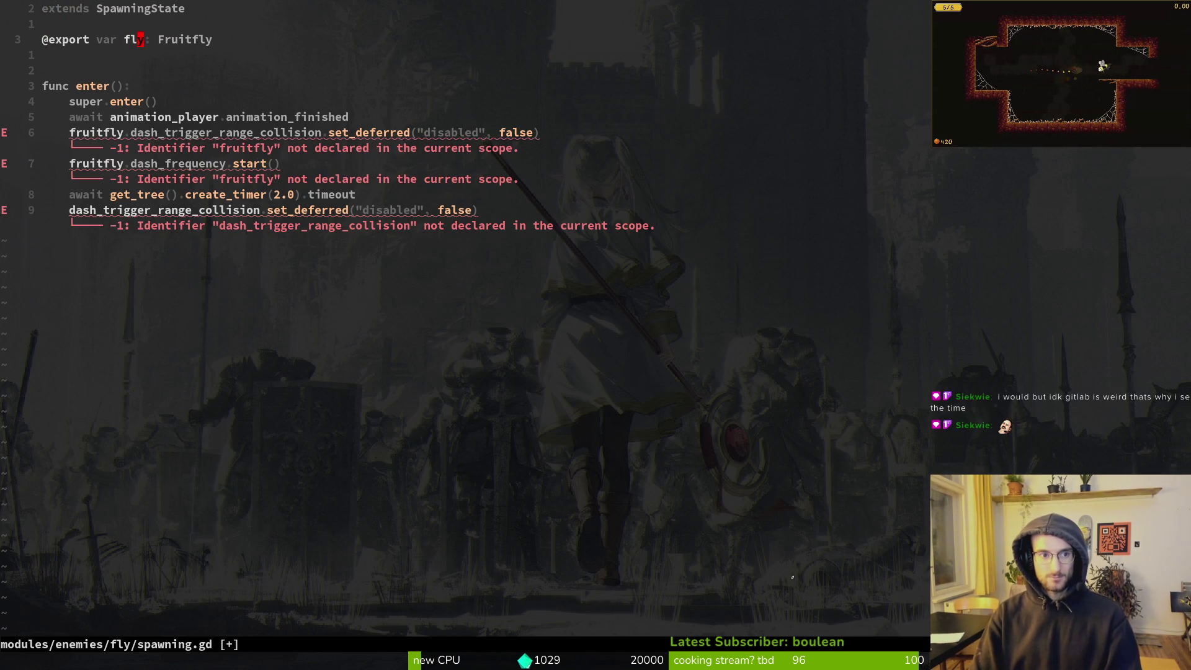
key(Escape)
key(c)
key(c)
text(@export var fly: Fruitfly)
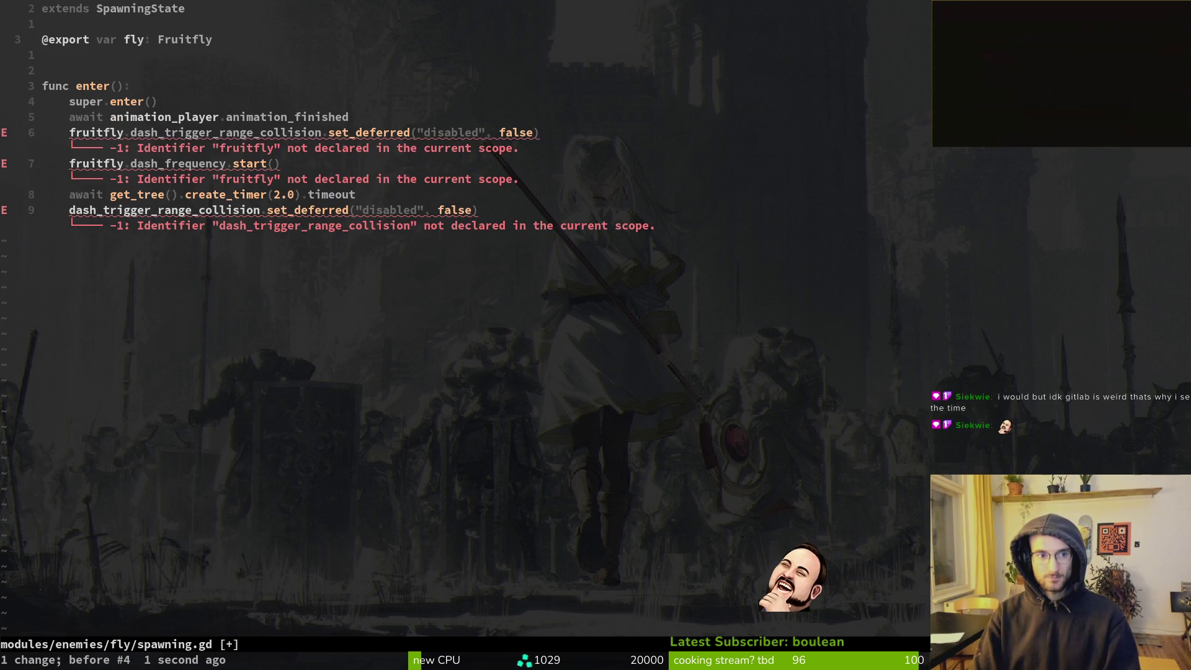
key(BackSpace)
key(BackSpace)
key(BackSpace)
text(ly)
key(Return)
key(Escape)
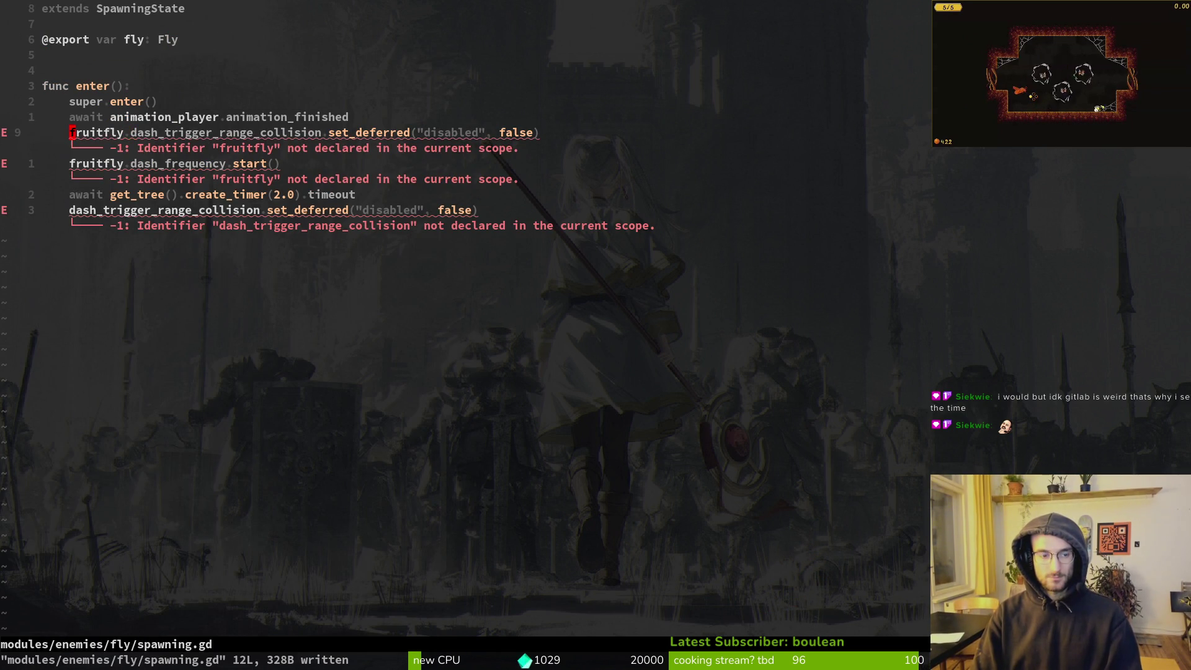
Rename the remaining fruitfly references in enter() to fly
text(cwfly)
key(Escape)
text(ciwfly)
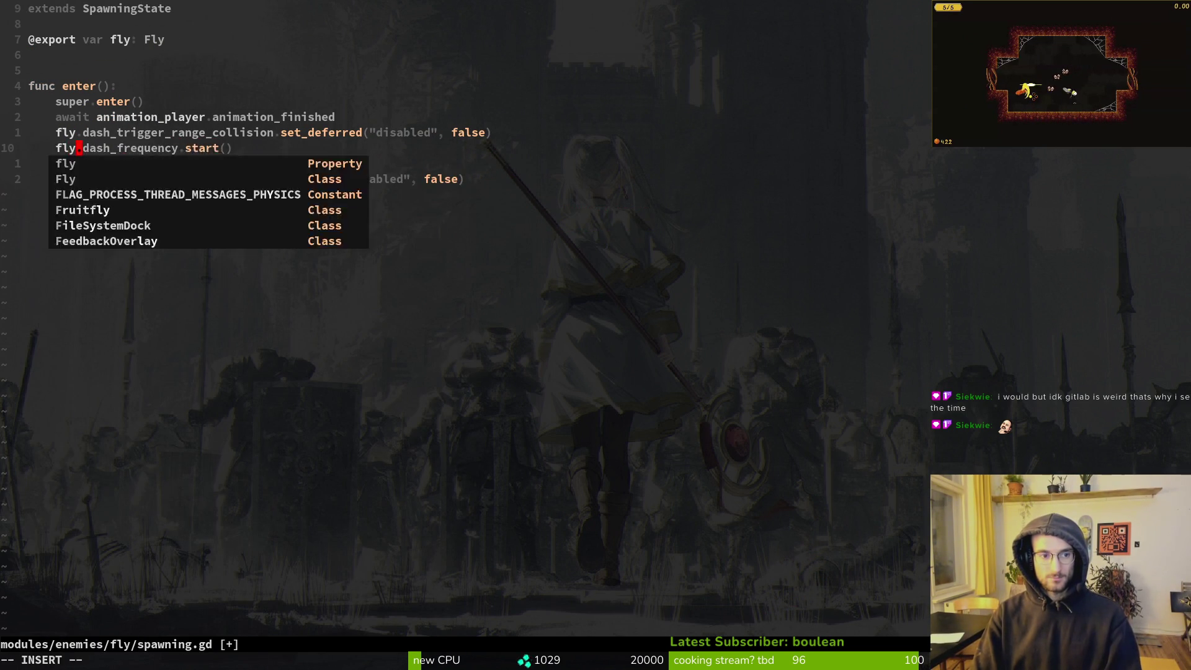
key(Escape)
key(j)
key(c)
key(i)
key(w)
key(Escape)
key(u)
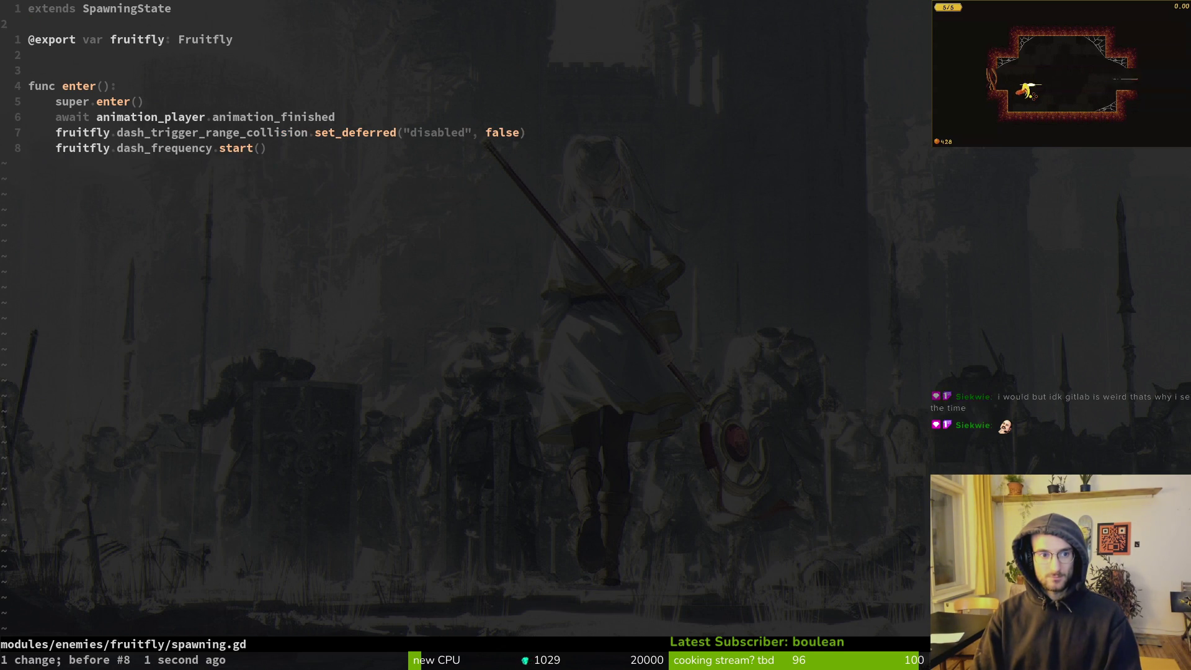
Delete the extra dash trigger, timer await and dash_frequency lines, then save and close spawning.gd
key(d)
key(d)
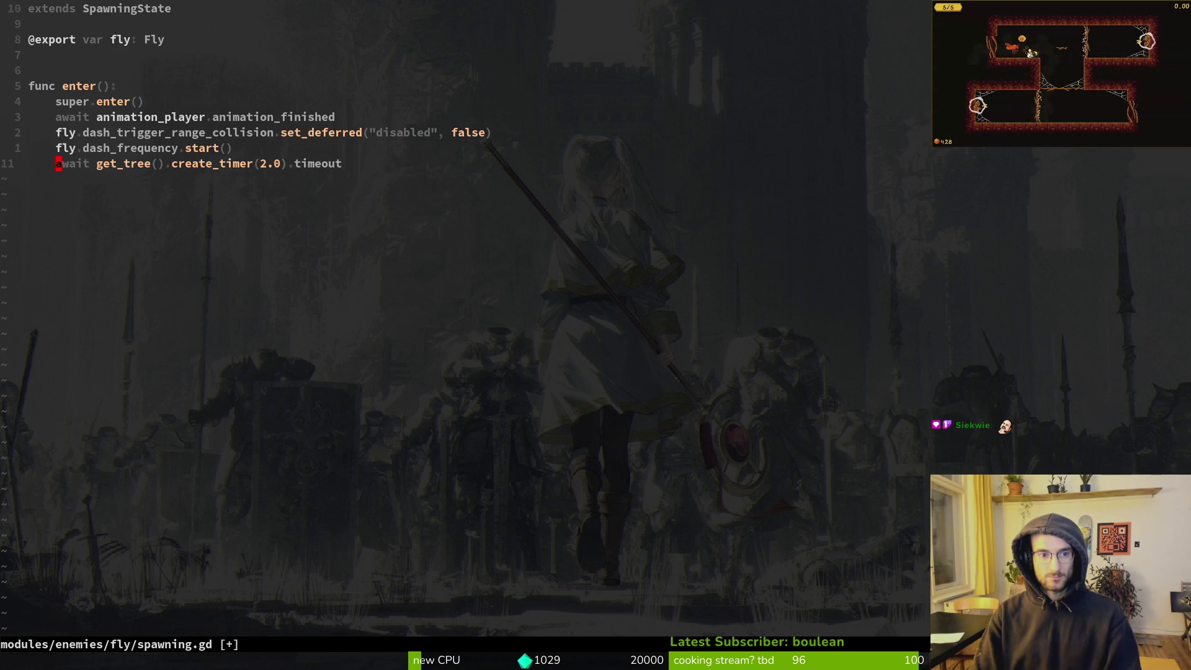
key(d)
key(d)
text(:w)
key(Return)
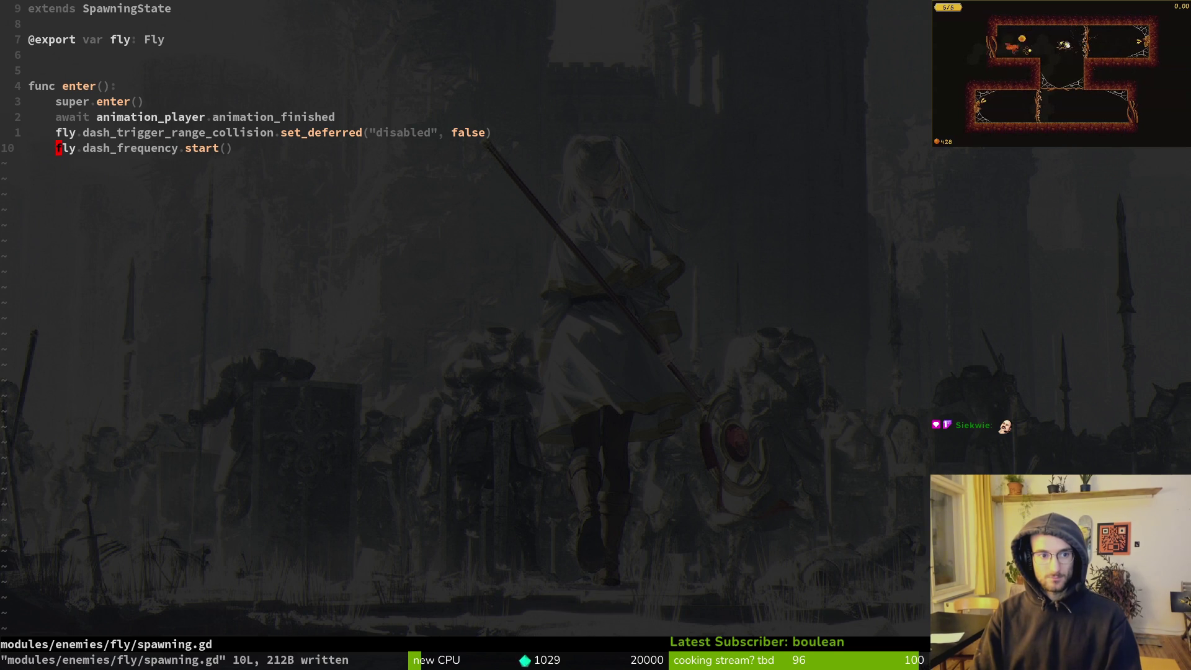
key(ctrl+6)
key(ctrl+6)
key(d)
key(d)
text(:w)
key(Return)
text(:wq)
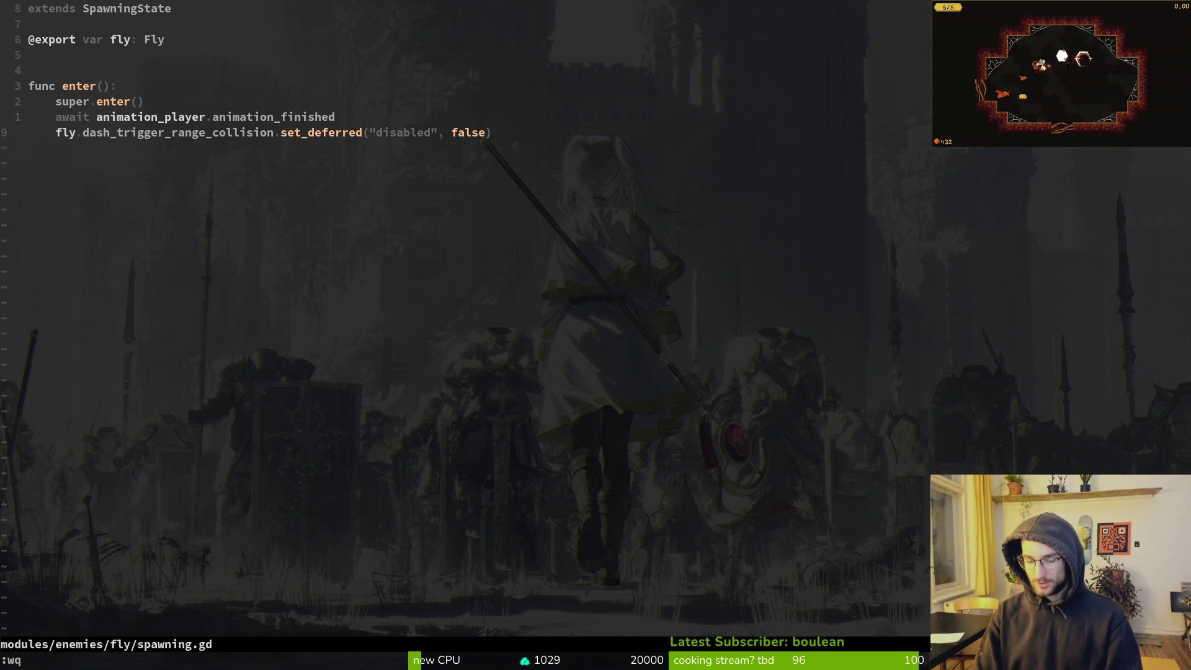
key(Return)
key(Return)
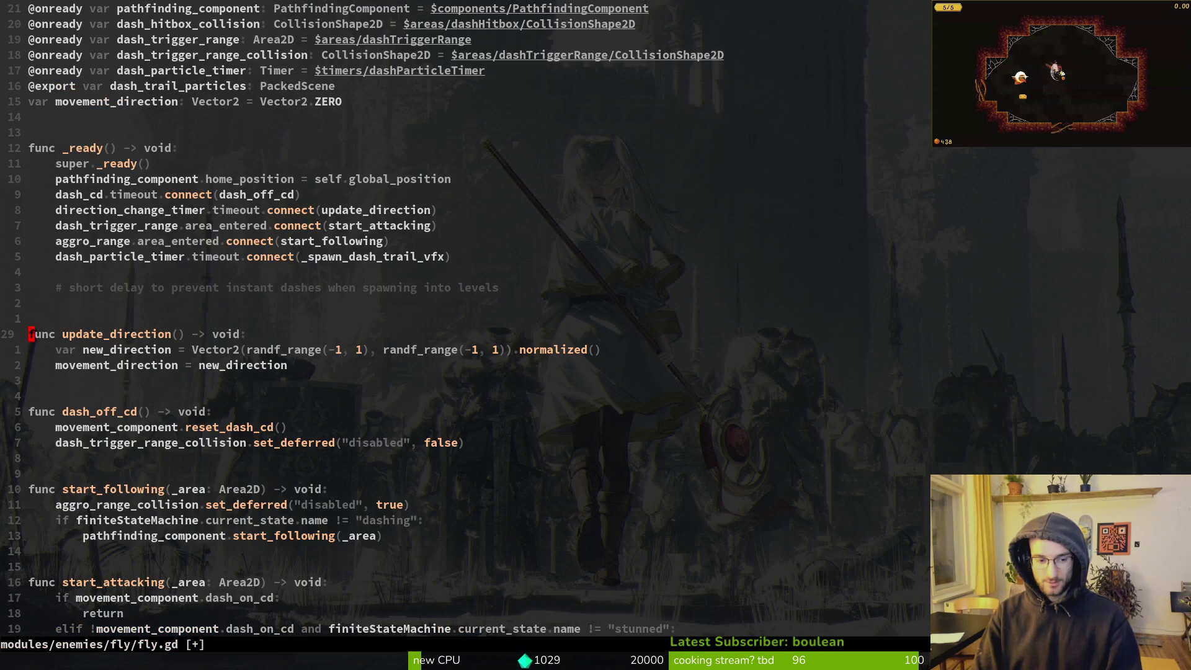
Delete the leftover delay comment and blank lines from fly.gd, save it, and quit to the shell
key(k)
key(k)
key(k)
key(d)
key(d)
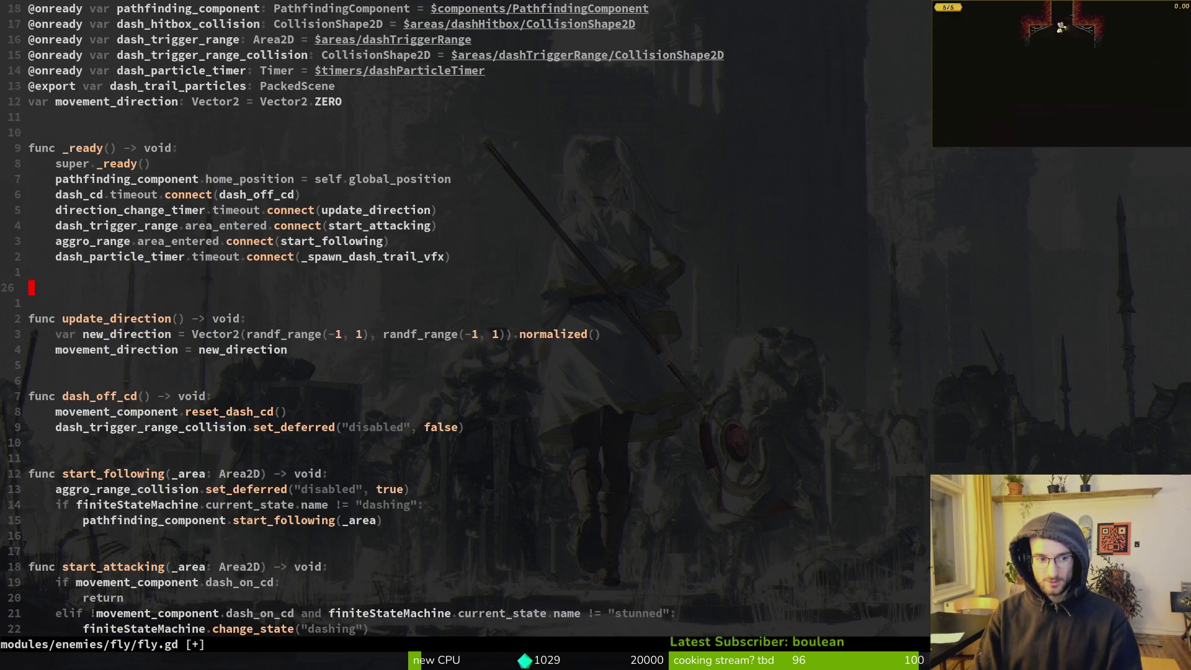
key(d)
key(d)
key(j)
key(j)
text(:w)
key(Return)
key(j)
key(j)
key(j)
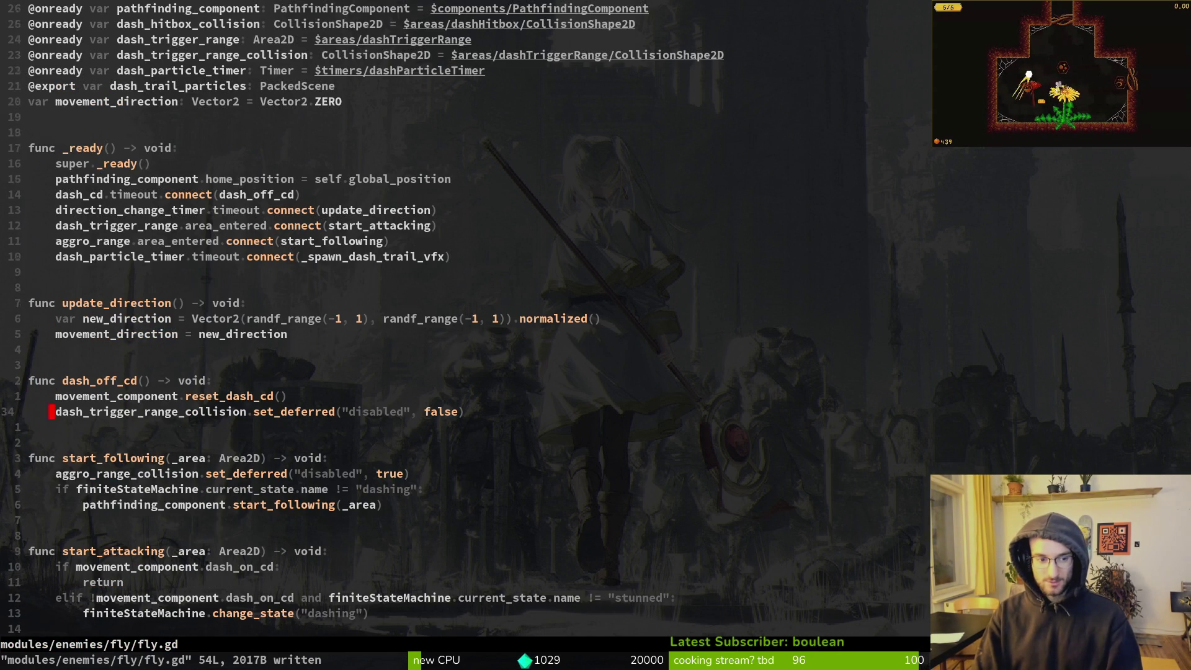
text(k:q)
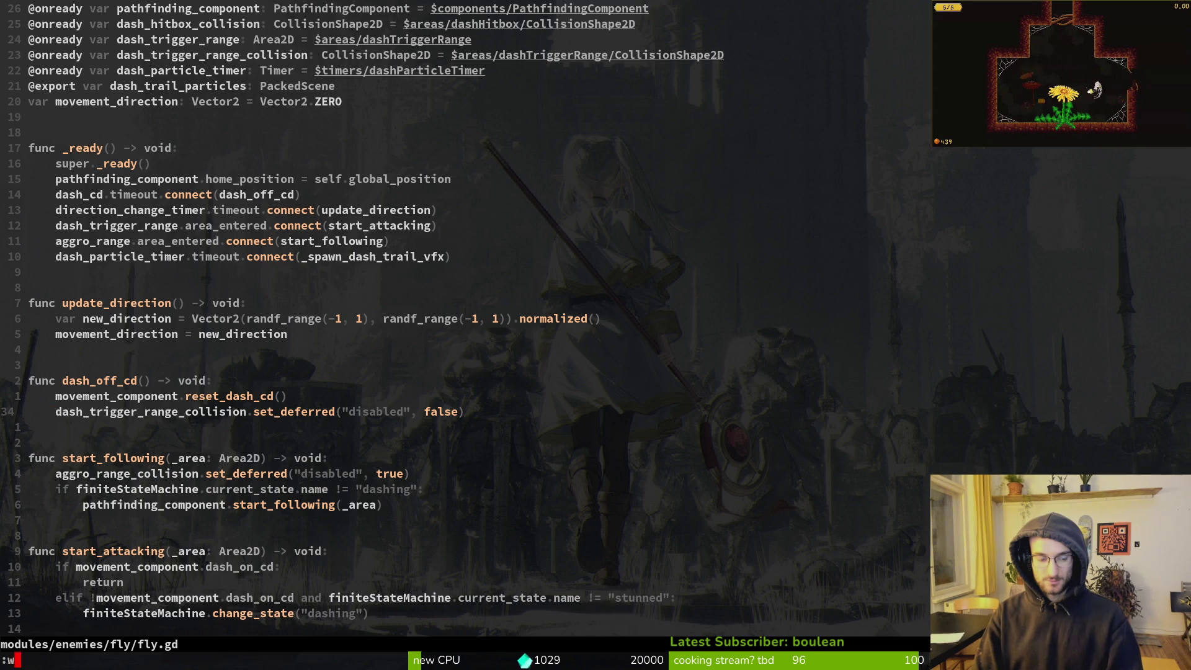
key(Return)
text(tig)
key(Return)
Stage fly.gd, spawning.gd and spawning.gd.uid in tig
key(s)
key(j)
key(j)
key(j)
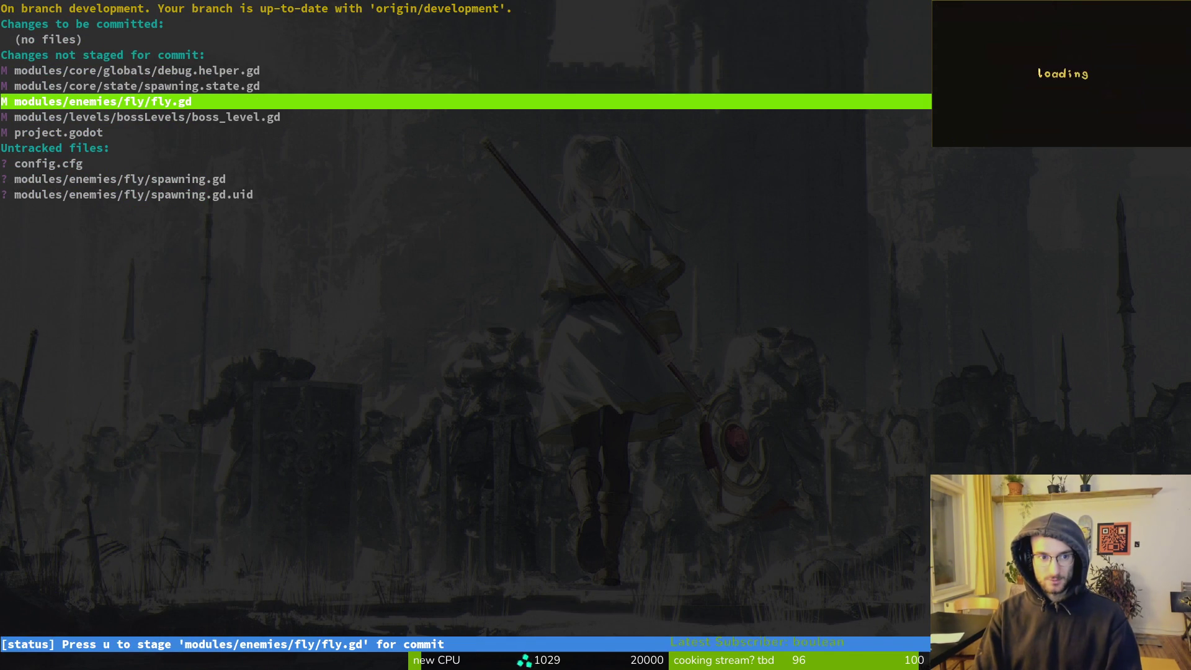
key(Return)
key(u)
key(q)
key(j)
key(j)
key(j)
key(u)
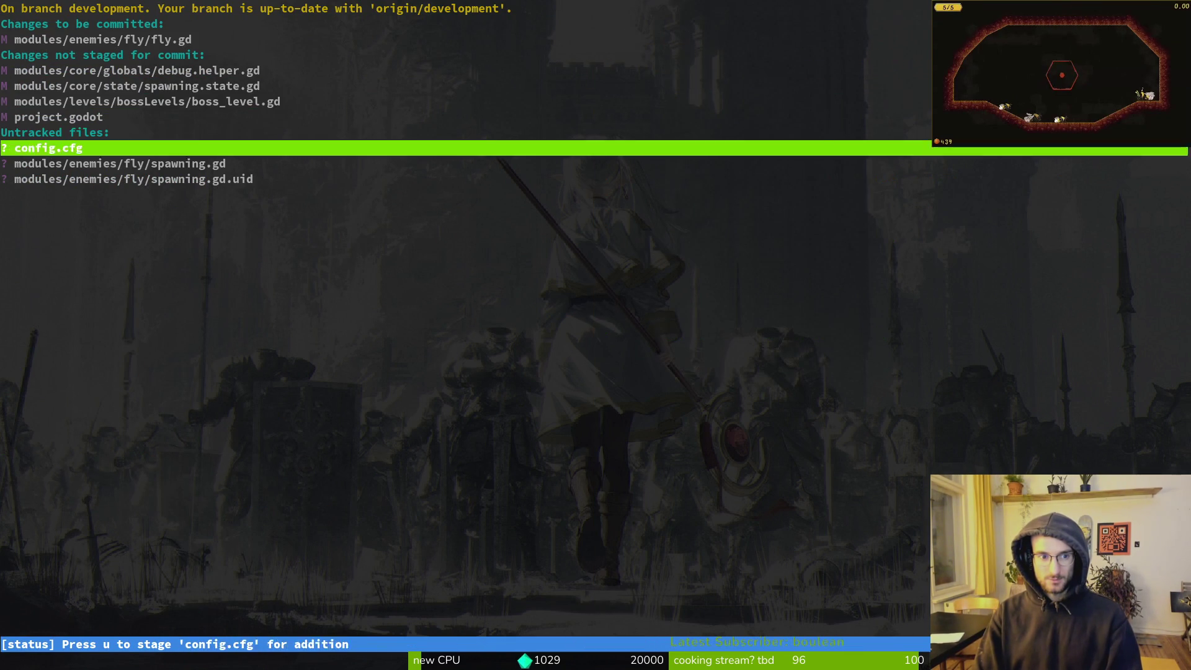
key(j)
key(u)
key(q)
key(q)
Commit with the message 'dedgn sflemy to impr timing w dash trigg' and push to development
text(git commit -m "added extene)
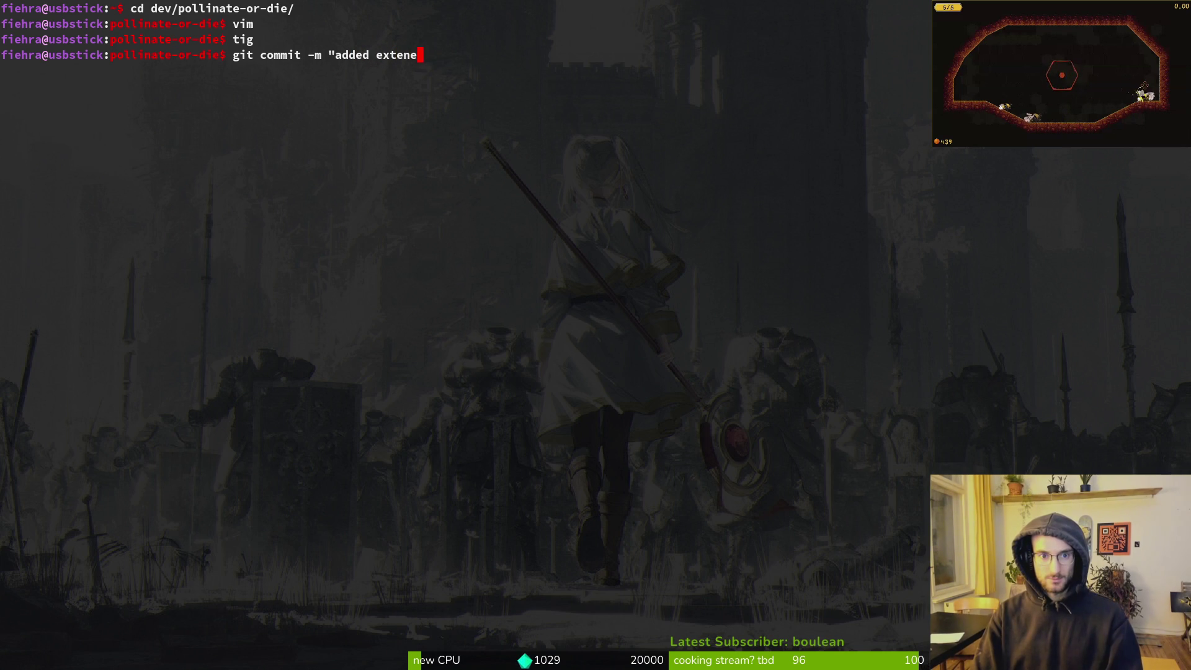
key(BackSpace)
text(ded)
text(gn script)
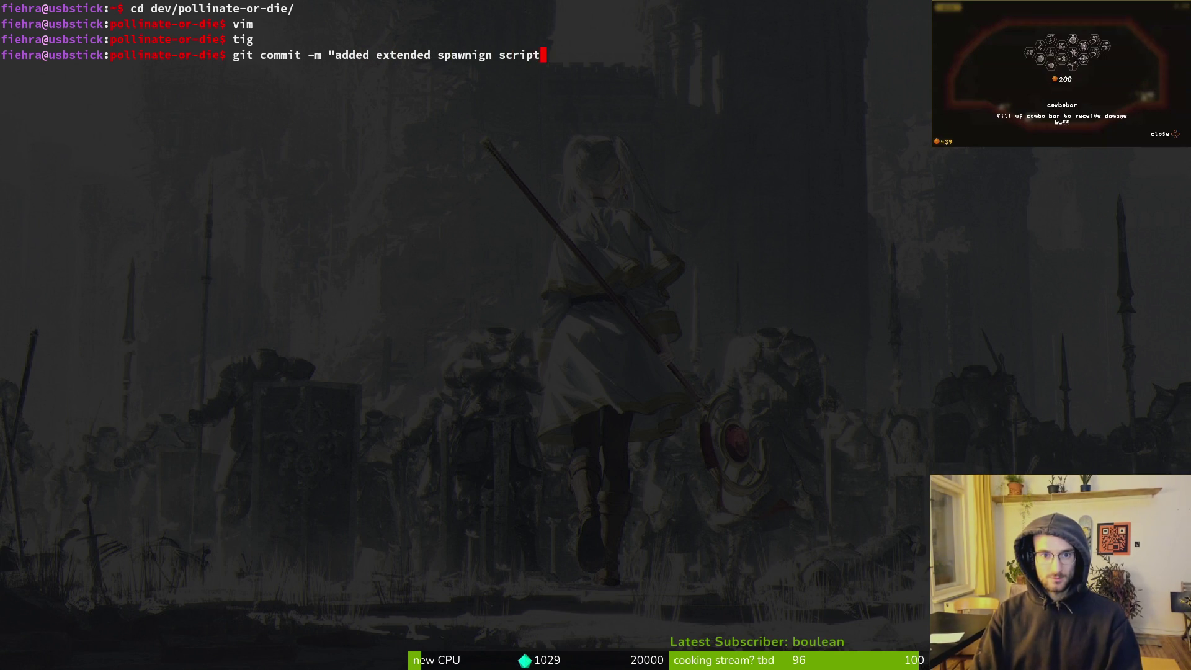
text(fl)
text(emy)
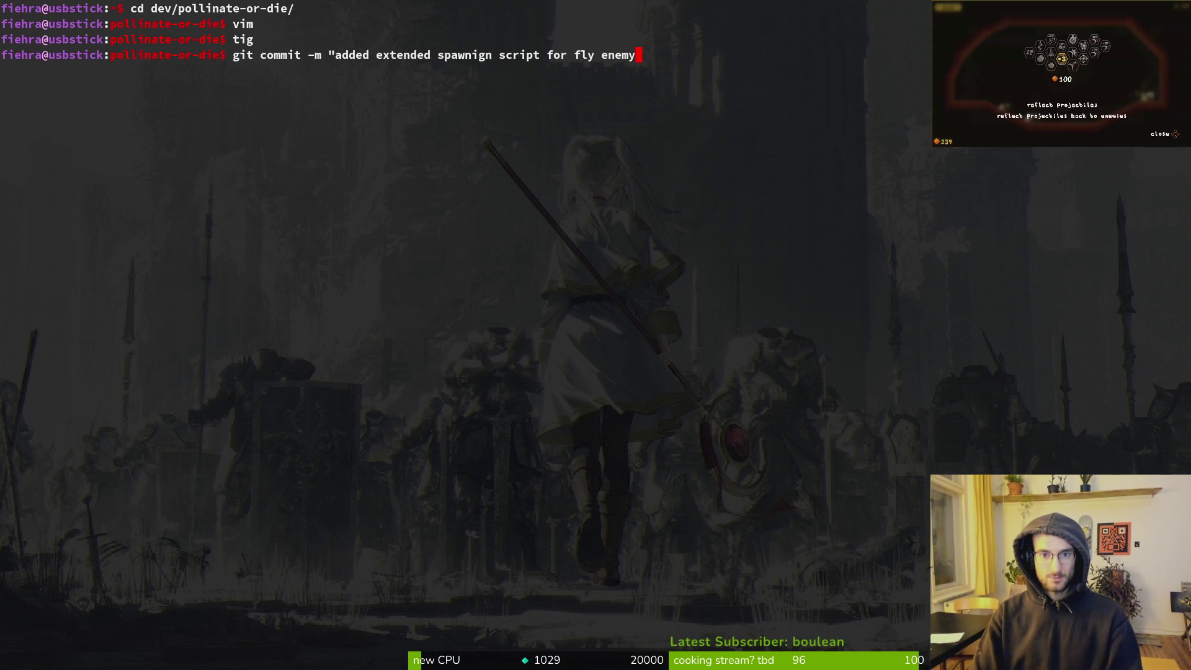
text( to improve the)
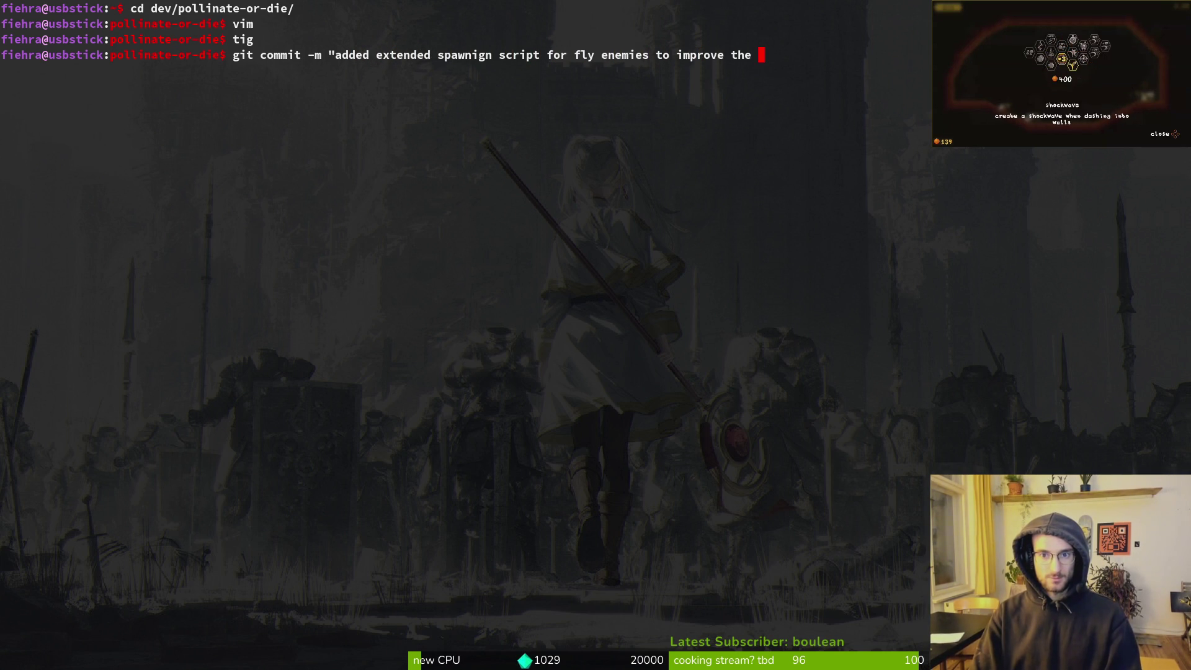
text( timing w)
text( dash trigg)
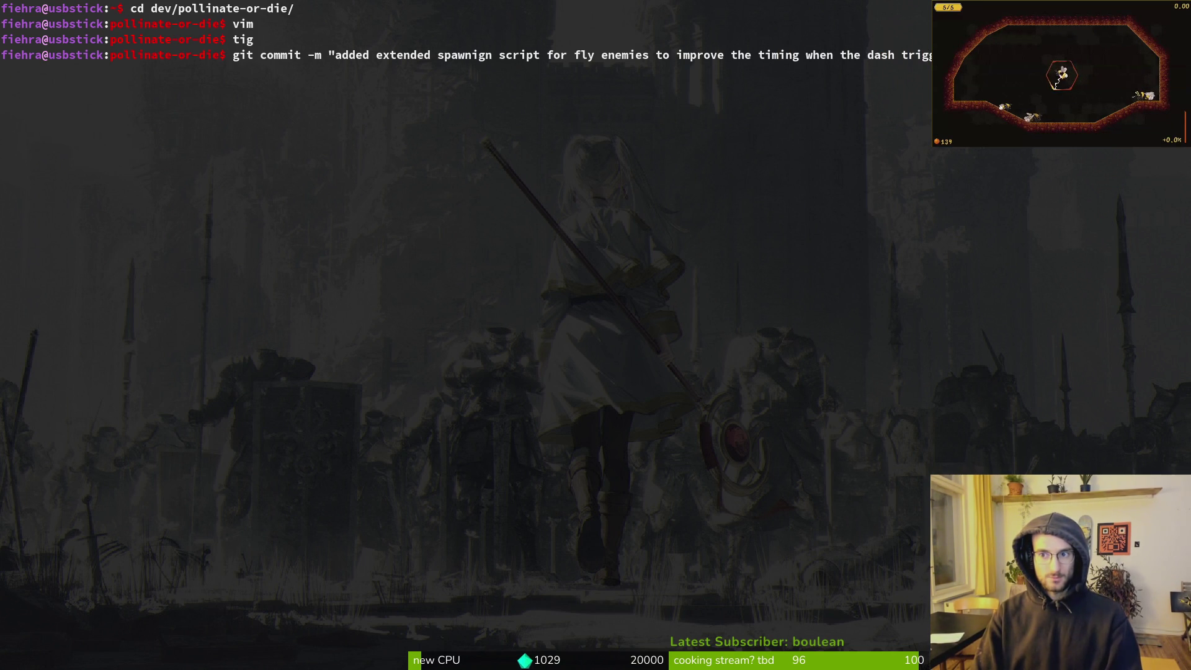
key(Return)
text(git push)
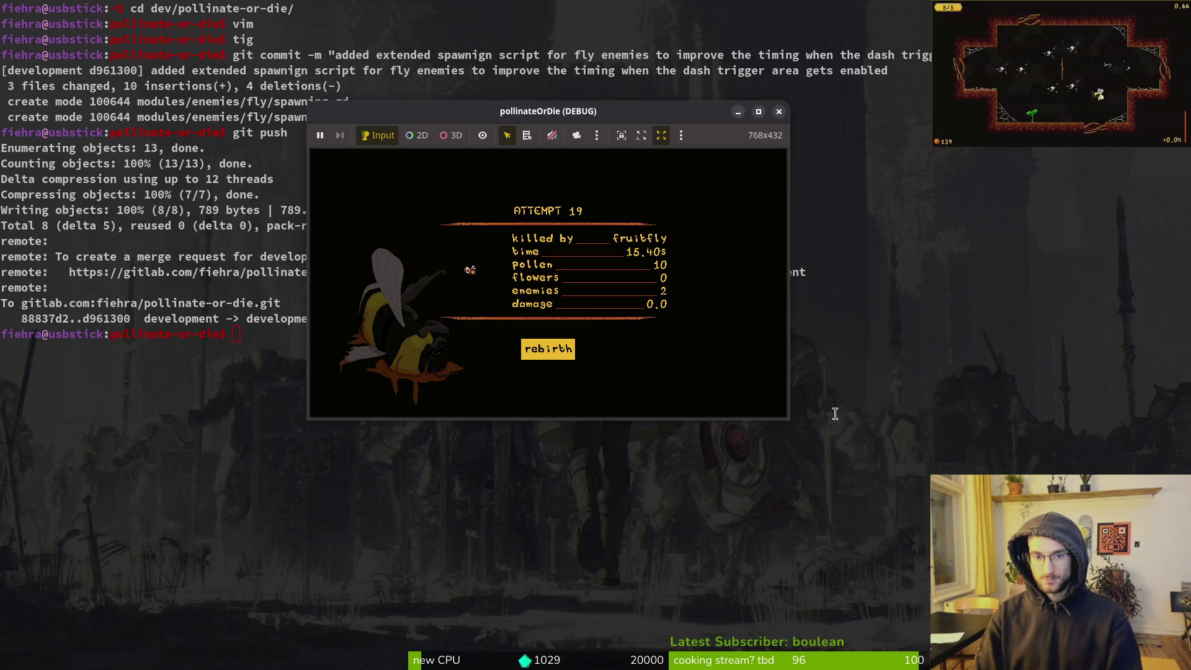
Close the old game debug window and relaunch the playtest from the Godot editor
click(778, 113)
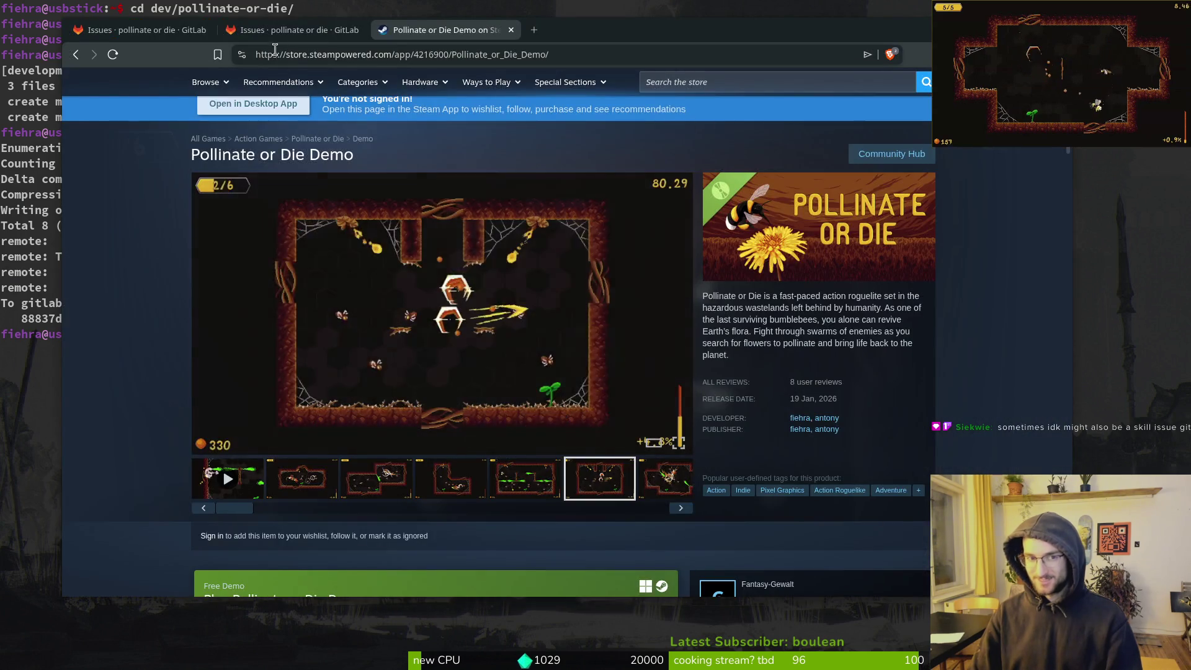
click(72, 54)
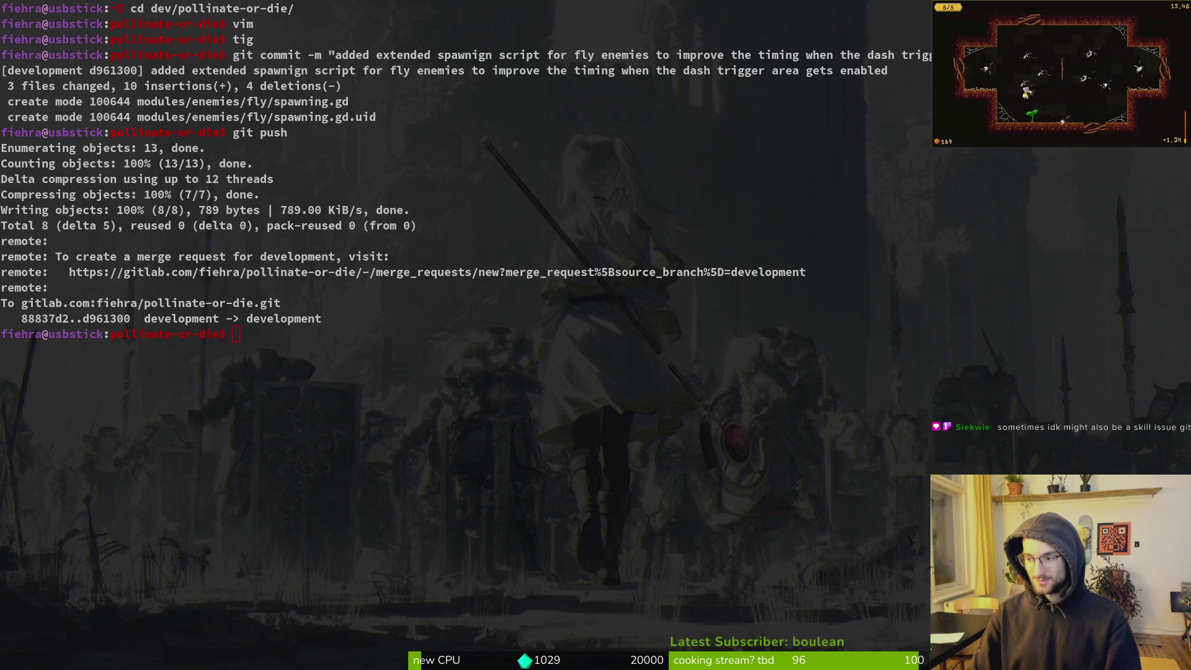
key(alt+Tab)
key(F5)
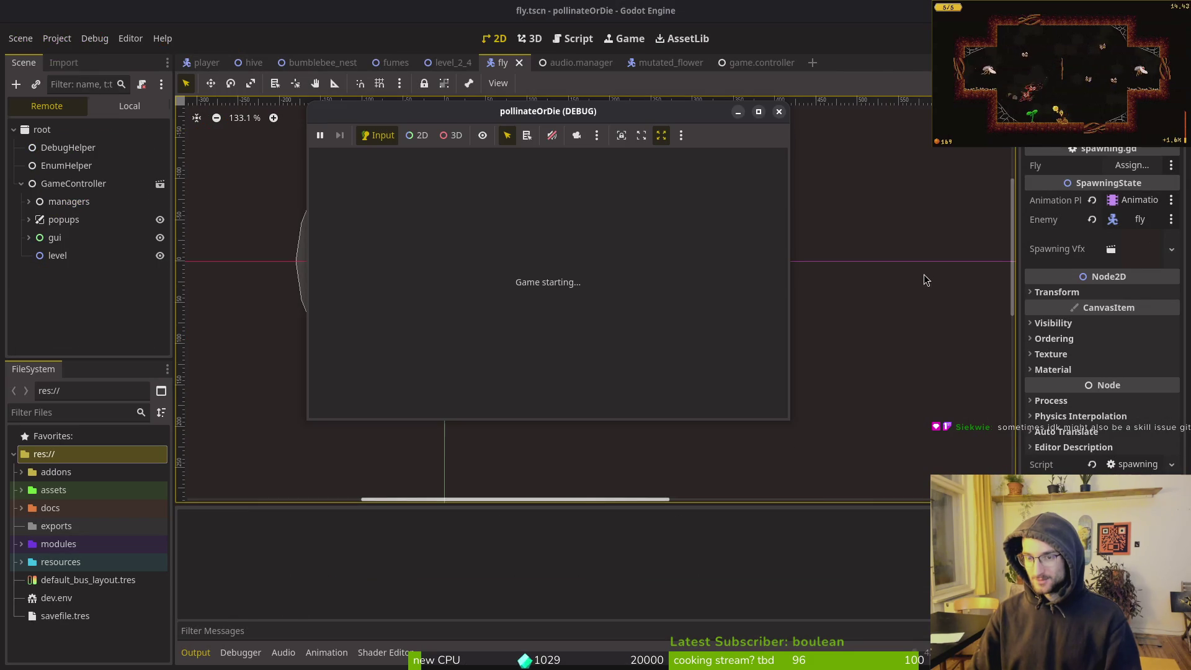
Stop the game, check the reported error in the Debugger, and relaunch
key(F8)
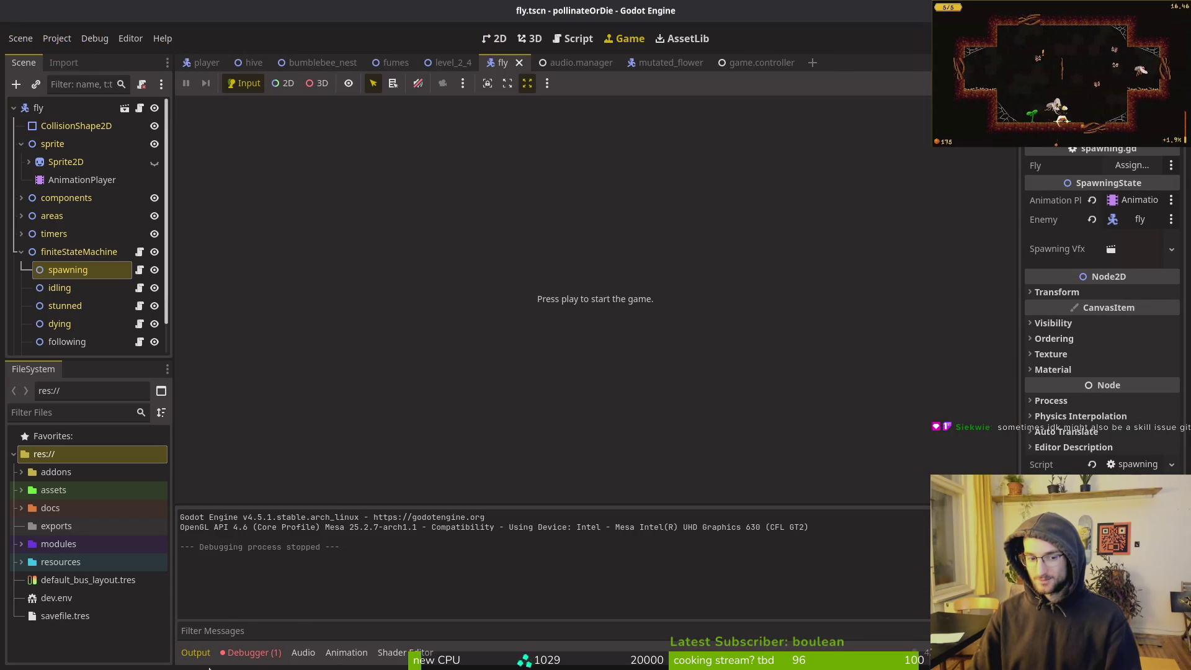
click(250, 653)
click(263, 496)
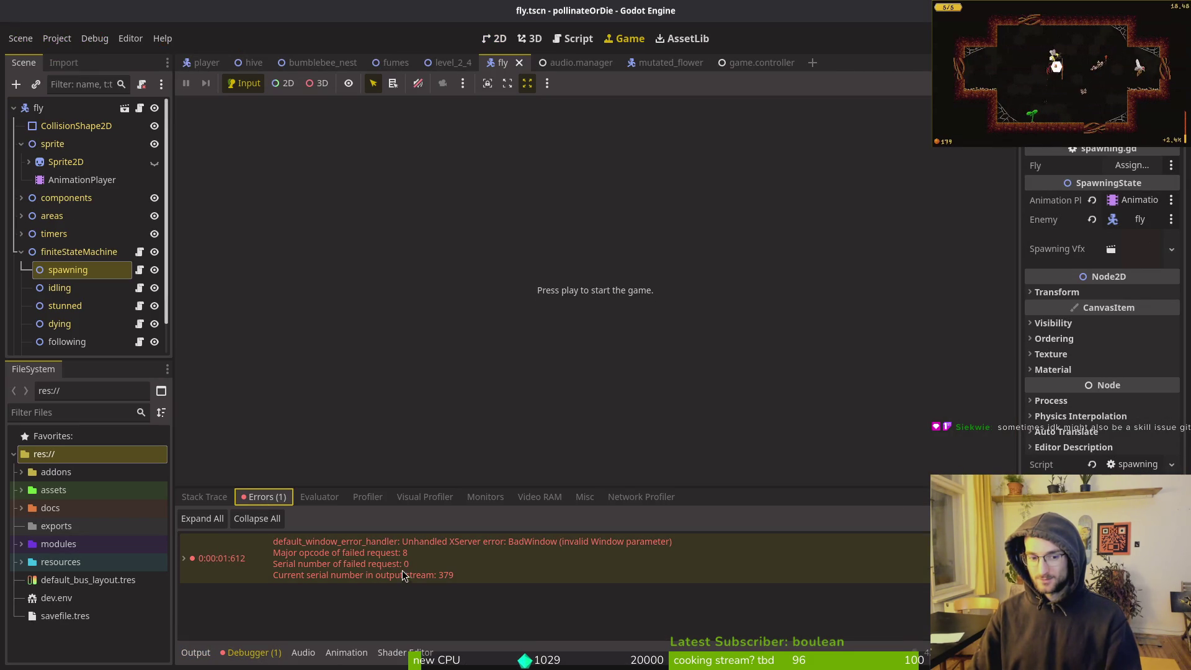
key(F5)
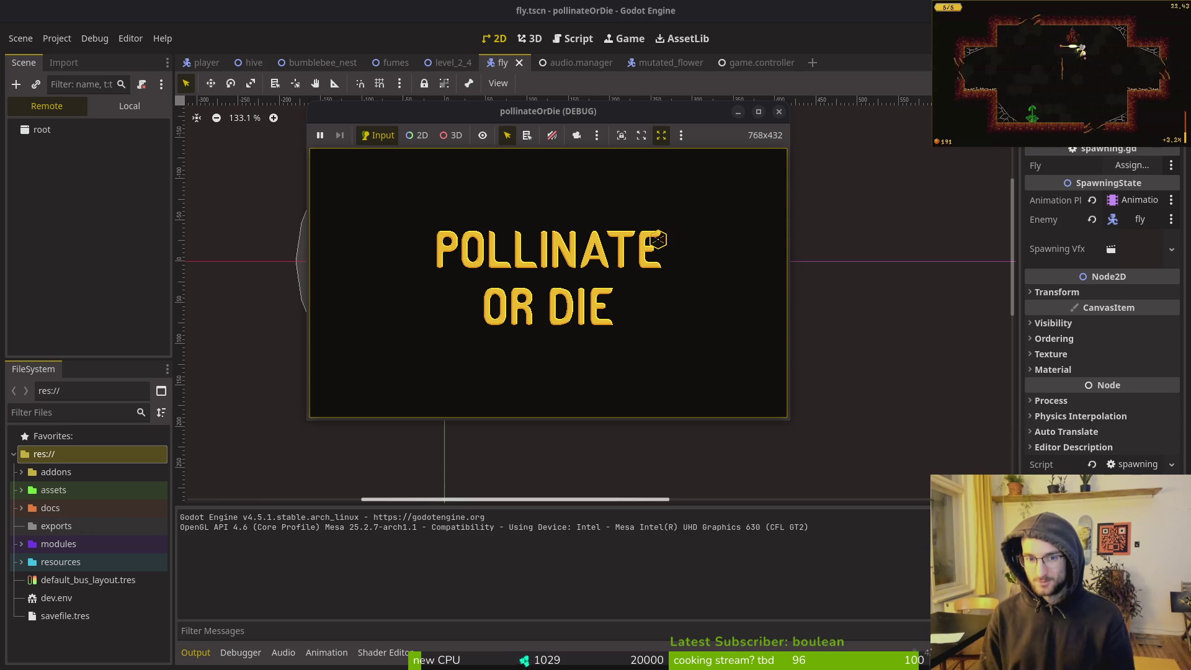
Start playing, lower the music volume in the pause settings, resume, and unmute audio
key(Return)
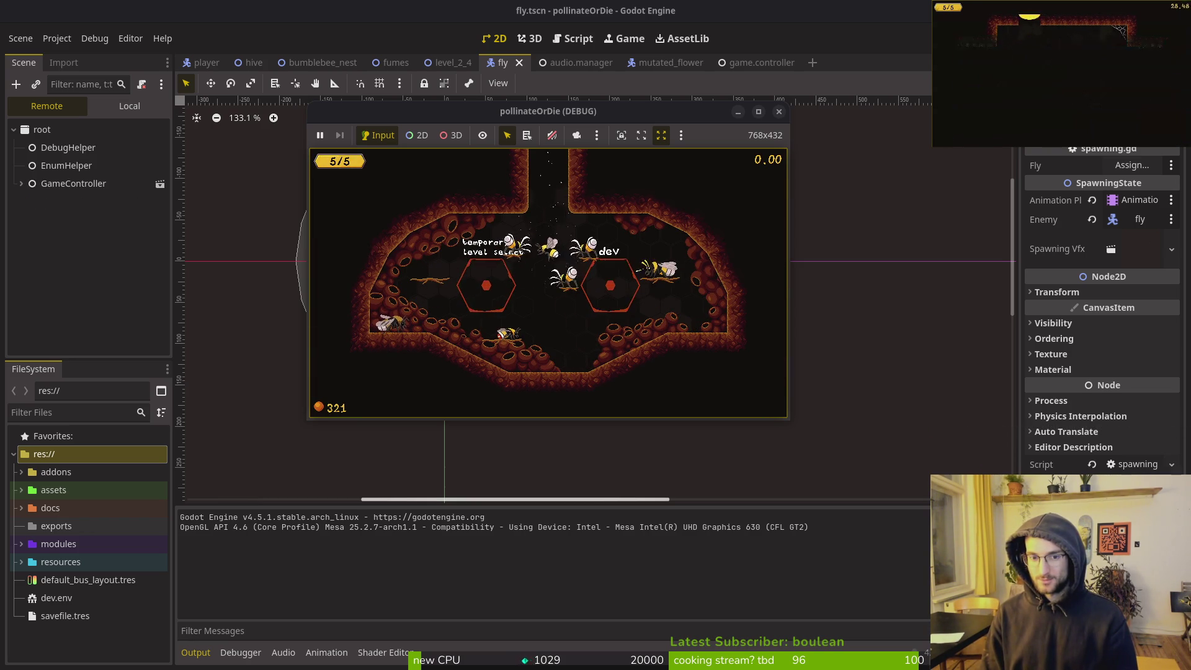
key(Escape)
key(Return)
key(Down)
key(Left)
key(Left)
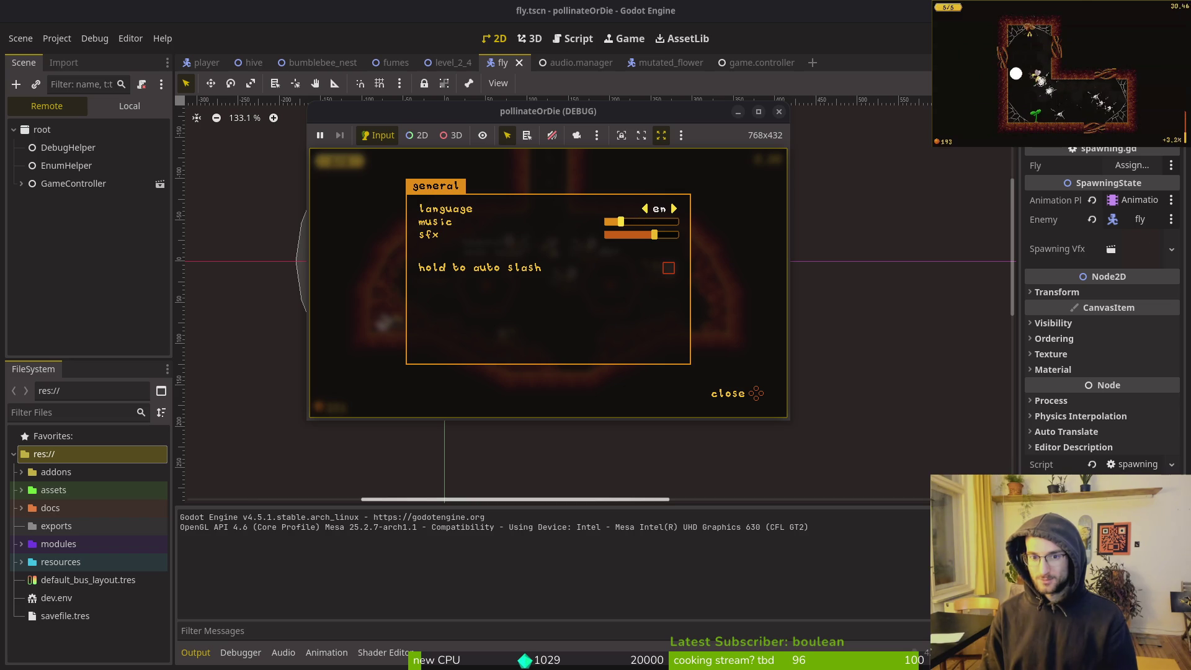
key(Escape)
key(Return)
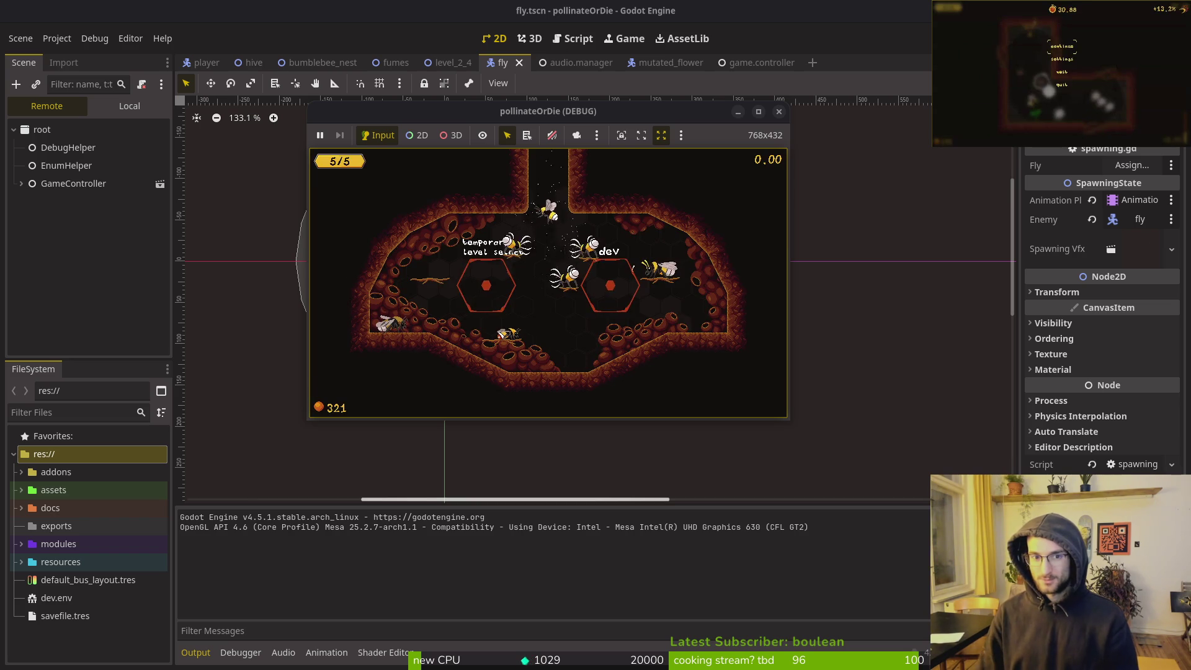
click(553, 137)
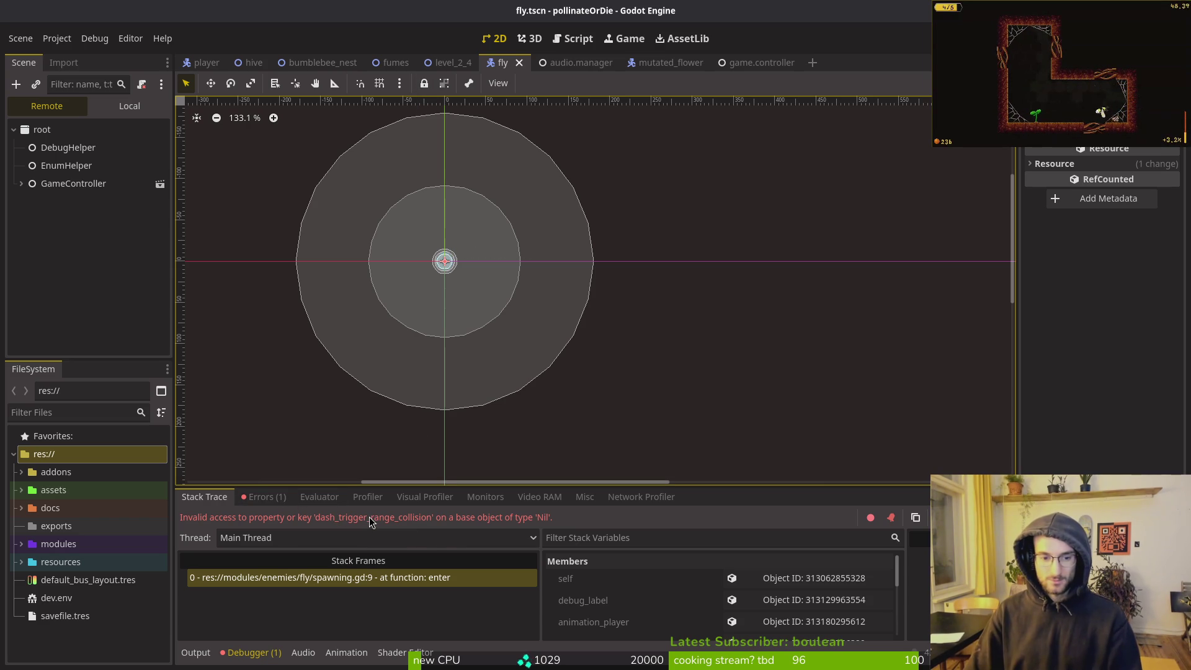
Return to the Godot editor and show the fly scene's local node tree
key(F12)
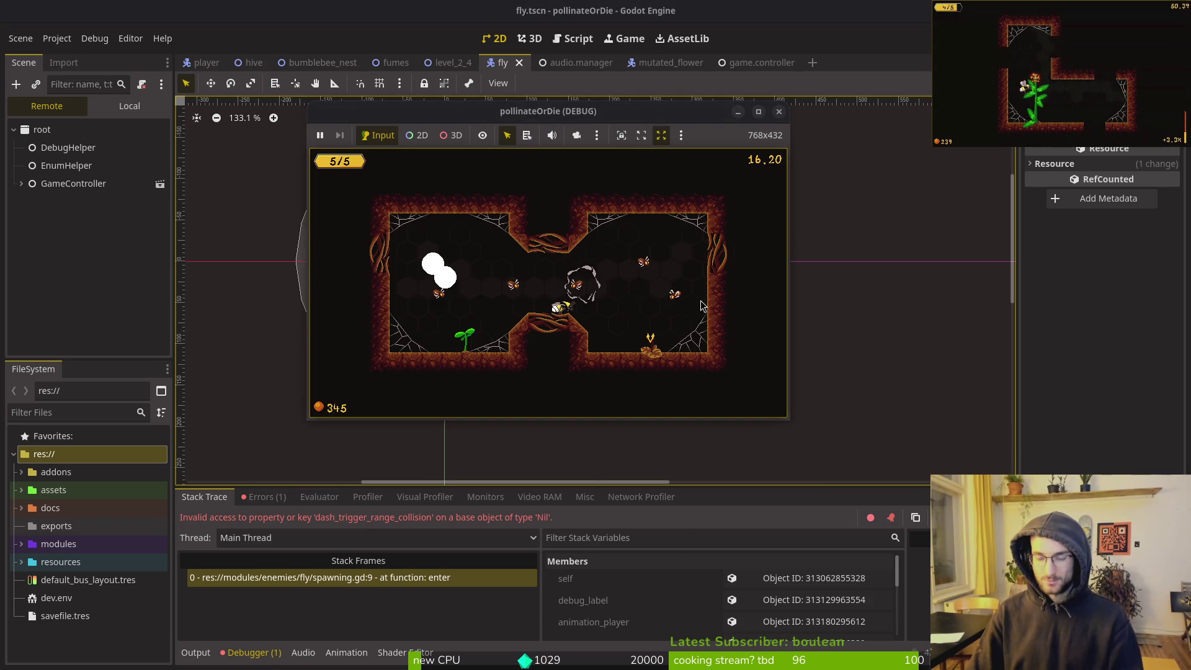
key(alt+Tab)
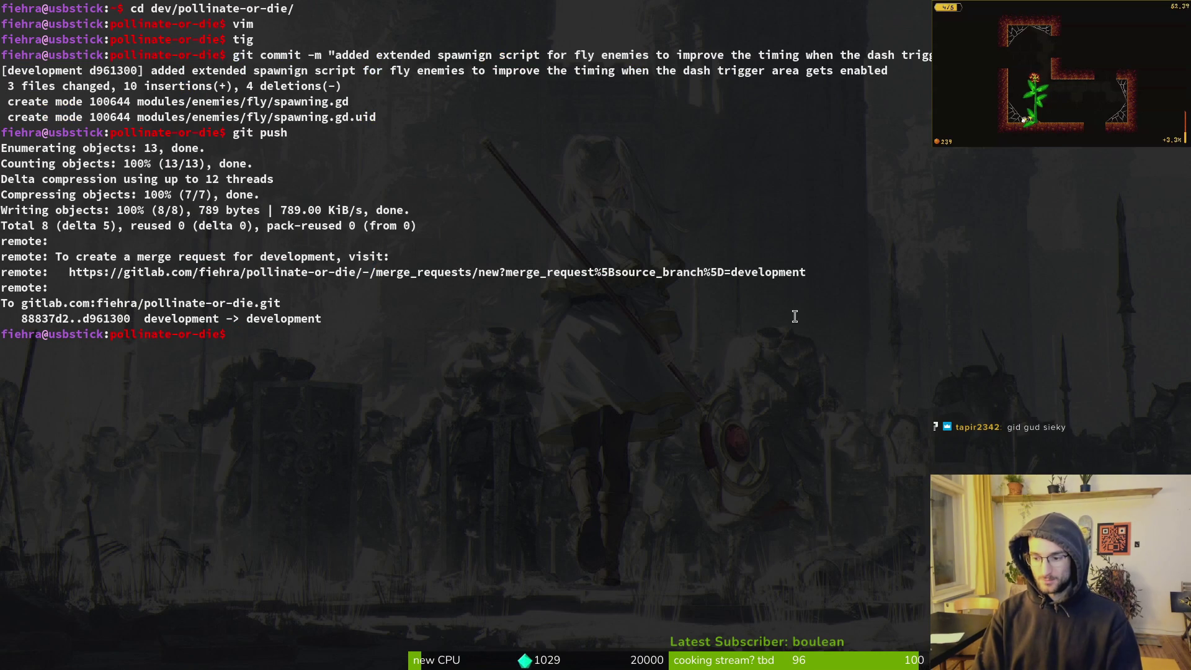
key(alt+Tab)
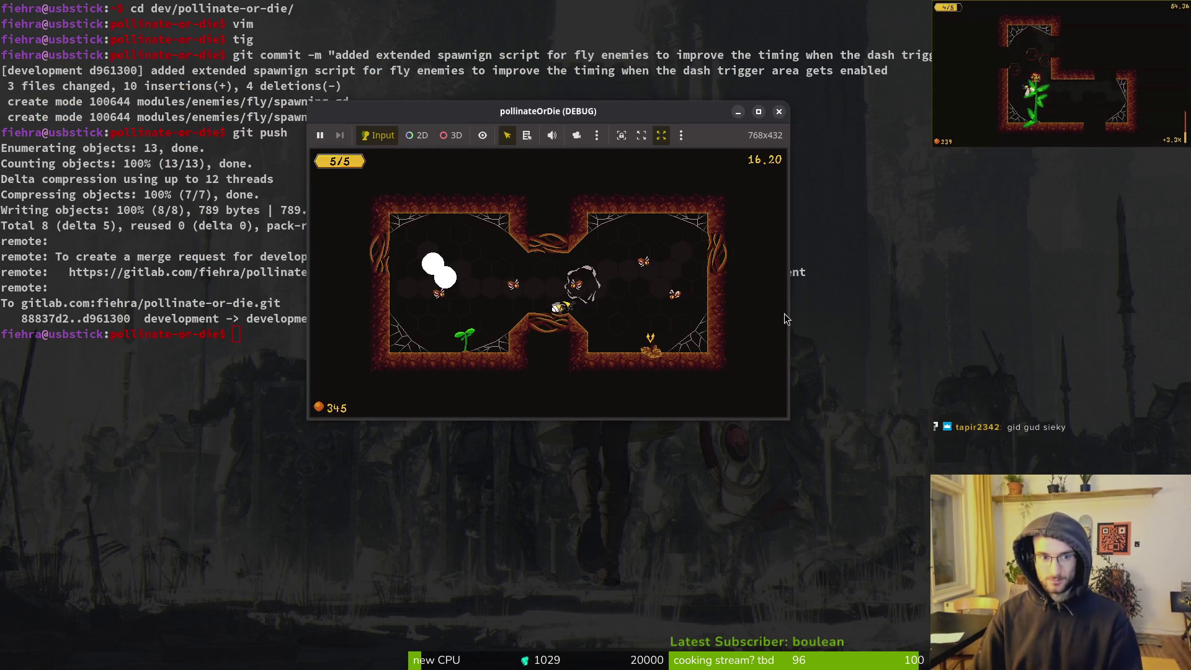
click(129, 105)
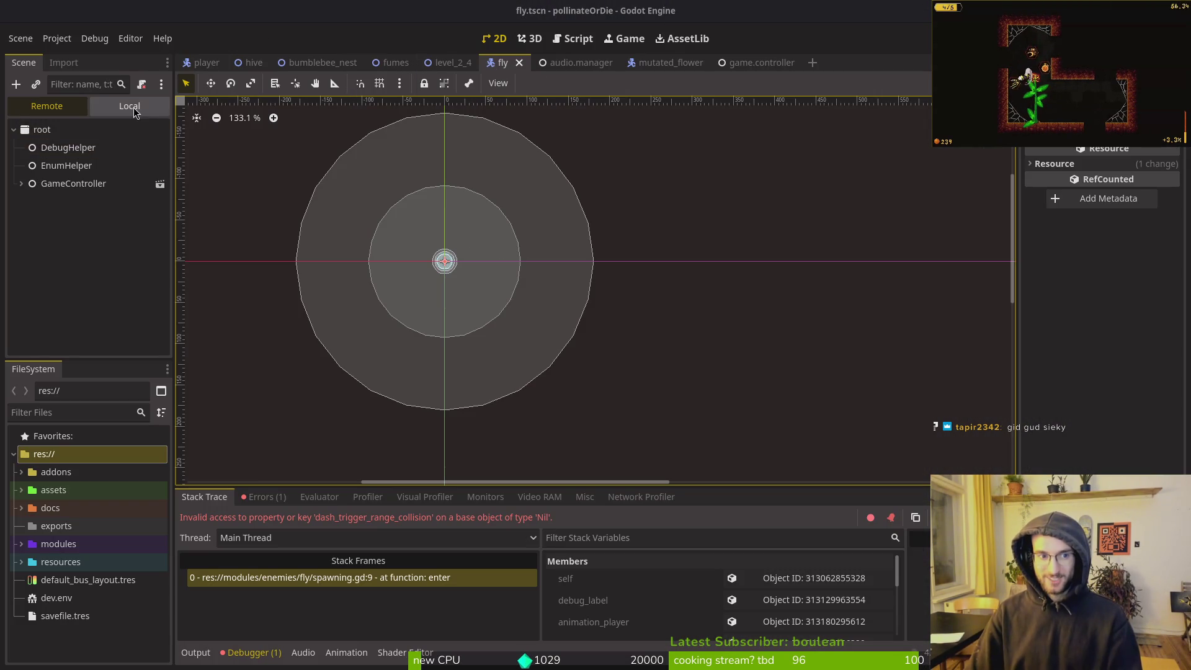
Assign the fly node to the spawning node's Fly property, then rerun the game
click(99, 292)
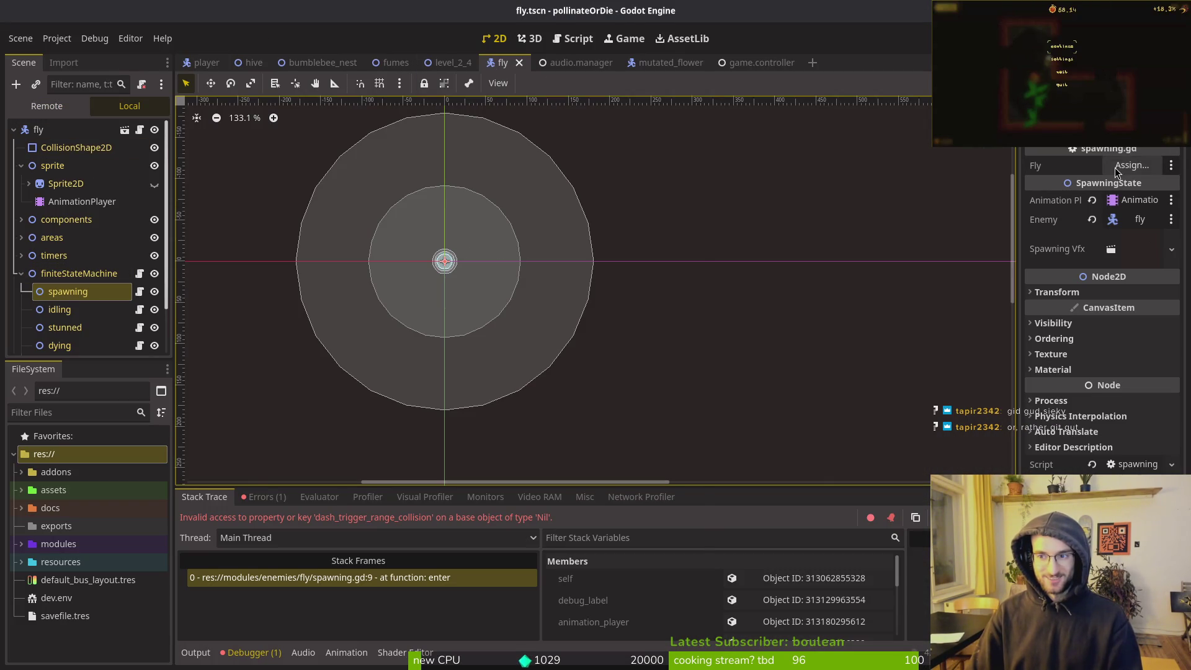
click(1132, 165)
click(533, 177)
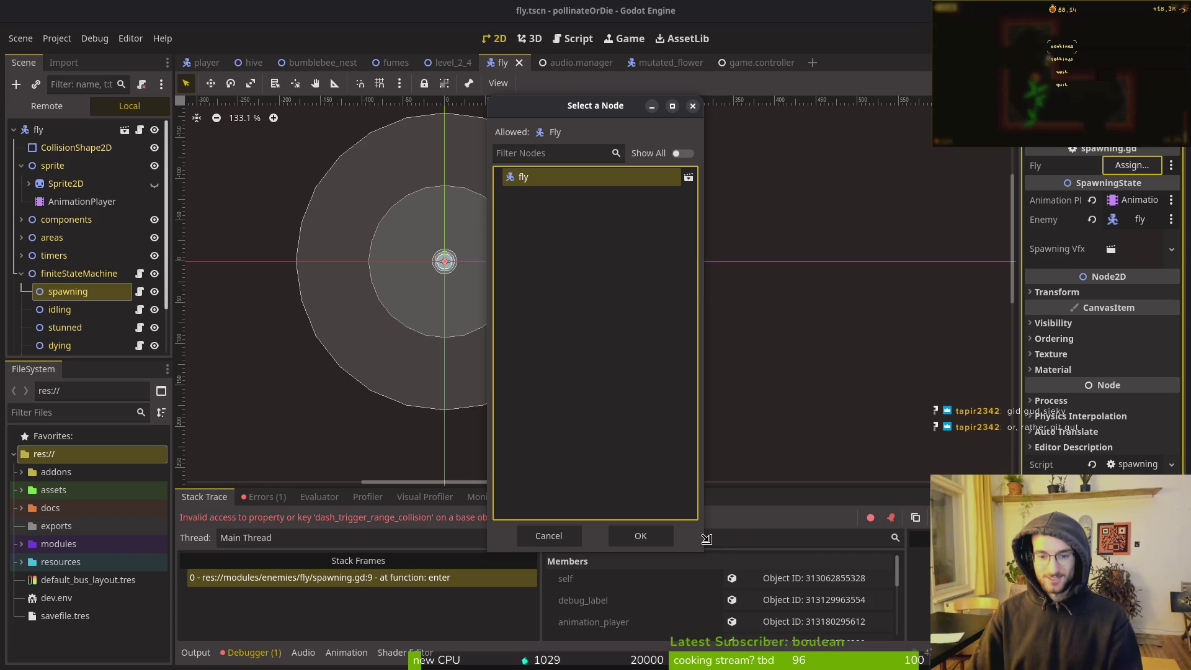
click(664, 536)
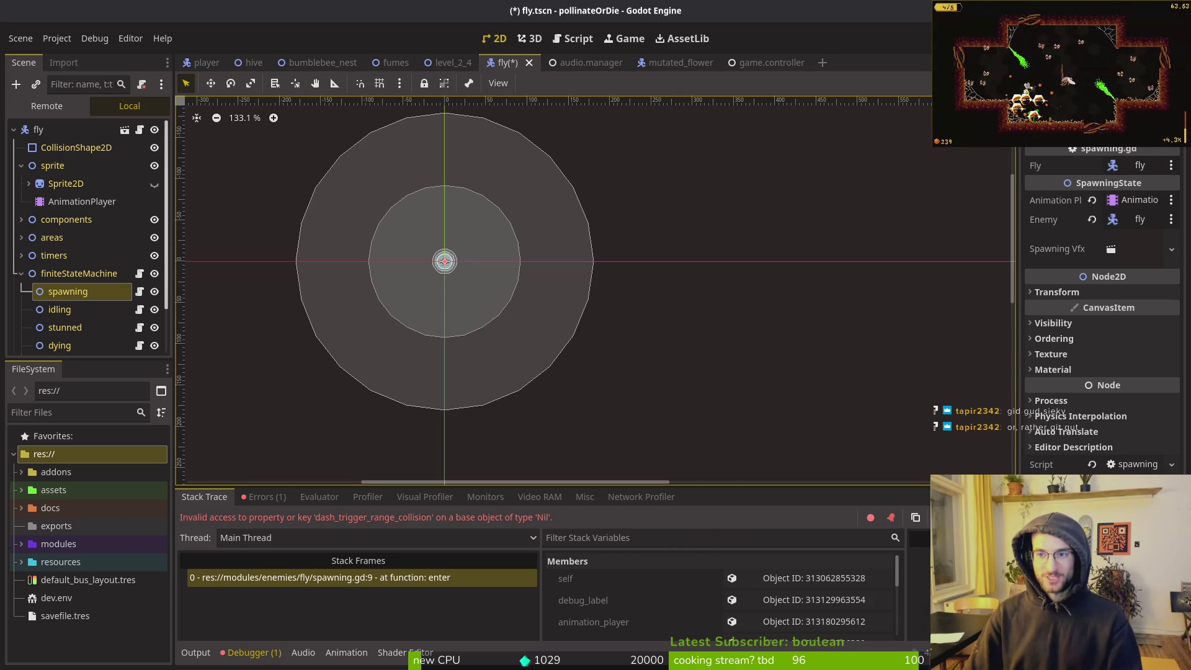
key(F5)
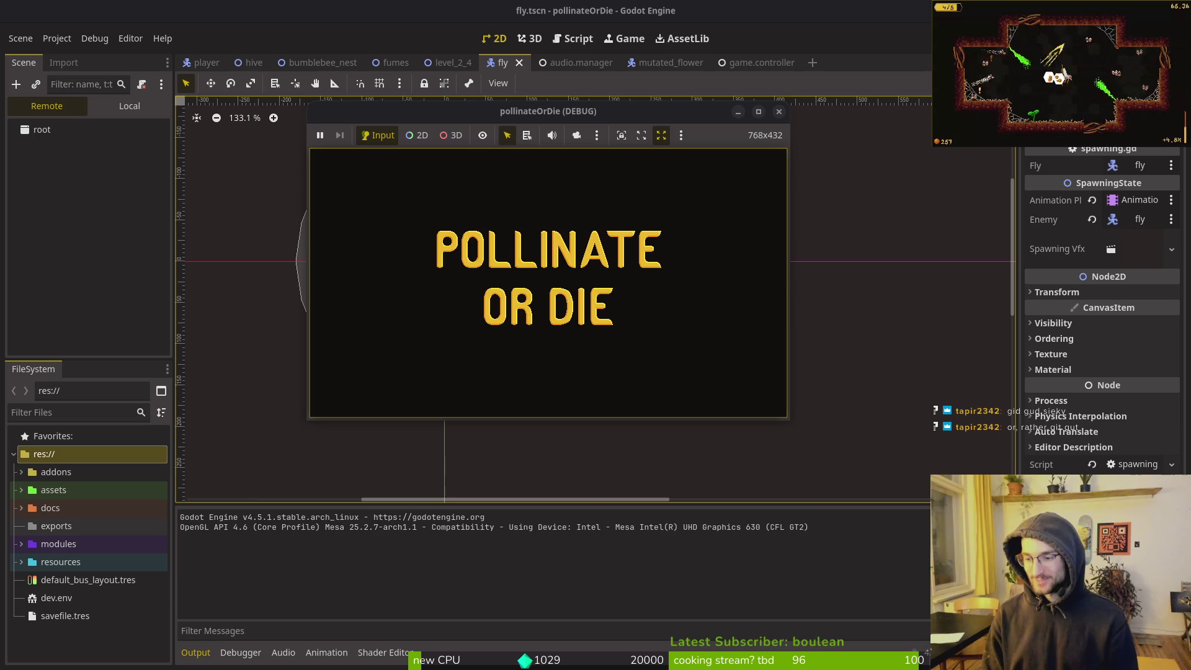
Leave the hive level, start the desert level from the hub, and fight the enemy waves
key(Return)
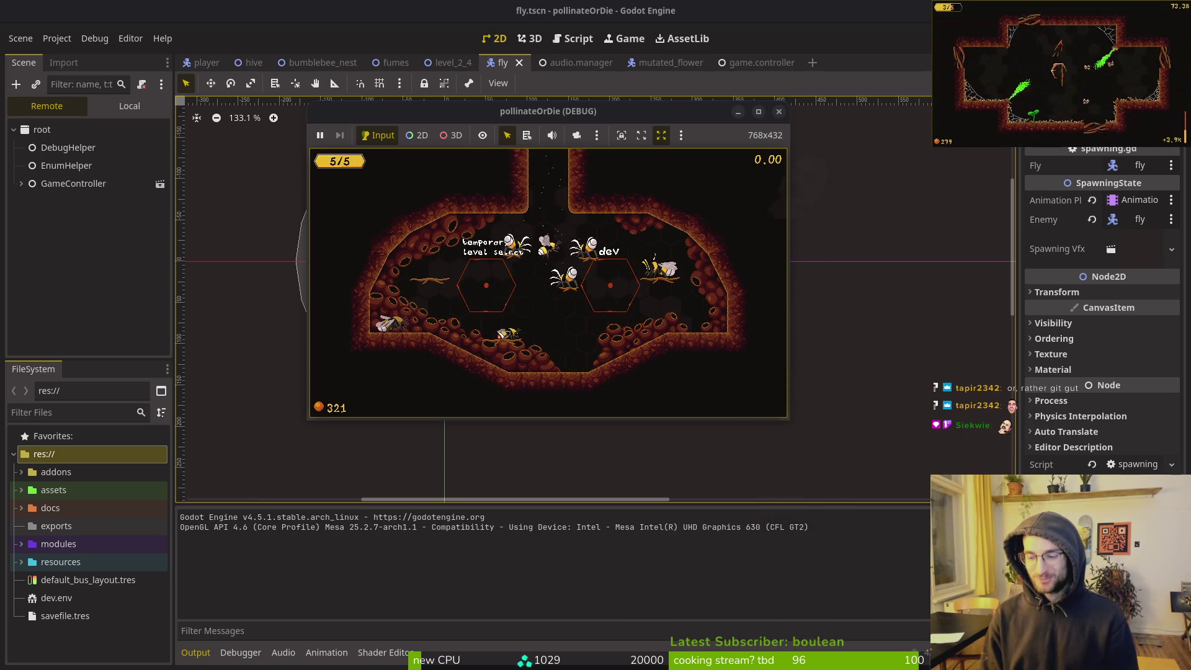
key(Up)
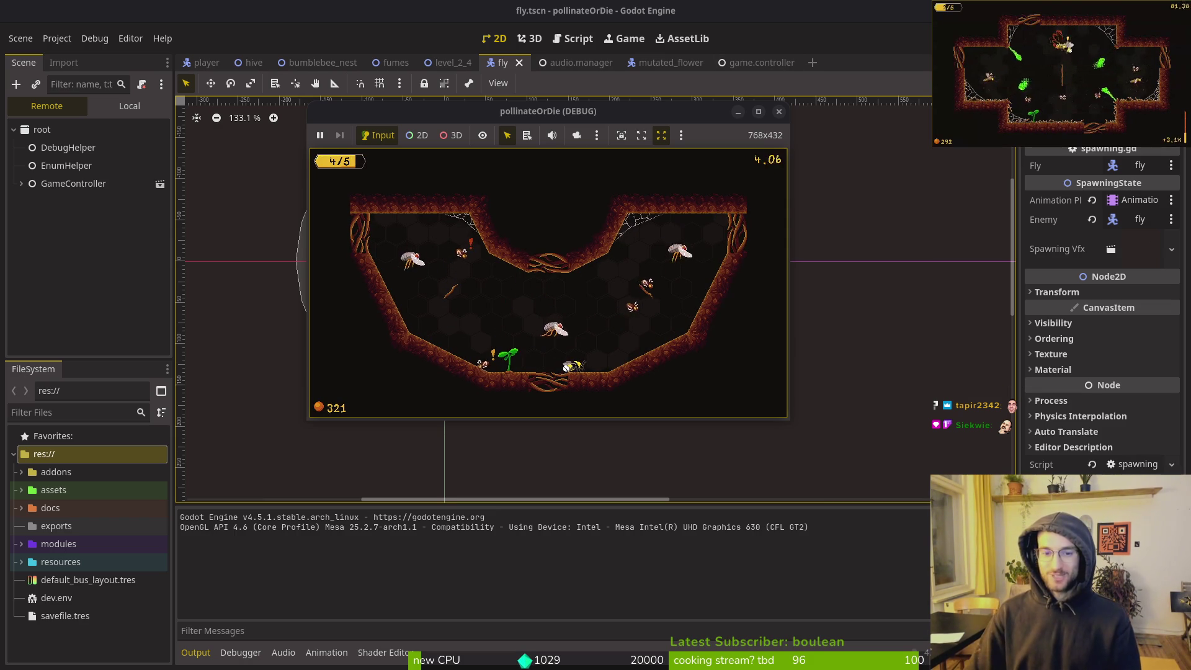
key(Escape)
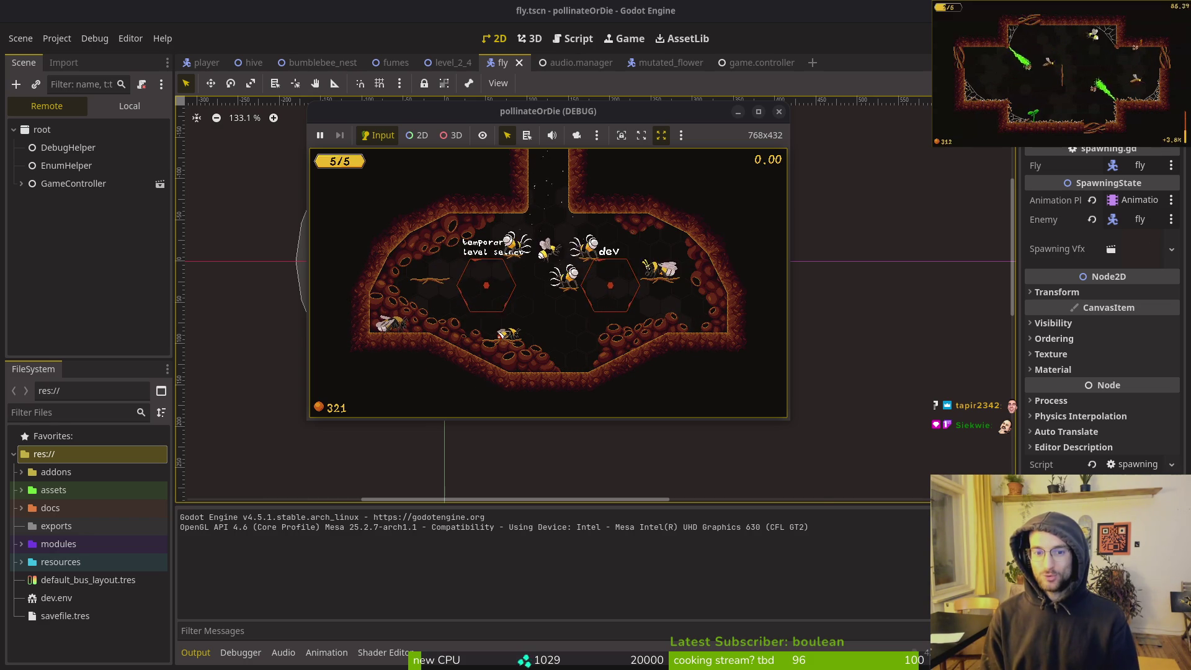
key(space)
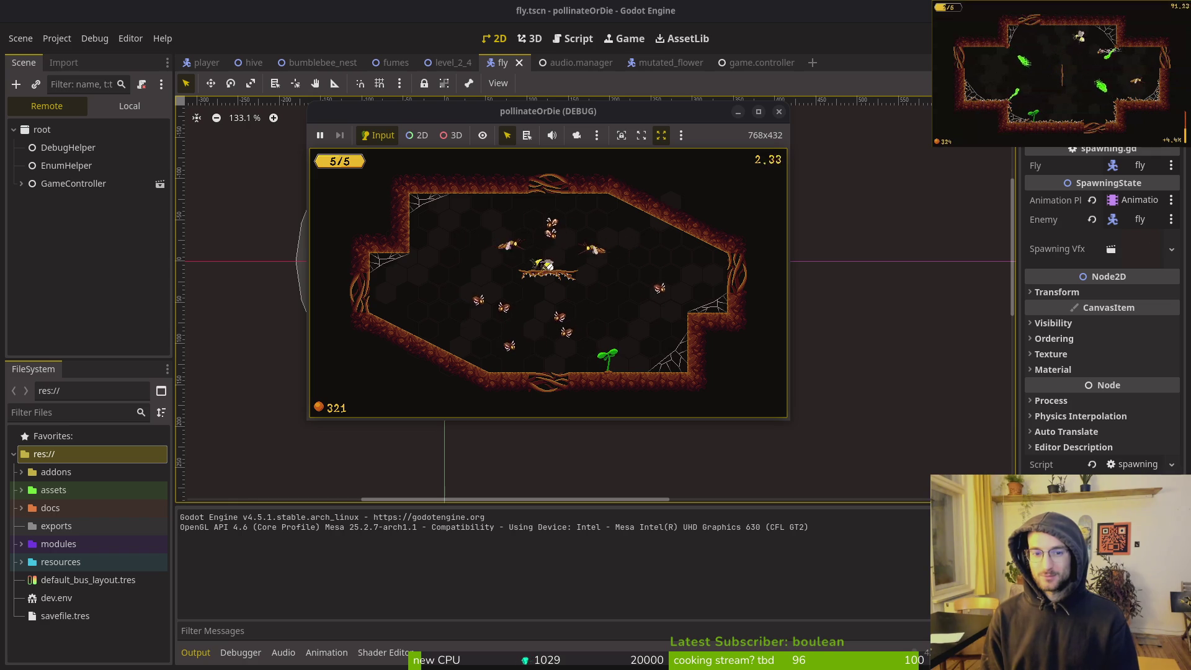
key(s)
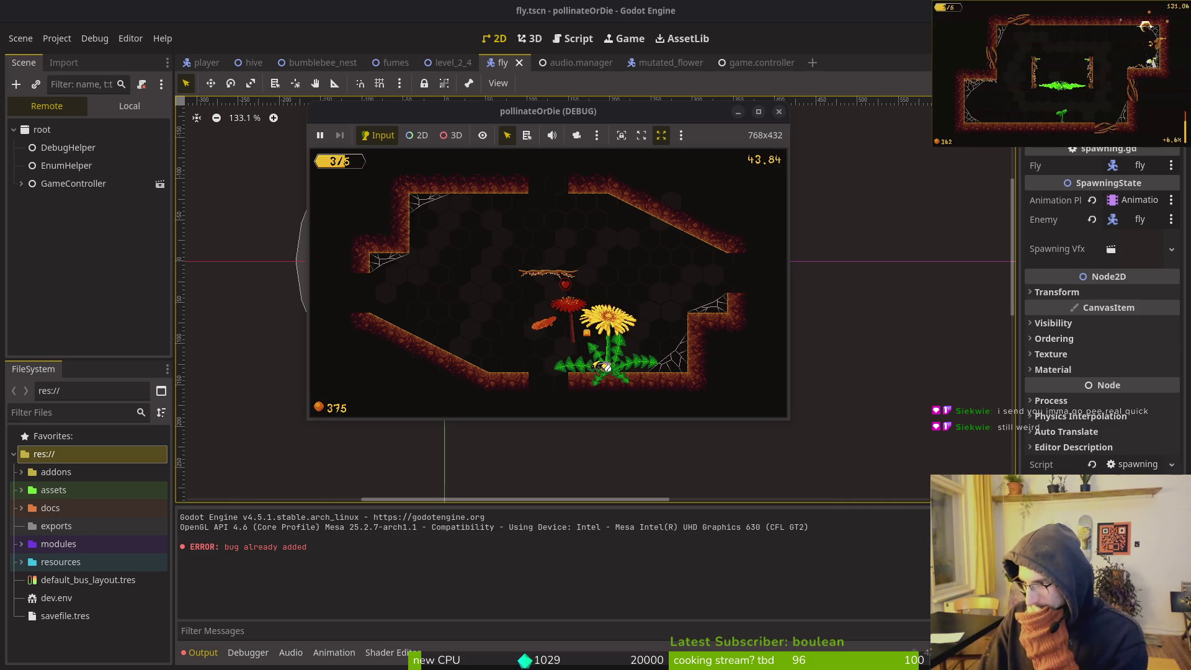
key(alt+Tab)
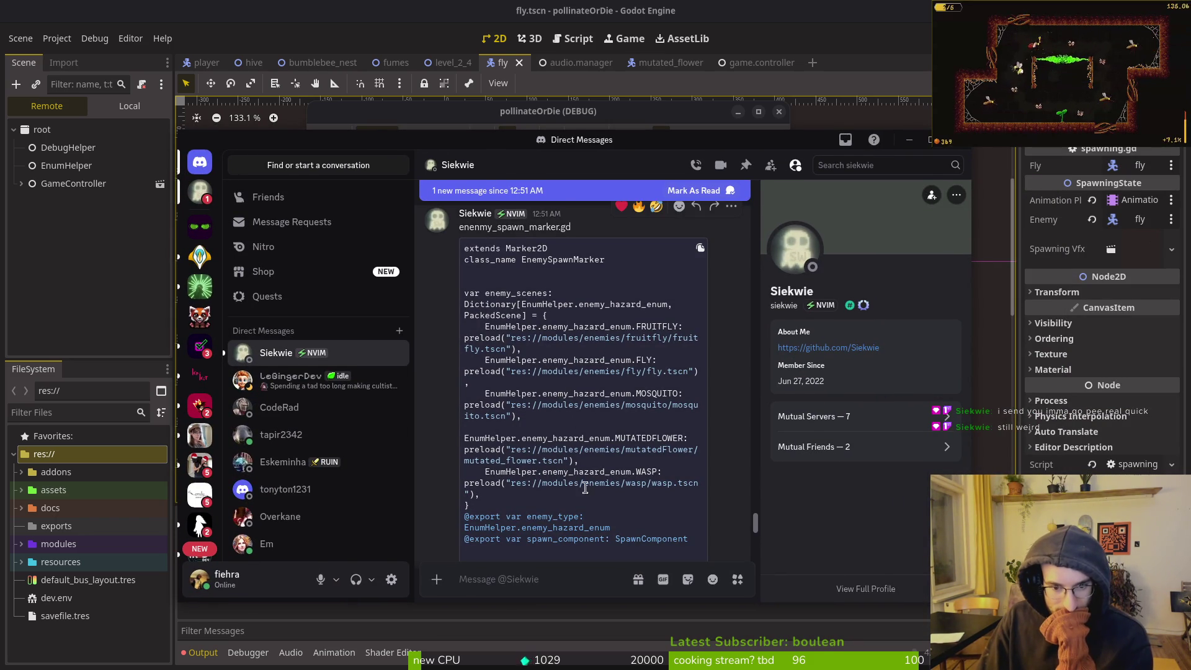
Scroll through the shared enemy_spawn_marker.gd code in the DM and open the level.gd attachment
scroll(583, 499, down, 5)
scroll(580, 484, up, 3)
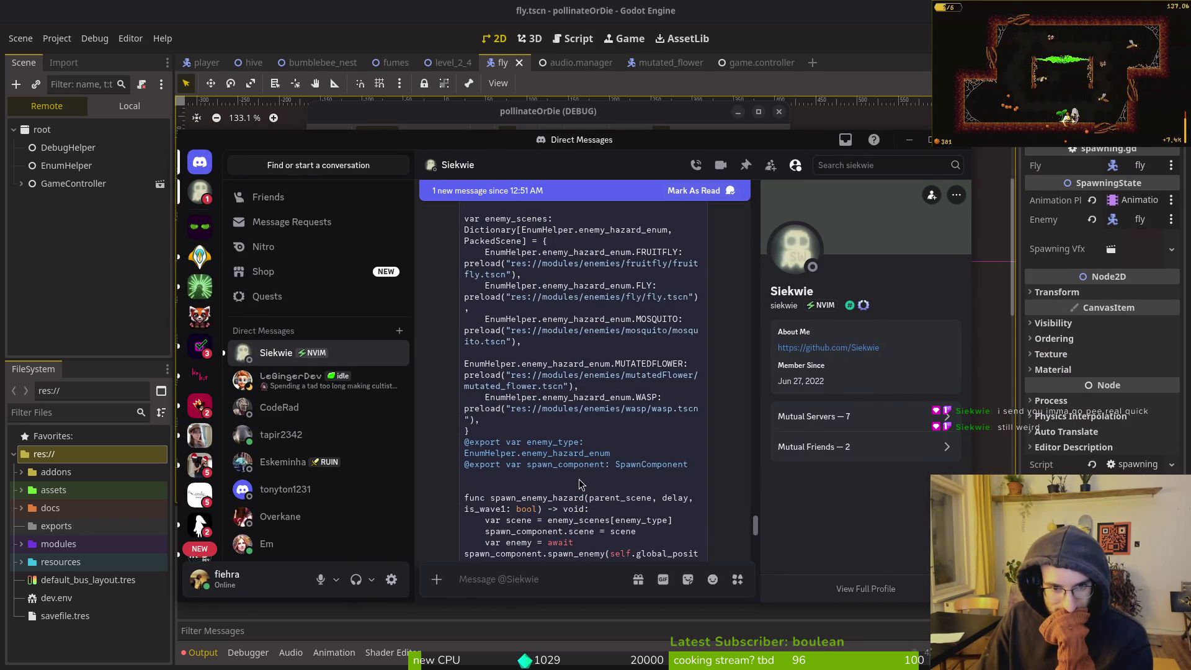
scroll(580, 483, up, 3)
scroll(580, 485, down, 6)
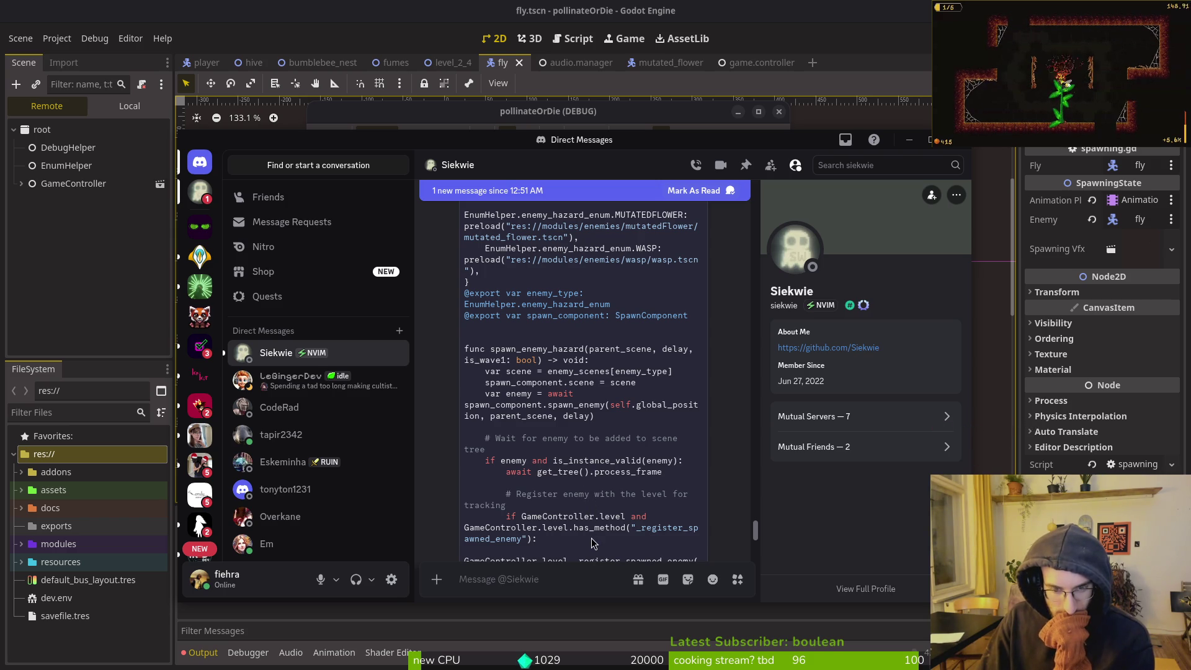
scroll(589, 537, down, 3)
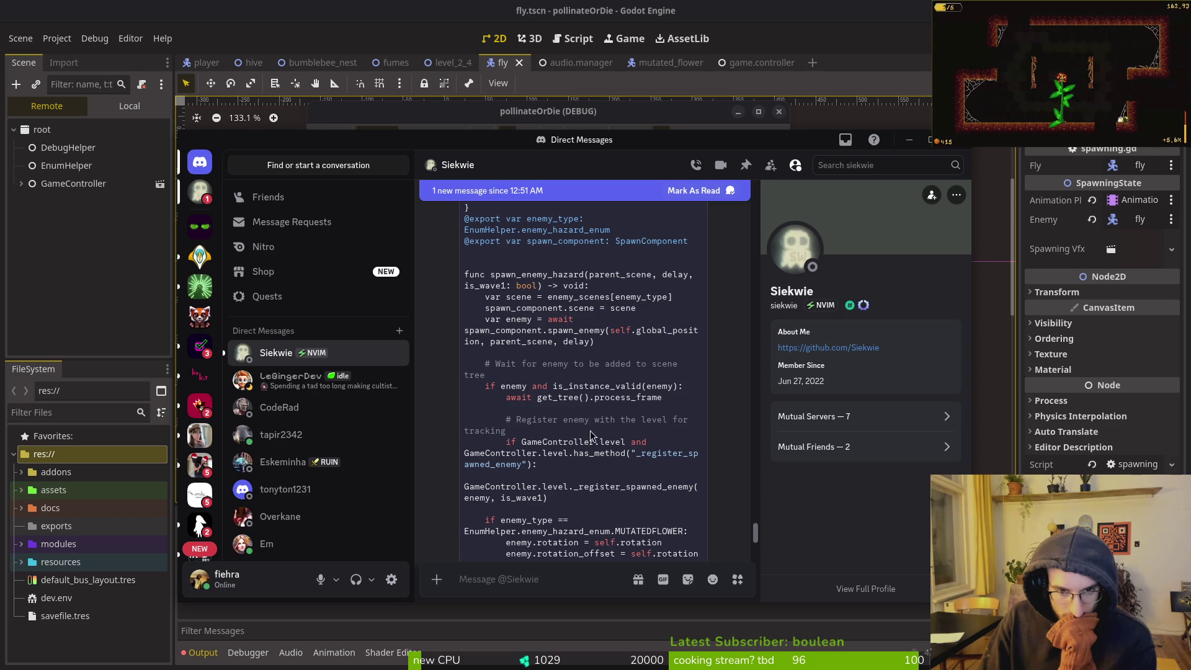
scroll(593, 412, down, 2)
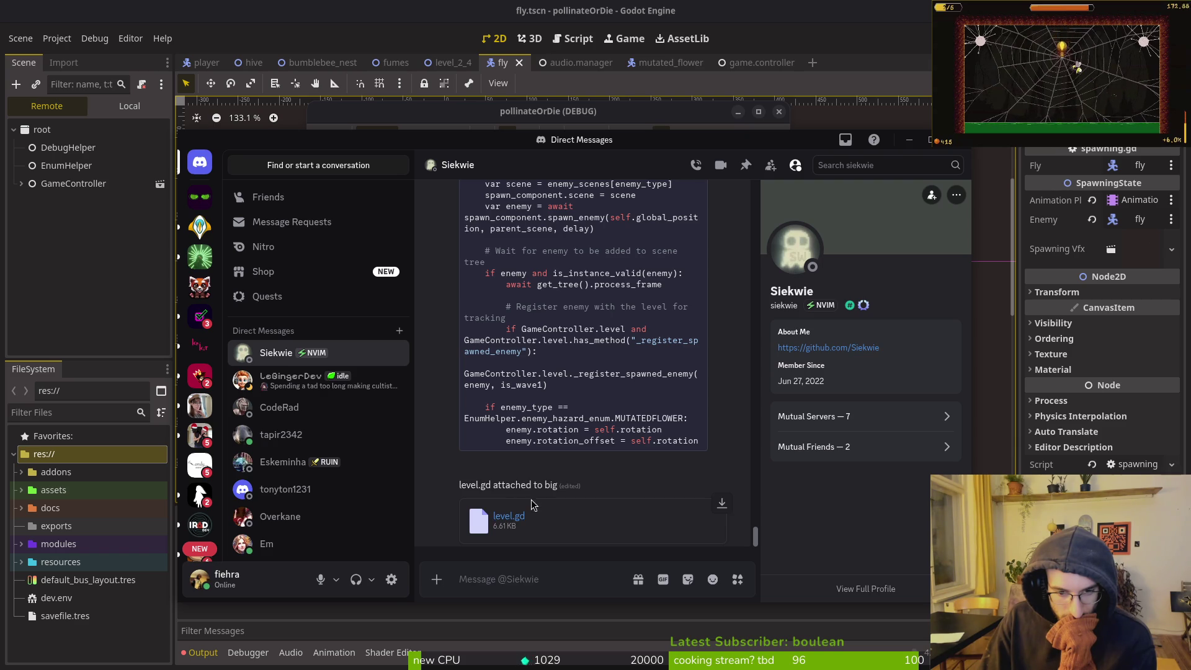
click(518, 517)
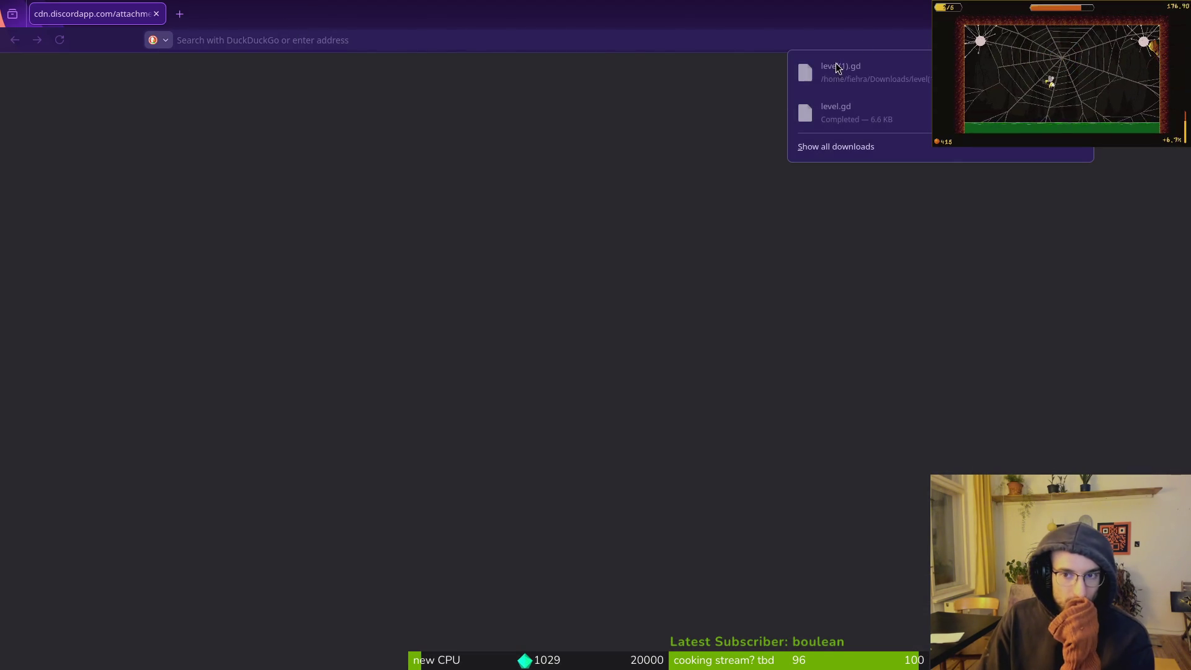
Confirm level.gd appears completed at 6.6 KB in Firefox's downloads list, then close it
click(813, 84)
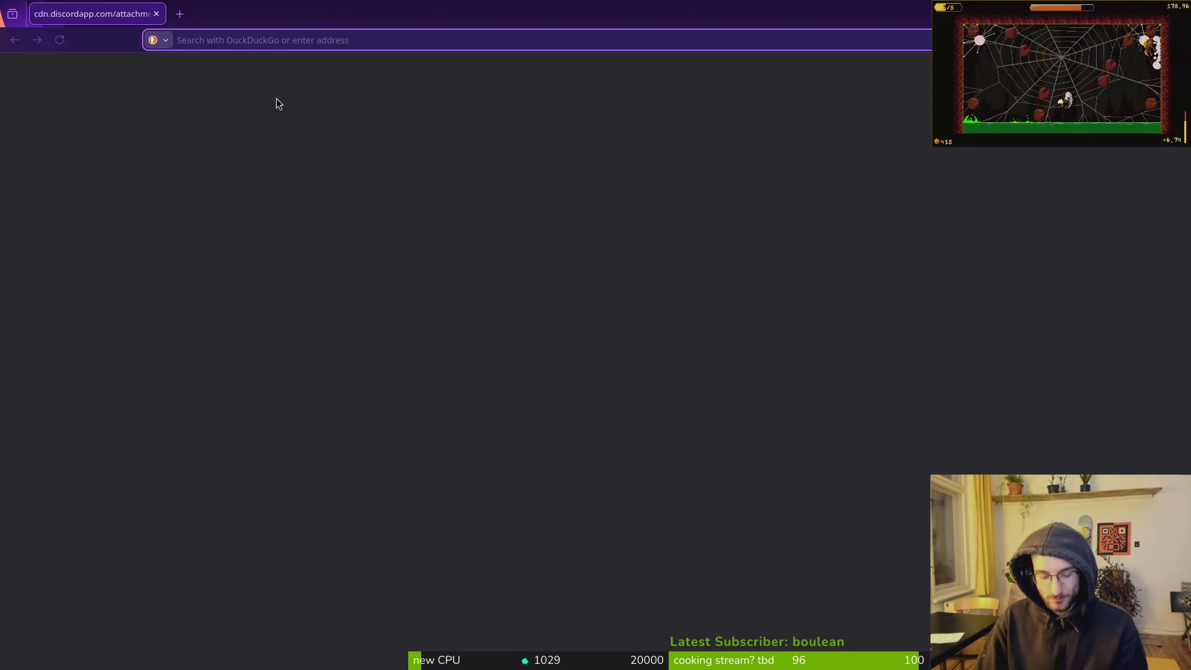
key(alt+Tab)
key(alt+Tab)
click(1078, 40)
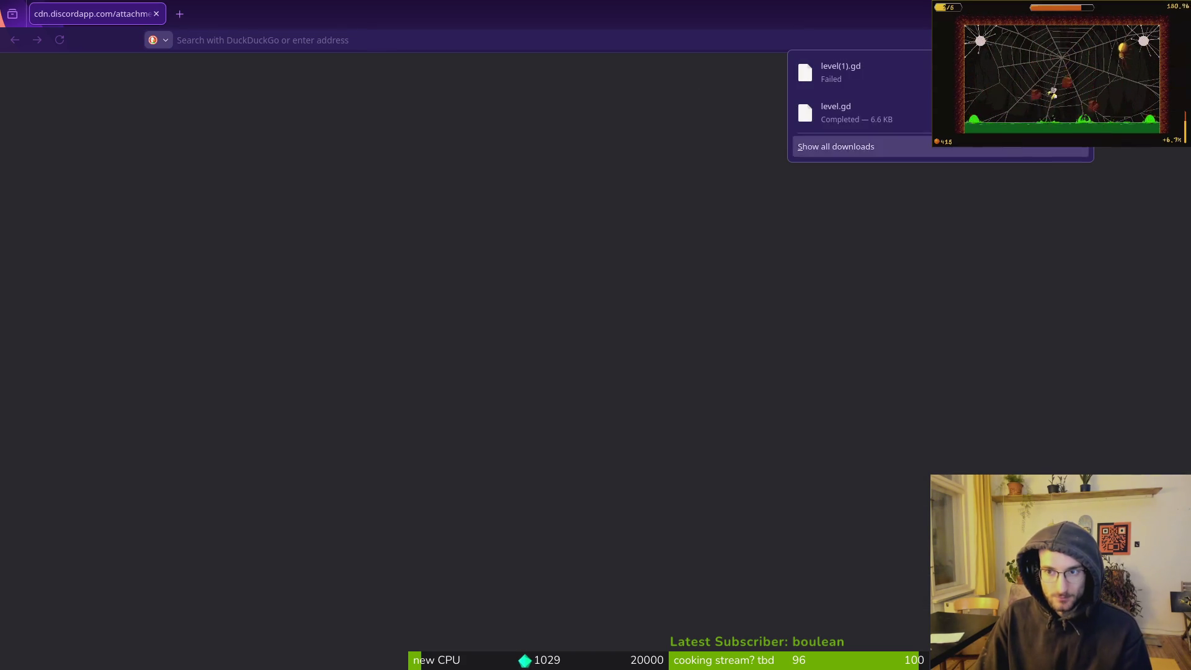
key(Escape)
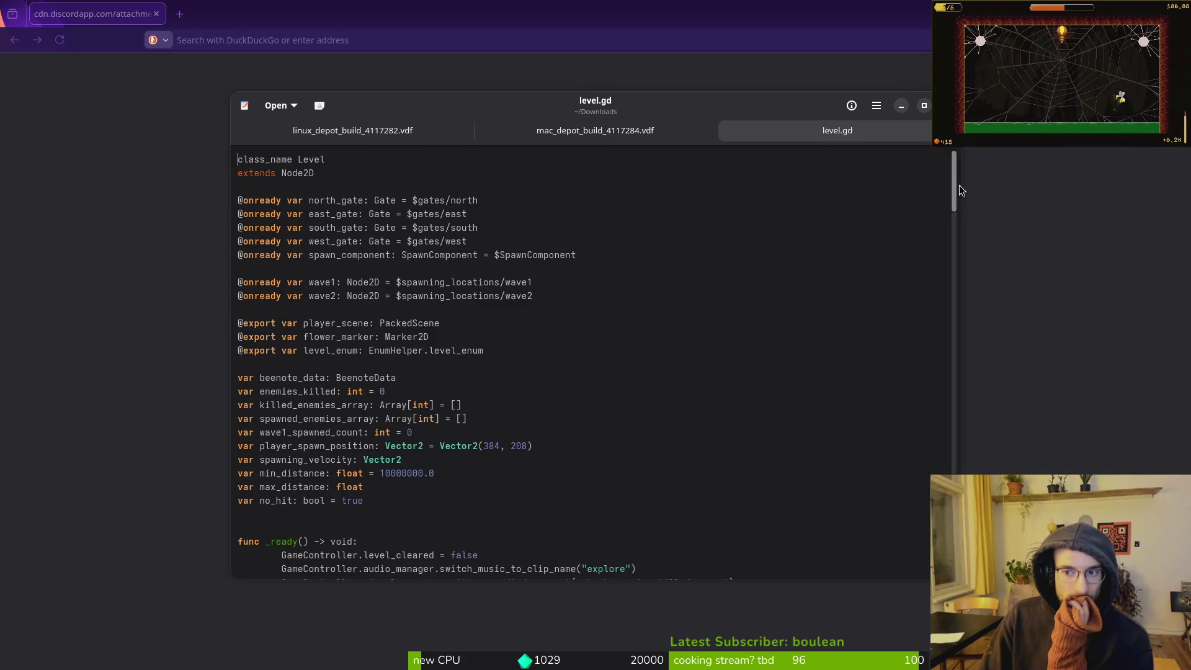
Read level.gd down to _check_enemies_killed_amount and select the enemy id and registration checks
scroll(749, 360, down, 5)
scroll(747, 356, down, 4)
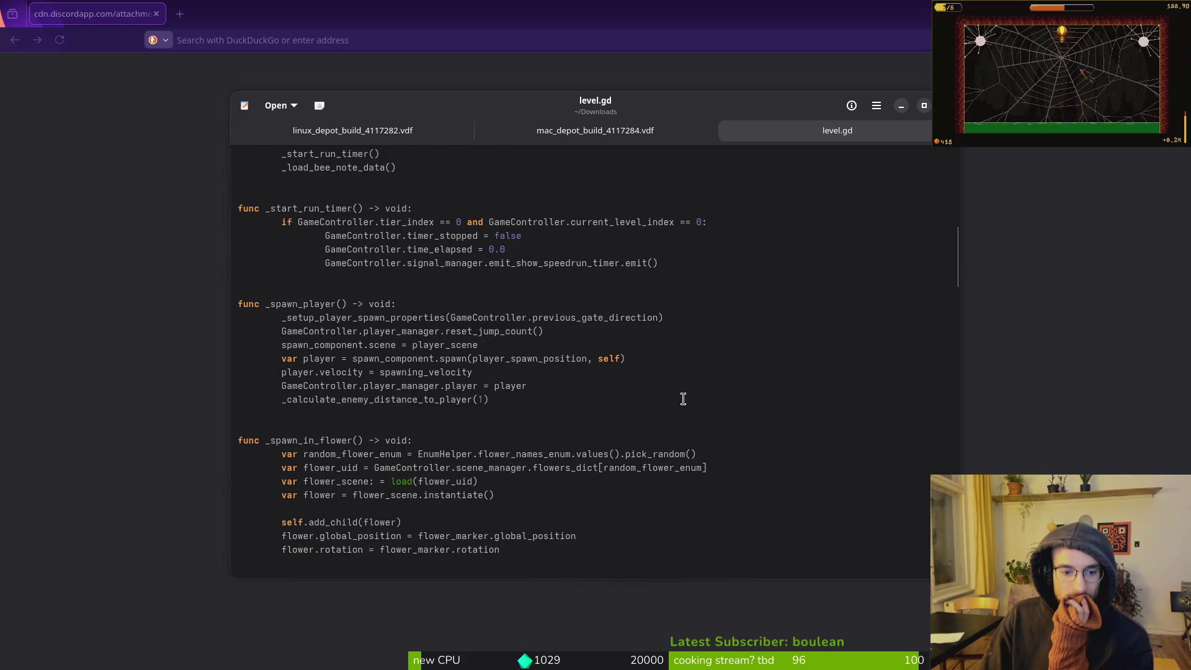
scroll(684, 380, down, 4)
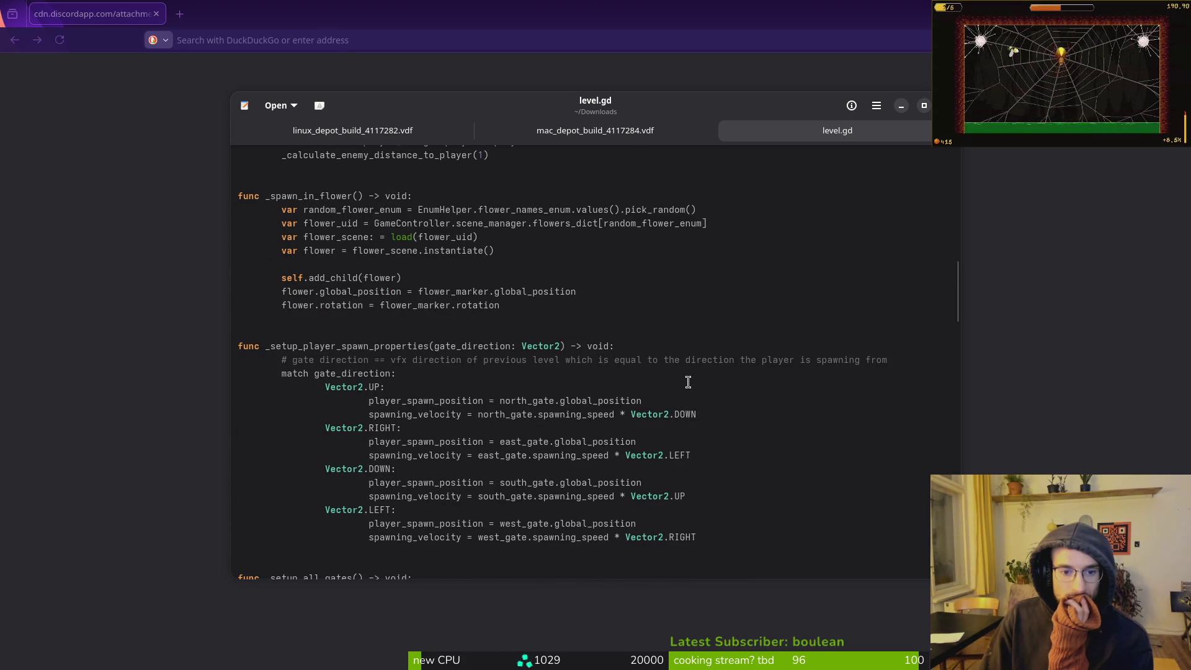
scroll(684, 386, down, 5)
scroll(687, 384, down, 3)
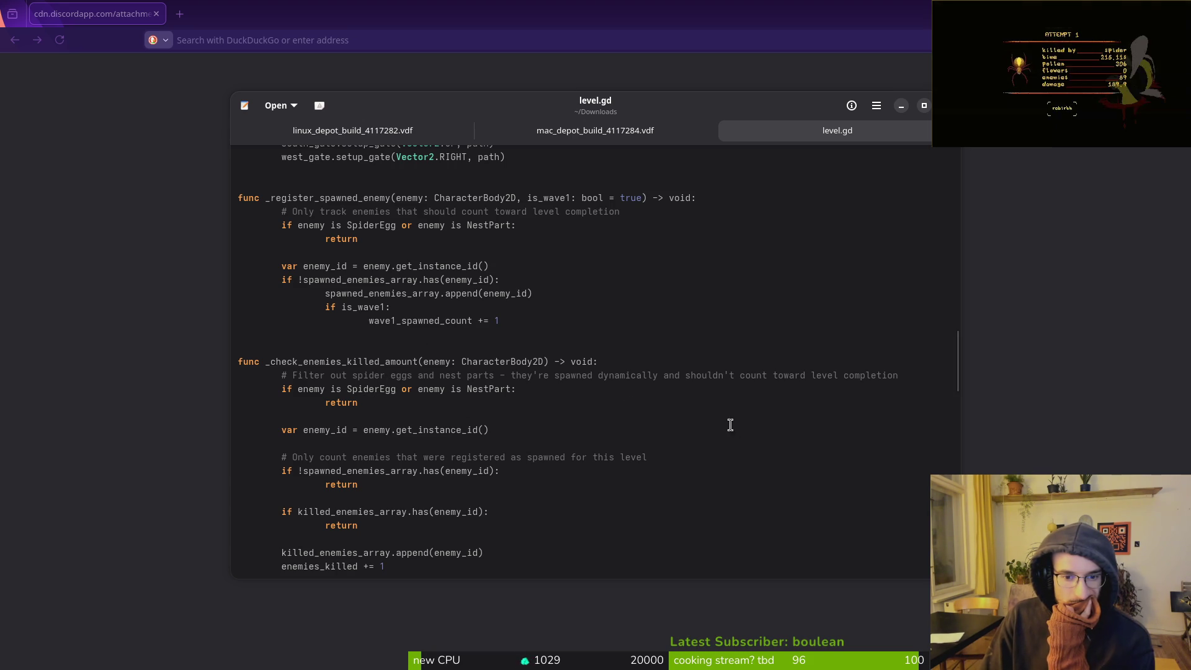
scroll(736, 429, down, 3)
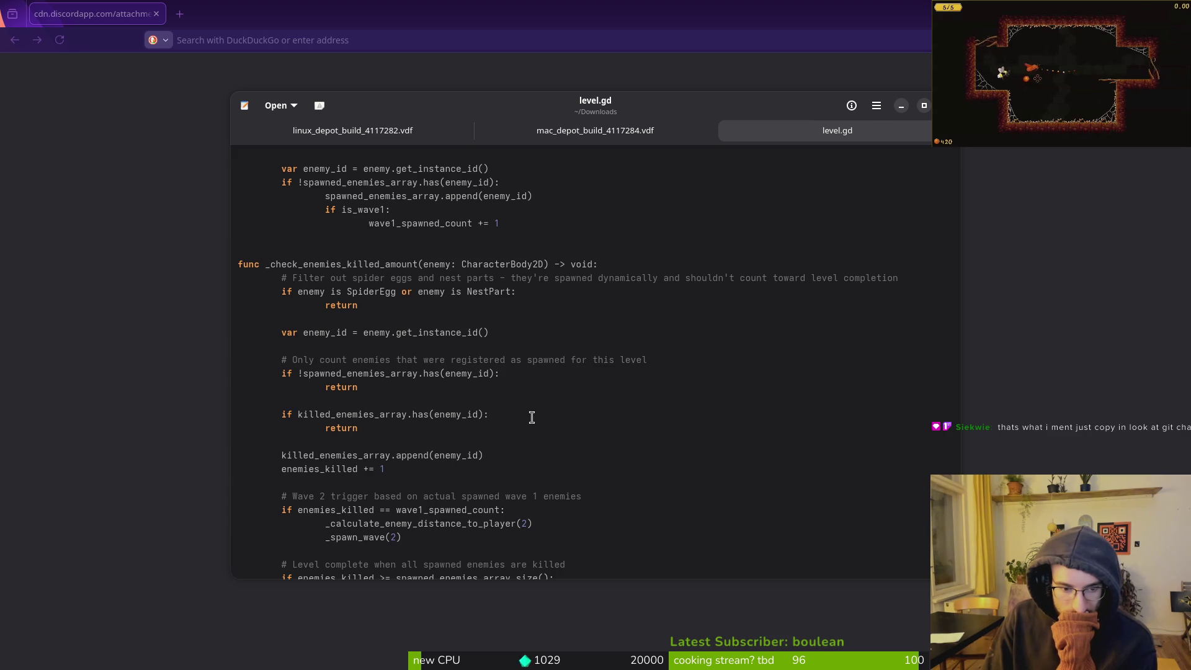
scroll(532, 418, down, 1)
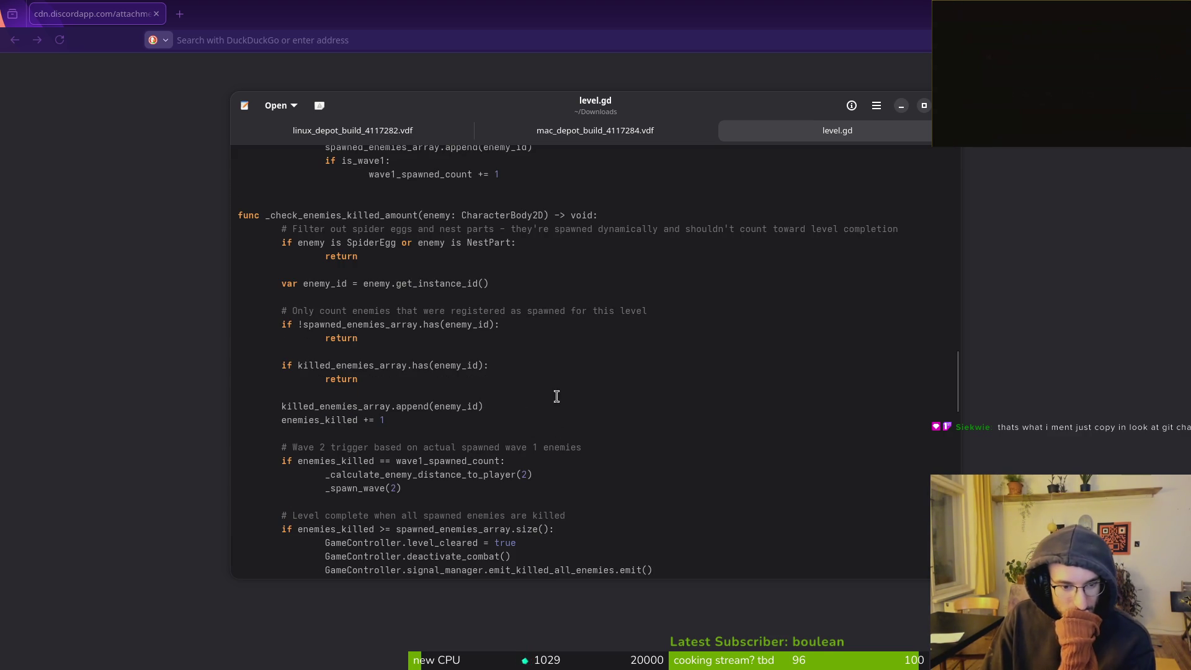
scroll(586, 390, down, 1)
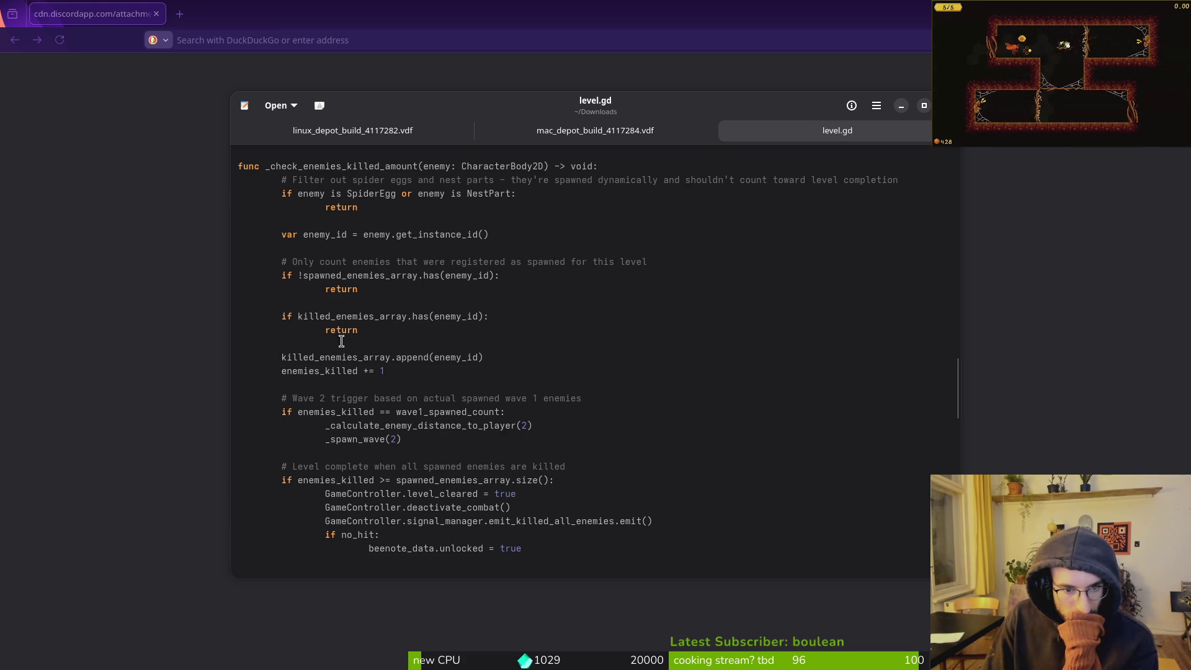
drag(375, 341, 266, 226)
click(303, 269)
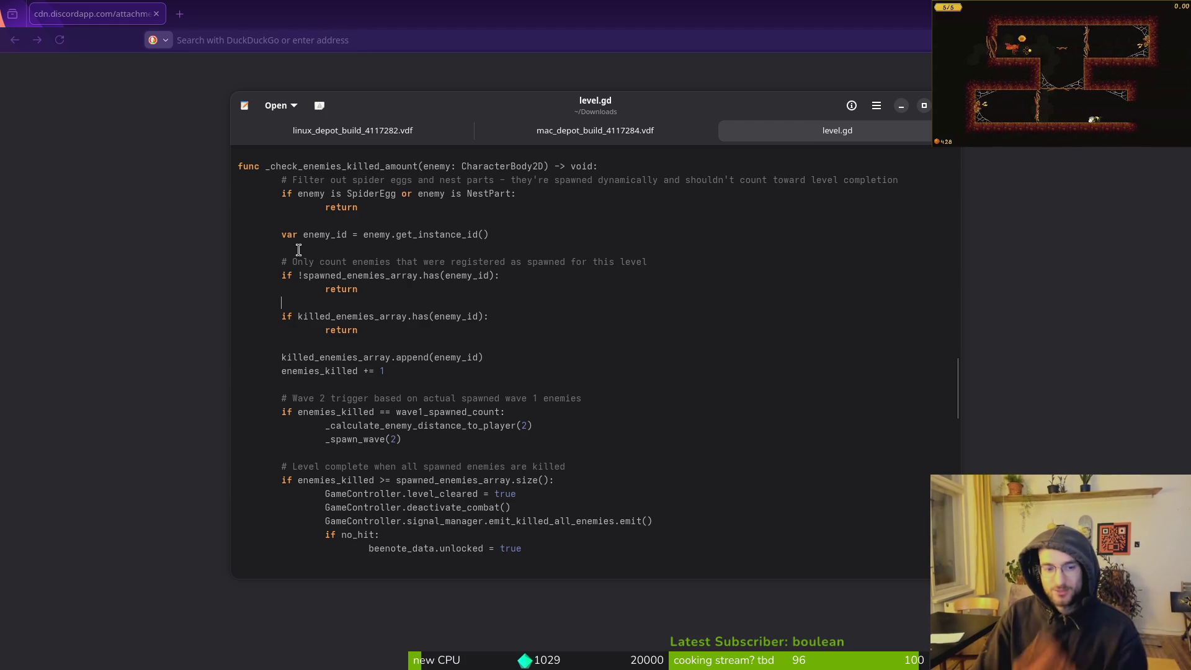
double_click(378, 275)
scroll(379, 275, down, 5)
scroll(488, 400, down, 1)
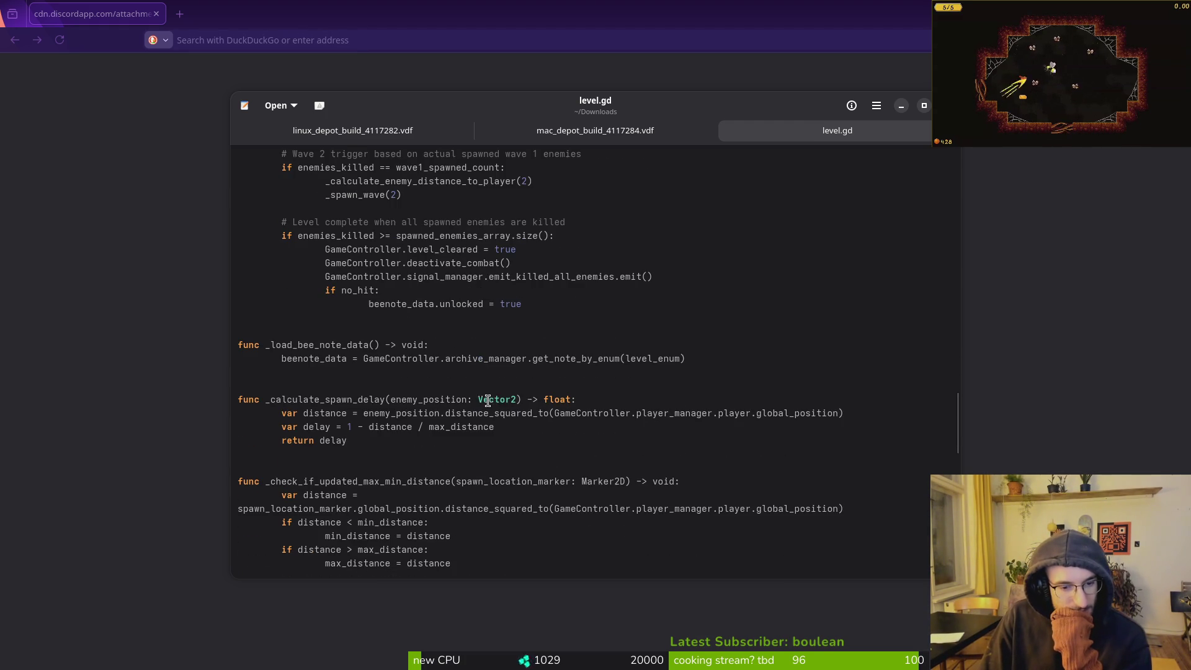
scroll(465, 457, down, 4)
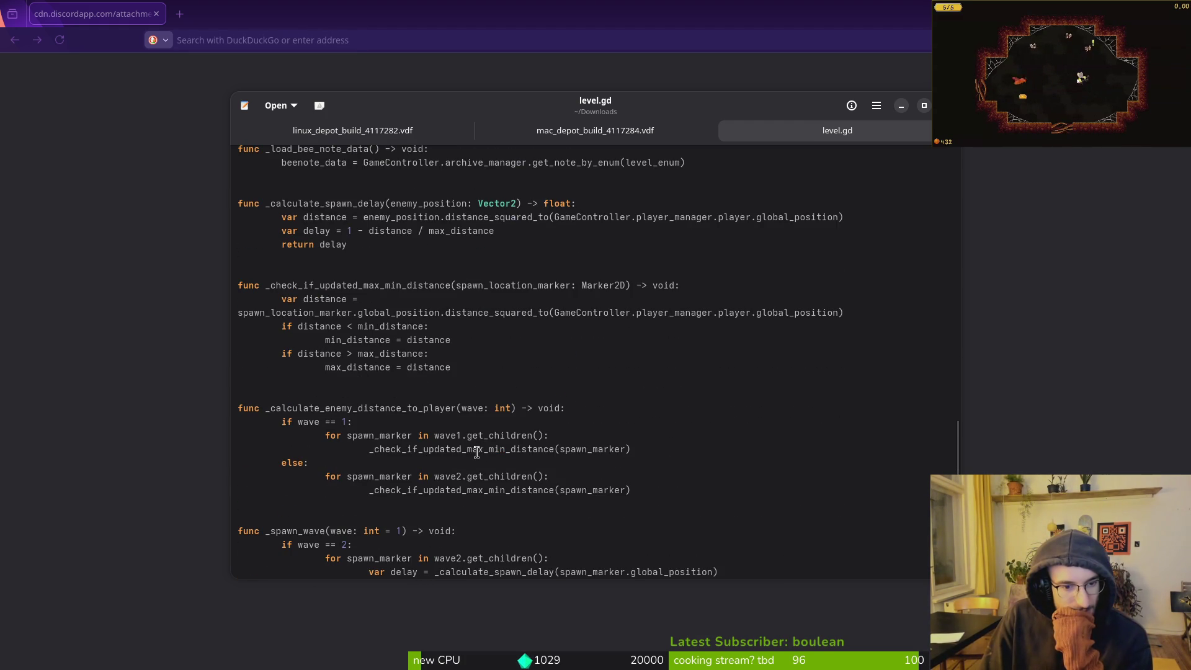
scroll(479, 452, up, 5)
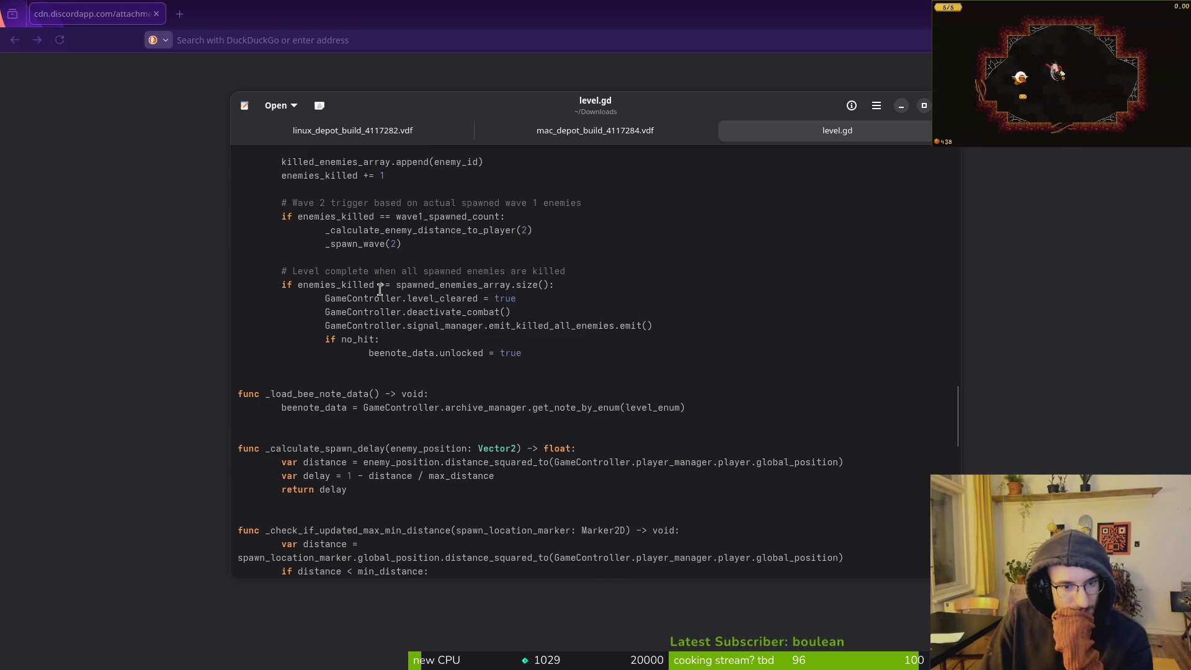
double_click(435, 285)
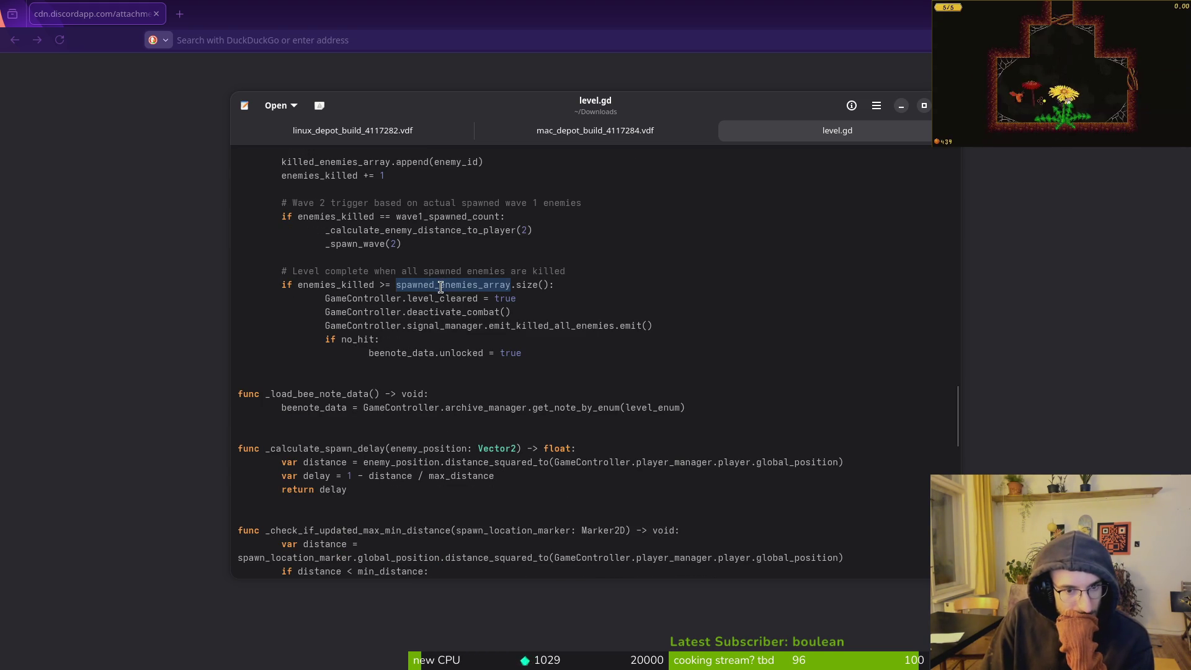
click(439, 285)
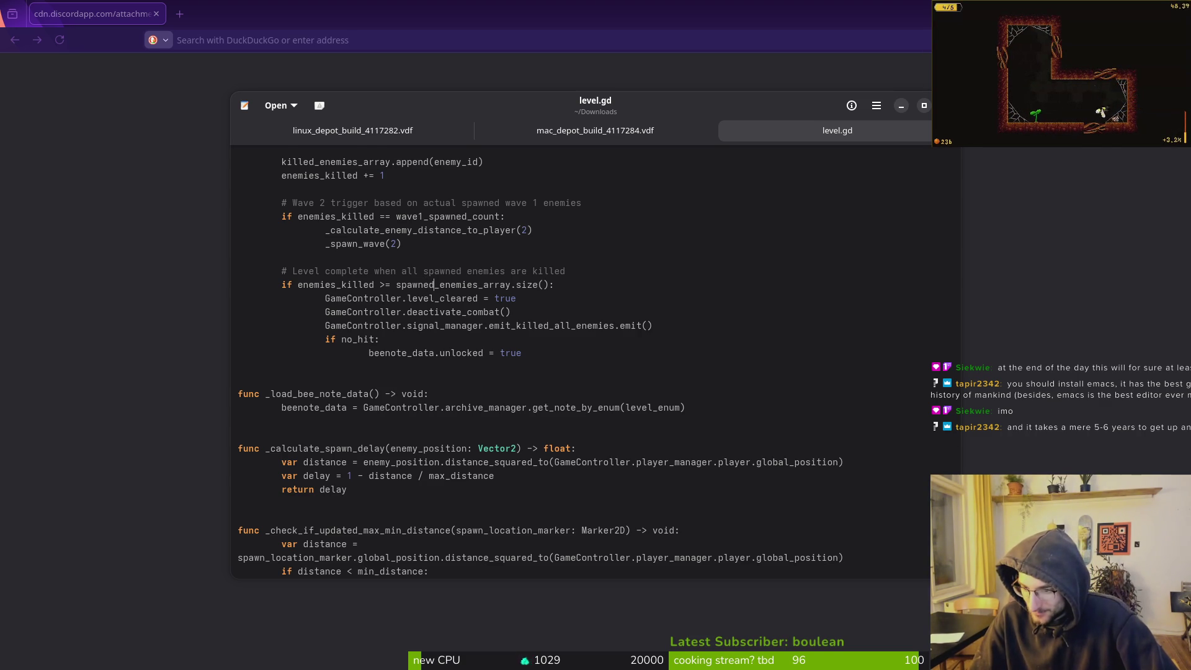
key(alt+Tab)
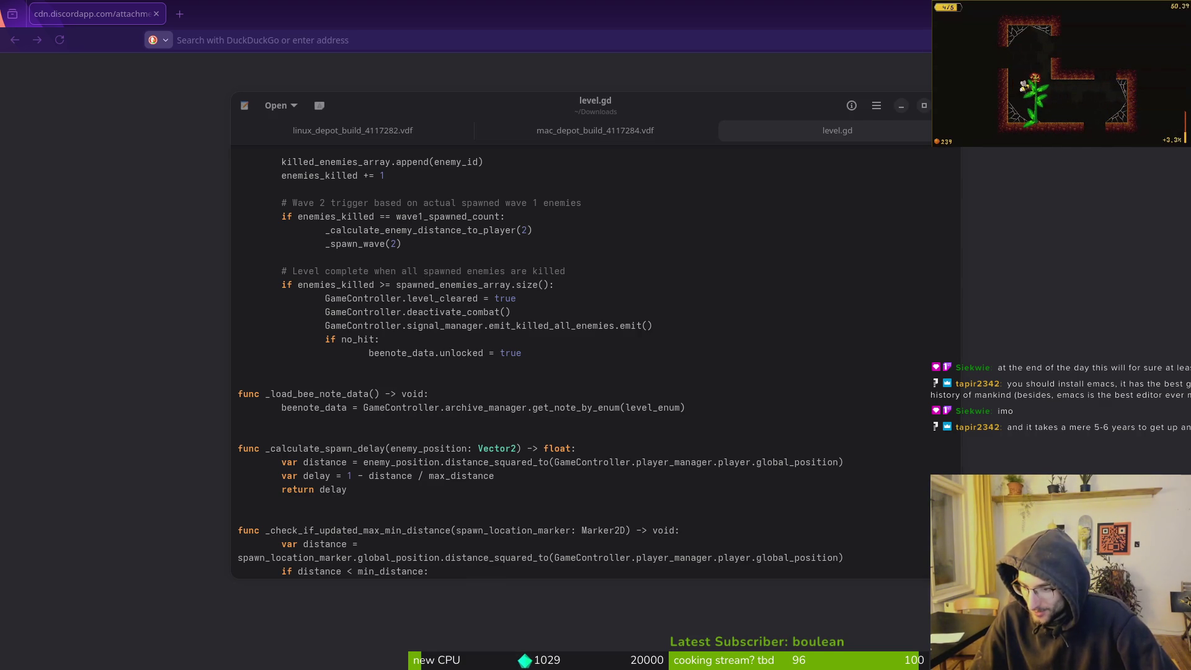